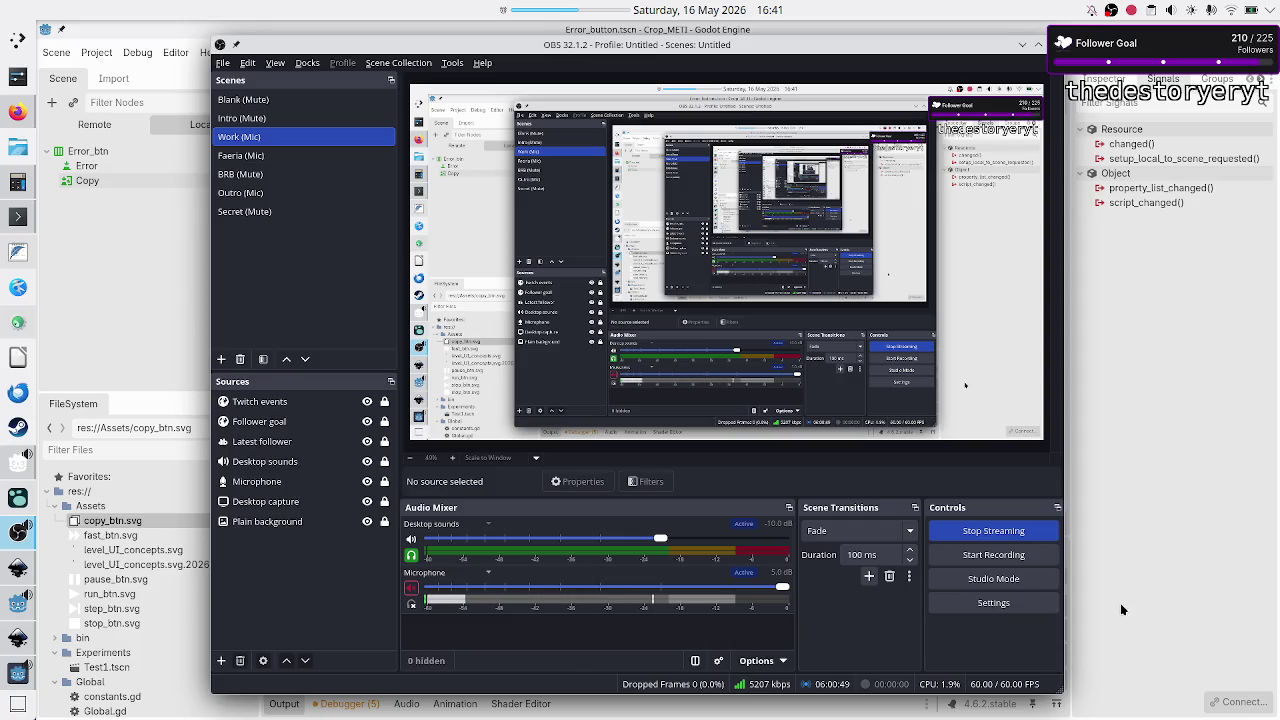
# - Unmute the microphone in OBS, minimize OBS, and bring the Crop_METI debug window forward
pyautogui.click(412, 589)
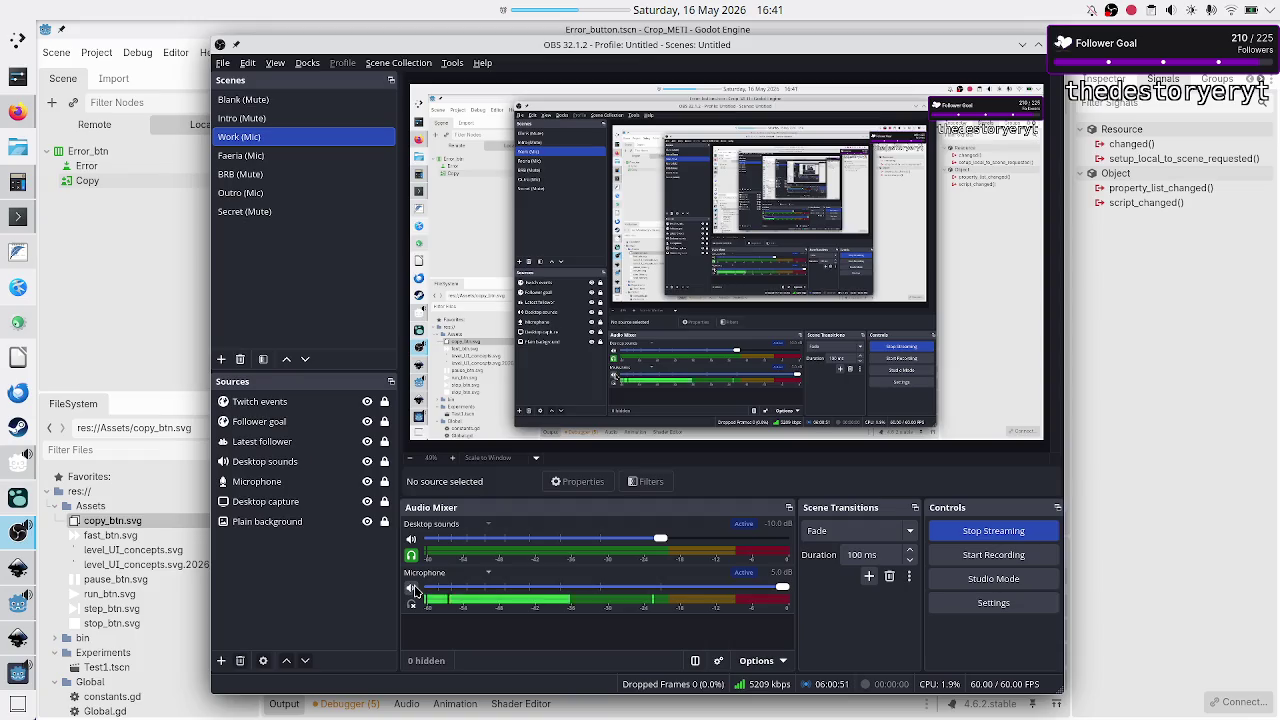
pyautogui.click(1023, 45)
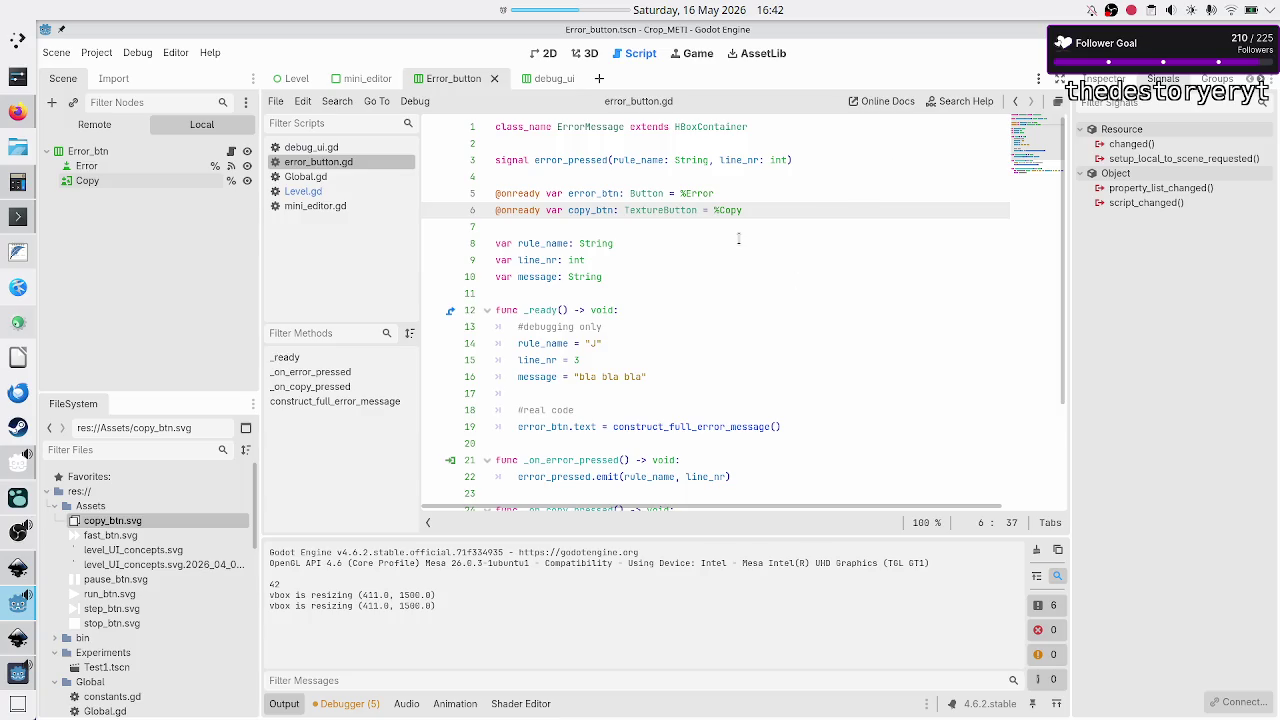
pyautogui.hotkey('alt', 'Tab')
pyautogui.hotkey('alt', 'Tab')
pyautogui.hotkey('alt', 'Tab')
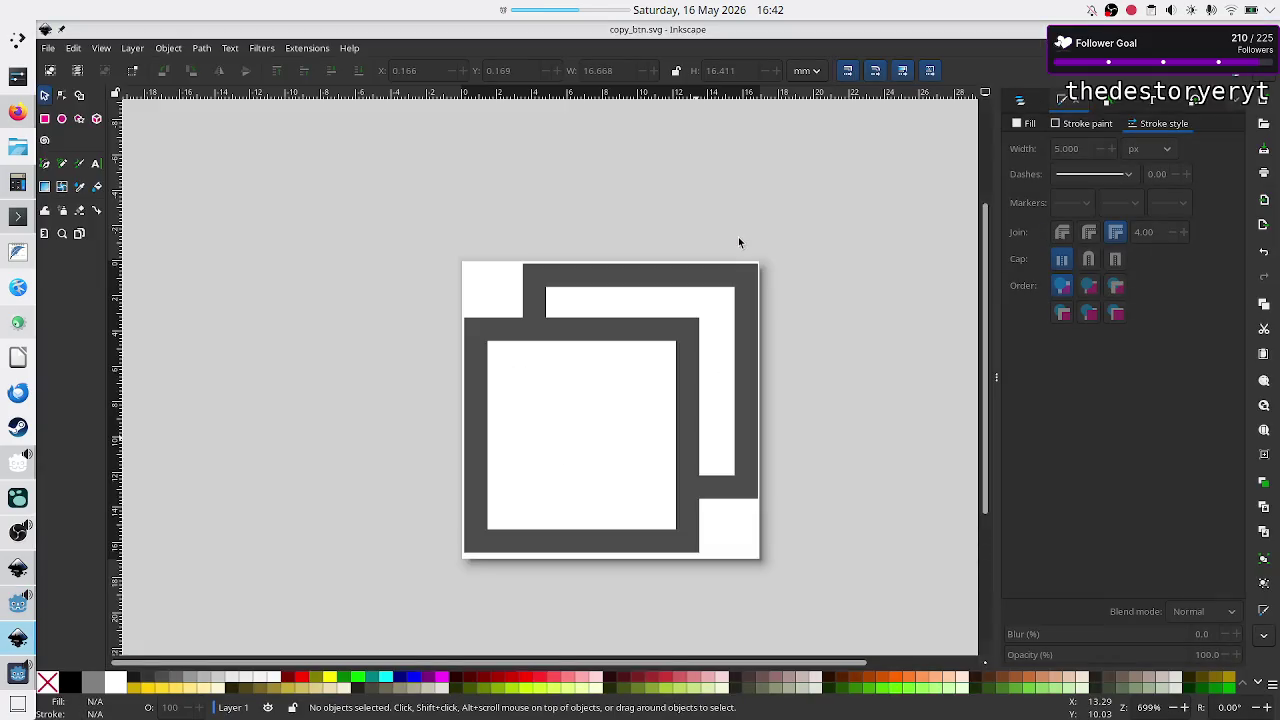
pyautogui.click(12, 673)
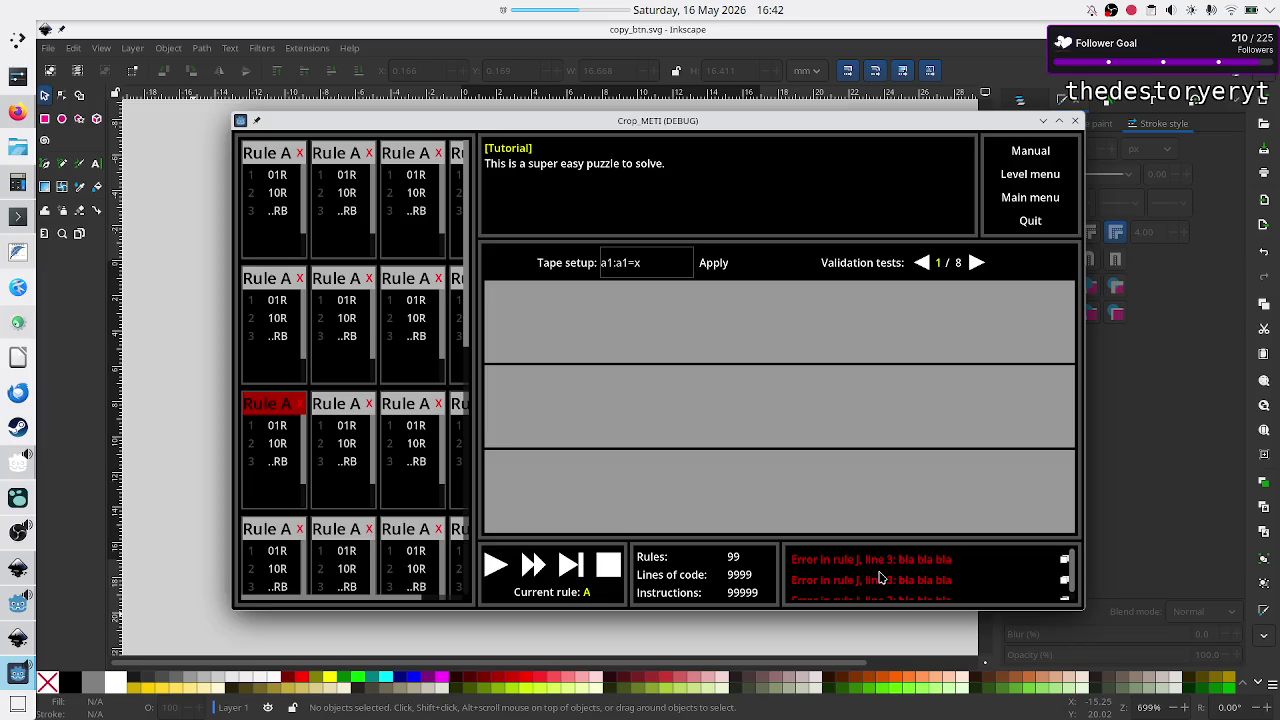
# - Scroll through the Crop_METI debug log to review the 'Error in rule J' entries
pyautogui.scroll(-1, 869, 571)
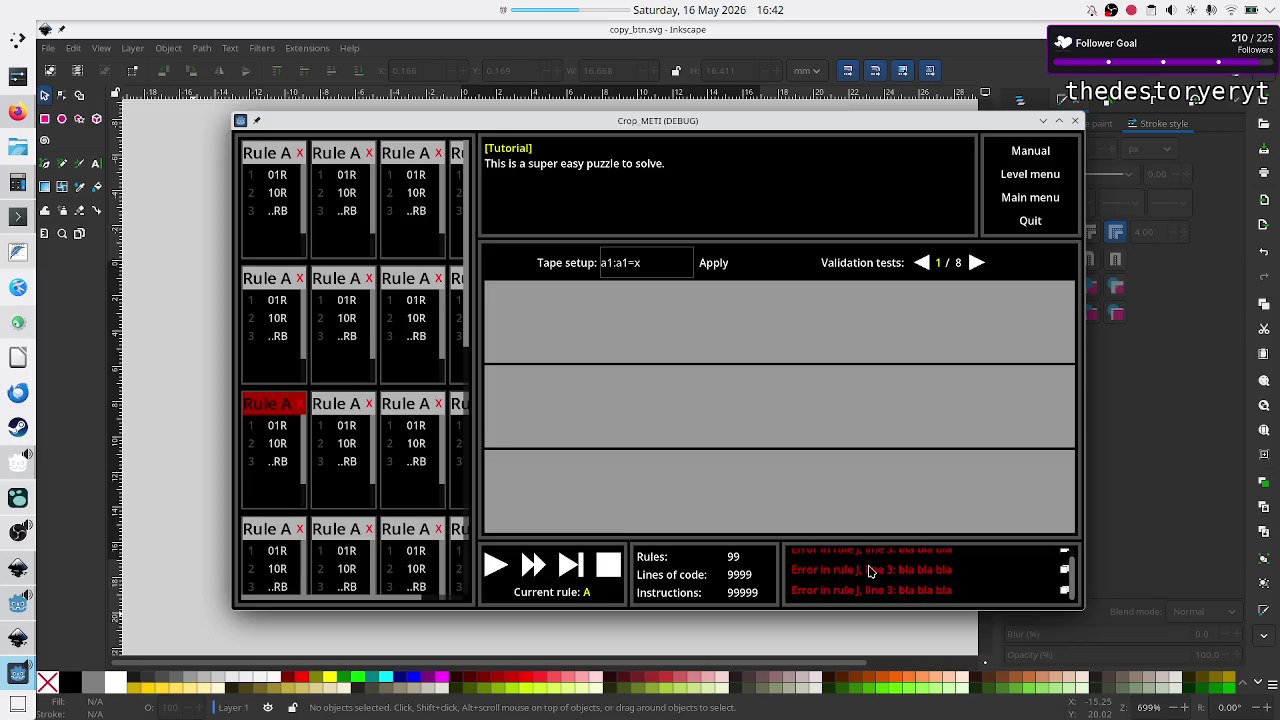
pyautogui.scroll(1, 869, 571)
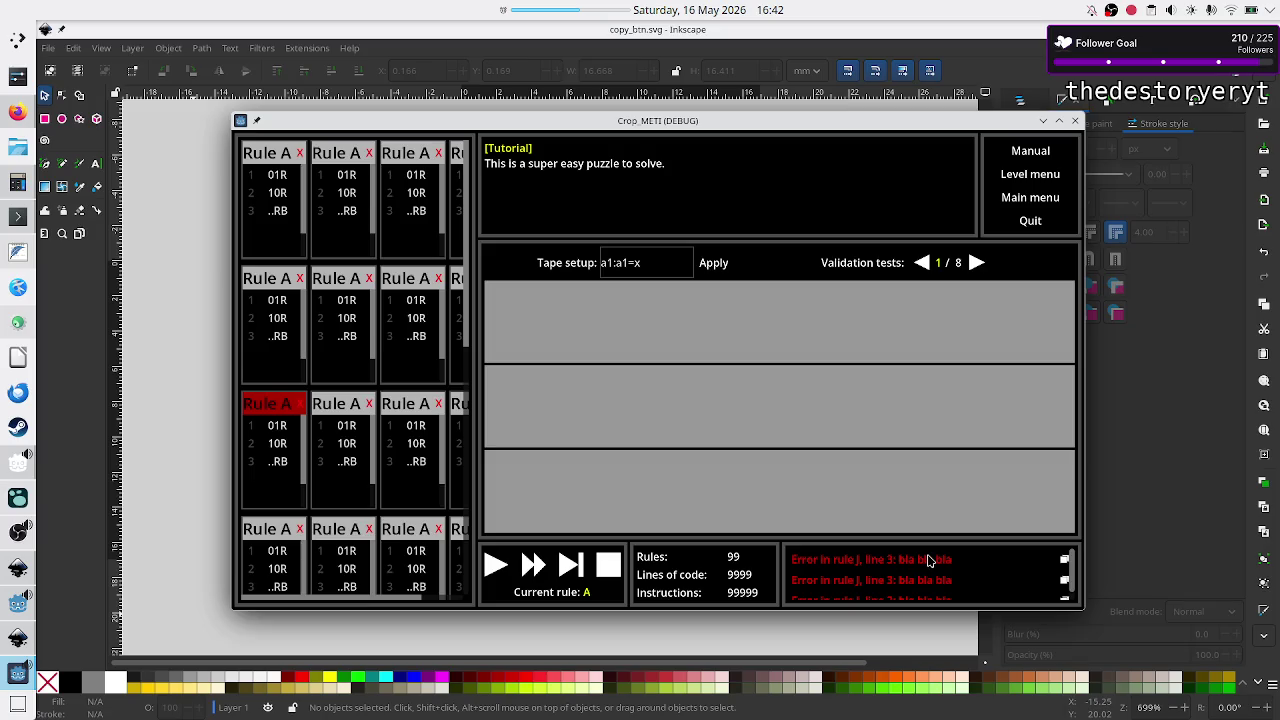
pyautogui.scroll(-1, 928, 561)
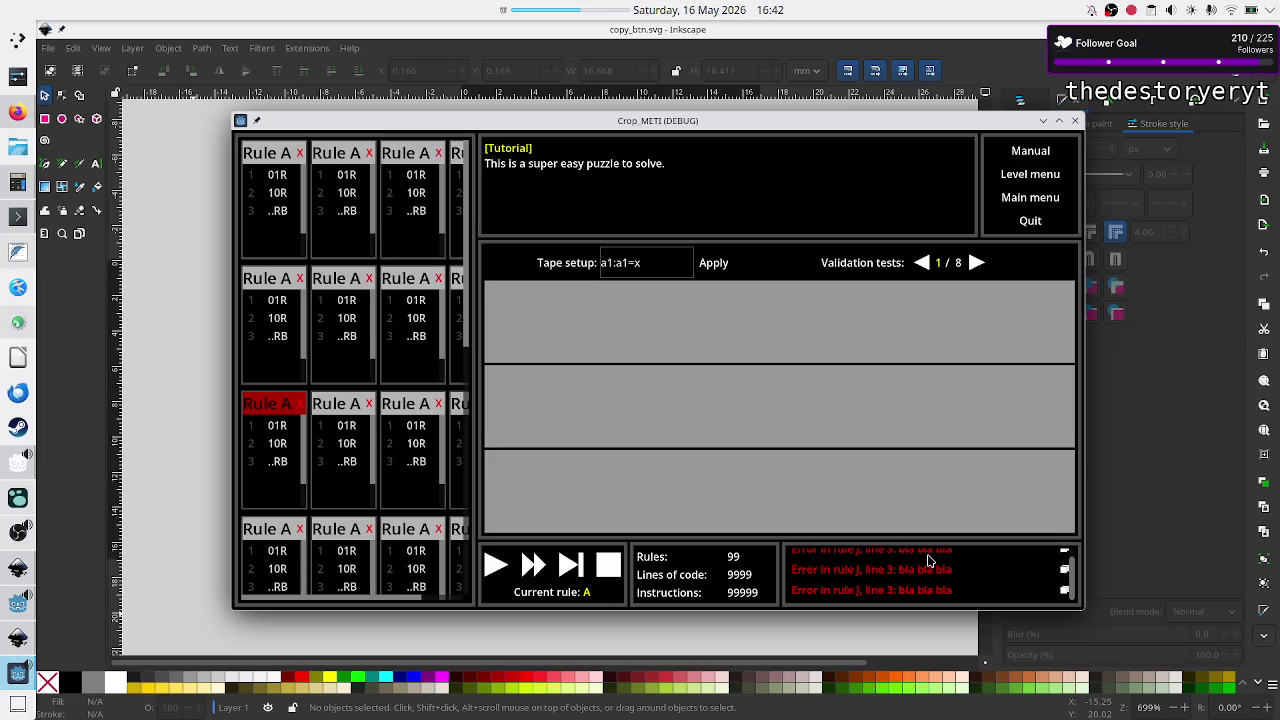
pyautogui.scroll(1, 928, 561)
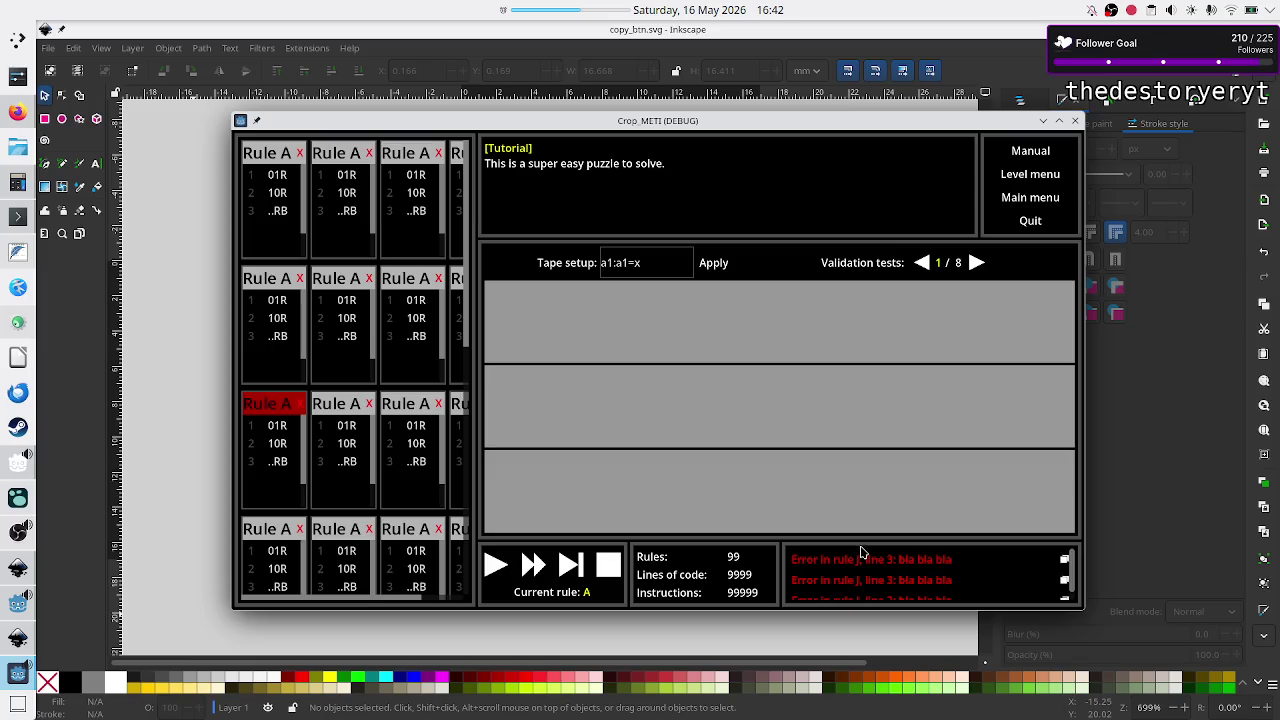
pyautogui.scroll(-1, 880, 560)
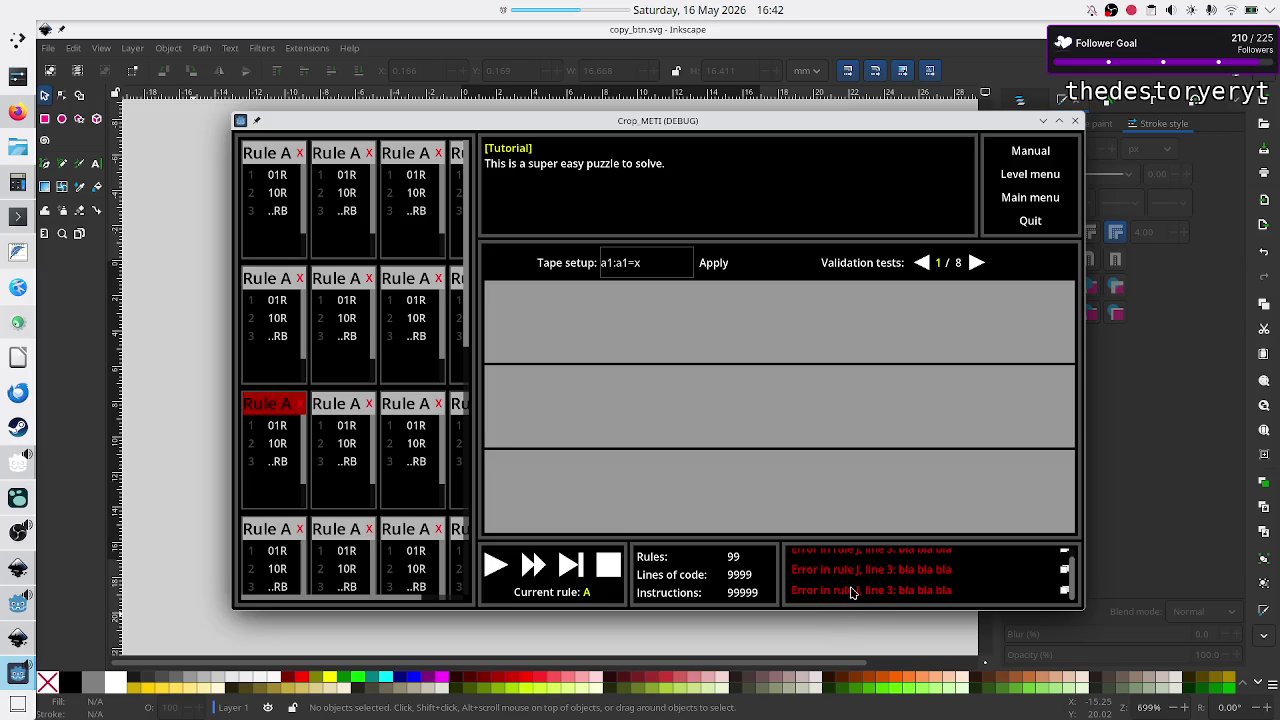
pyautogui.scroll(1, 850, 592)
pyautogui.scroll(1, 852, 592)
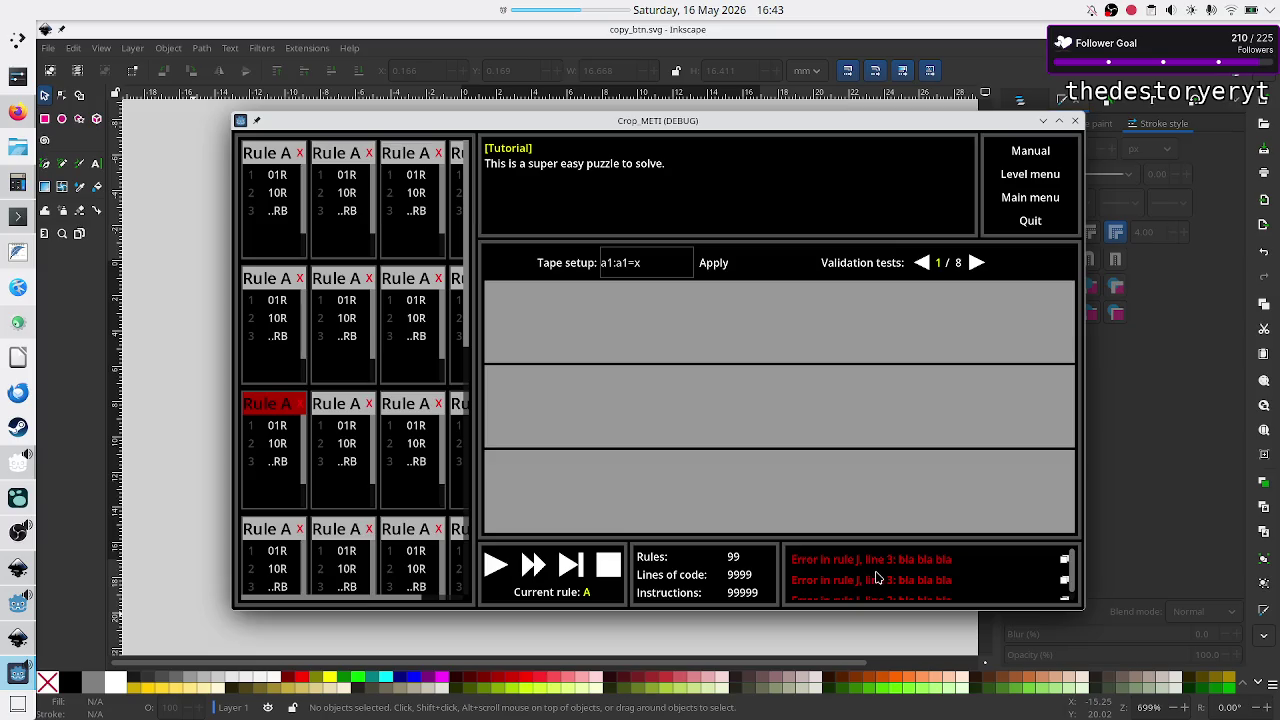
pyautogui.scroll(-1, 876, 578)
pyautogui.scroll(1, 876, 578)
pyautogui.click(666, 258)
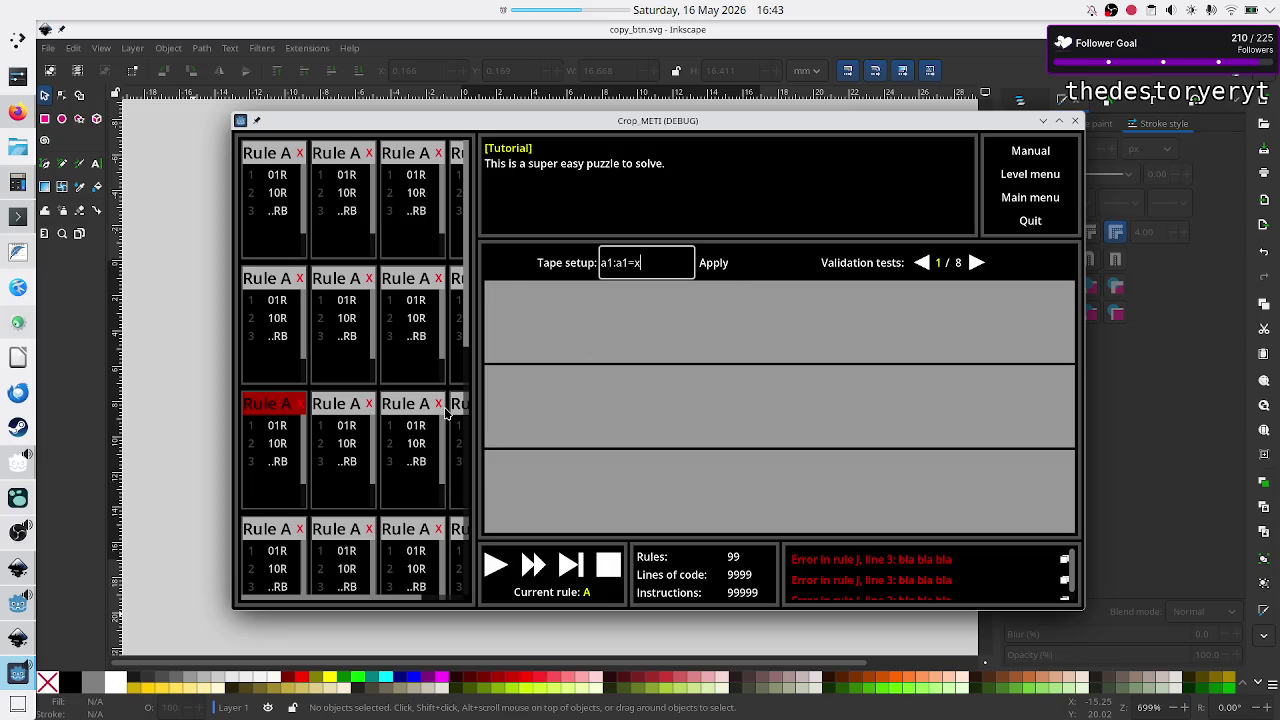
# - Select the third-row rule card, then close the Crop_METI debug window
pyautogui.click(414, 462)
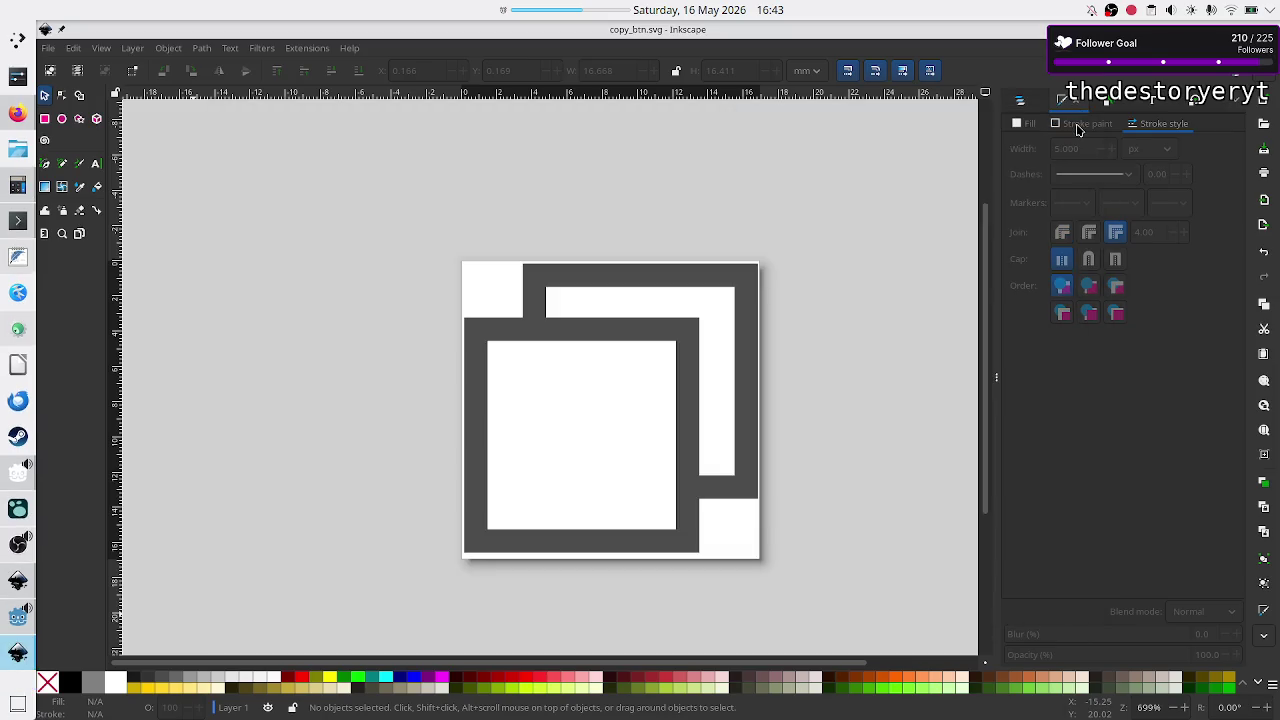
pyautogui.click(1075, 120)
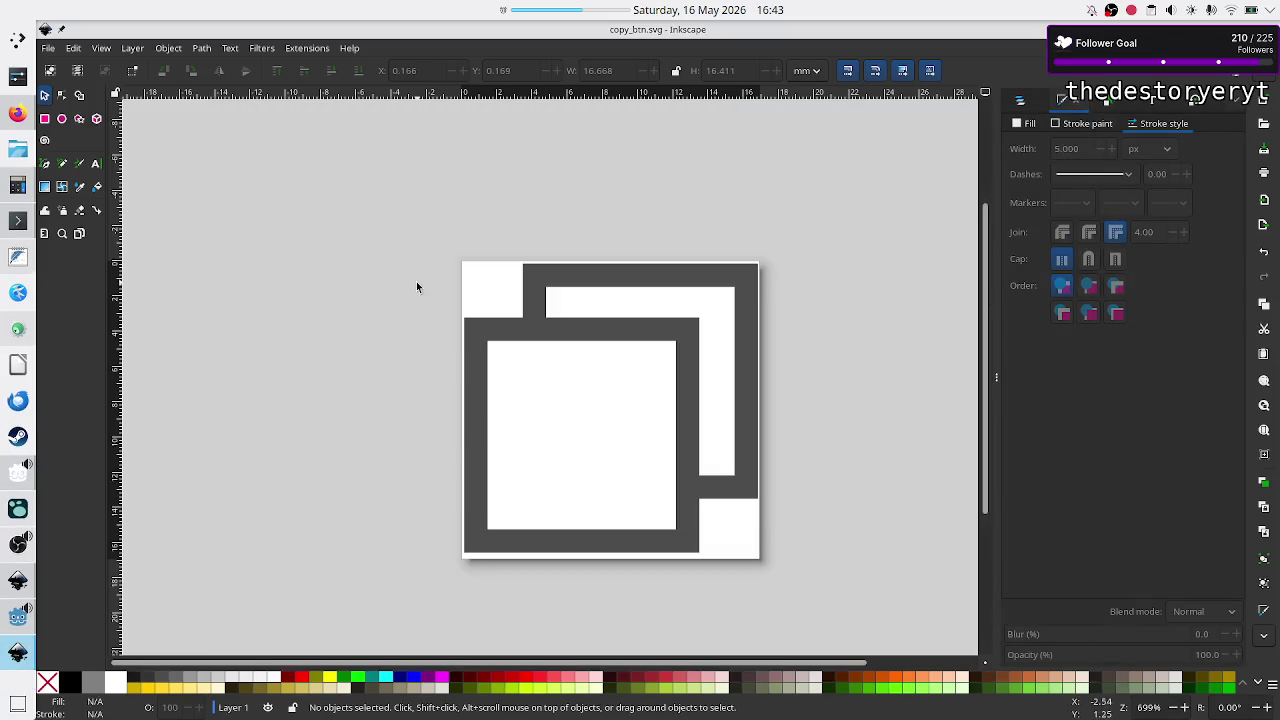
# - Bring Godot forward, show the Error_button scene's 2D canvas zoomed in, and select Error_btn
pyautogui.click(17, 617)
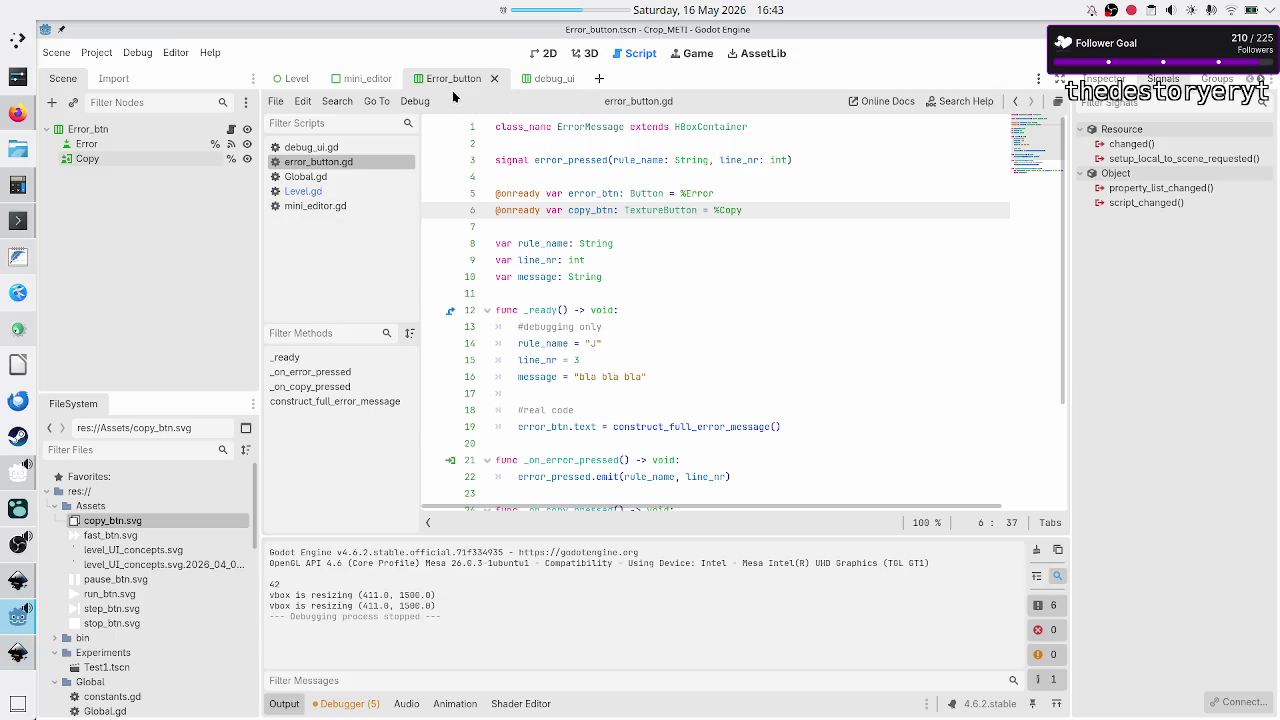
pyautogui.click(546, 53)
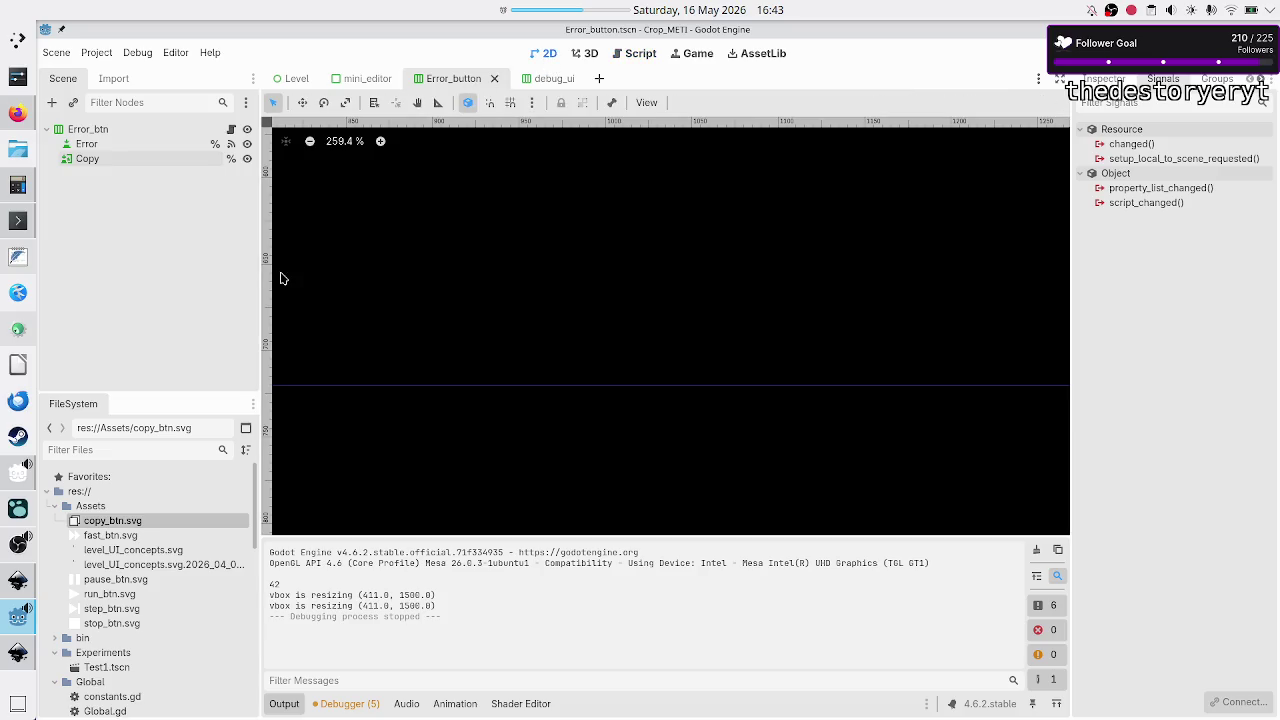
pyautogui.scroll(-15, 528, 234)
pyautogui.scroll(1, 530, 234)
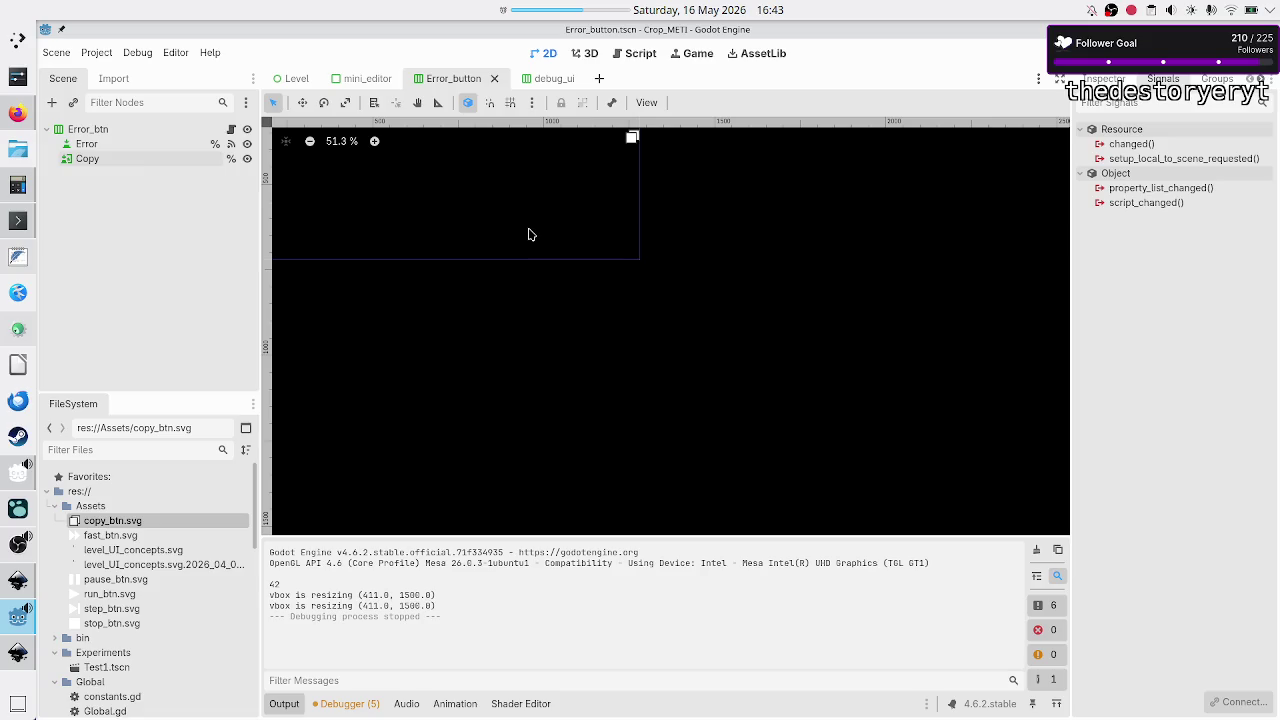
pyautogui.scroll(7, 530, 234)
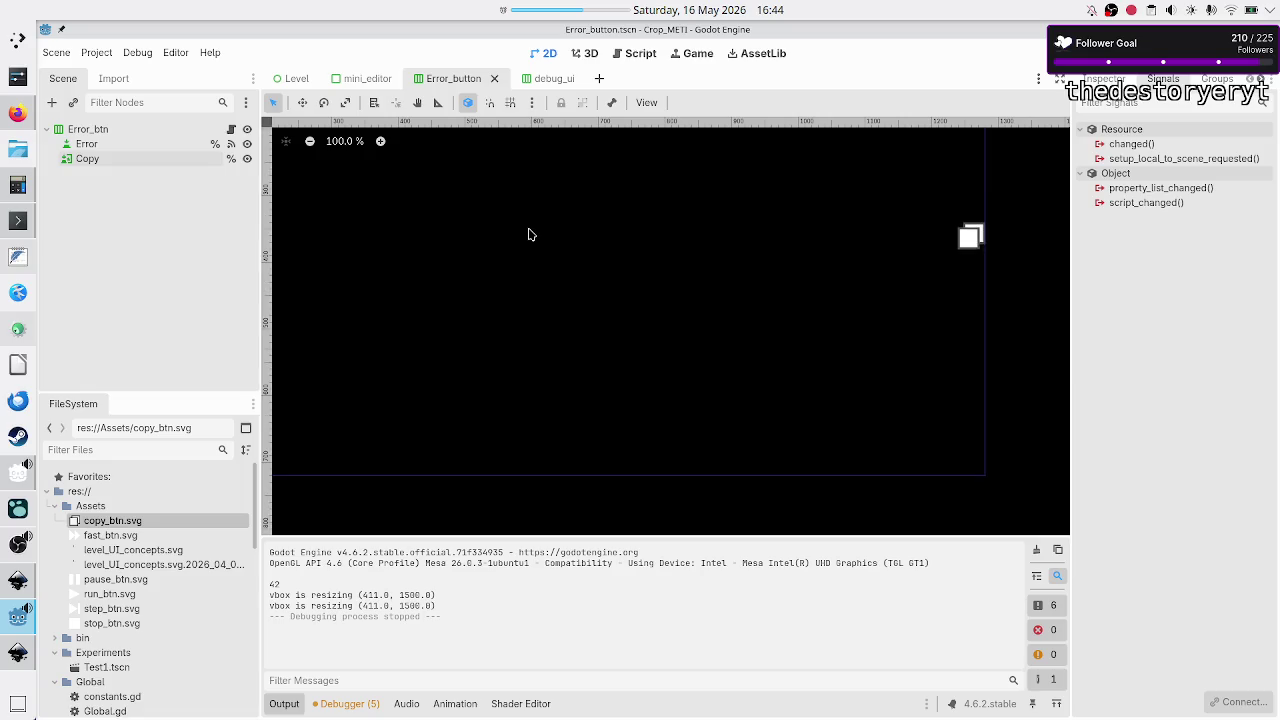
pyautogui.scroll(-2, 530, 234)
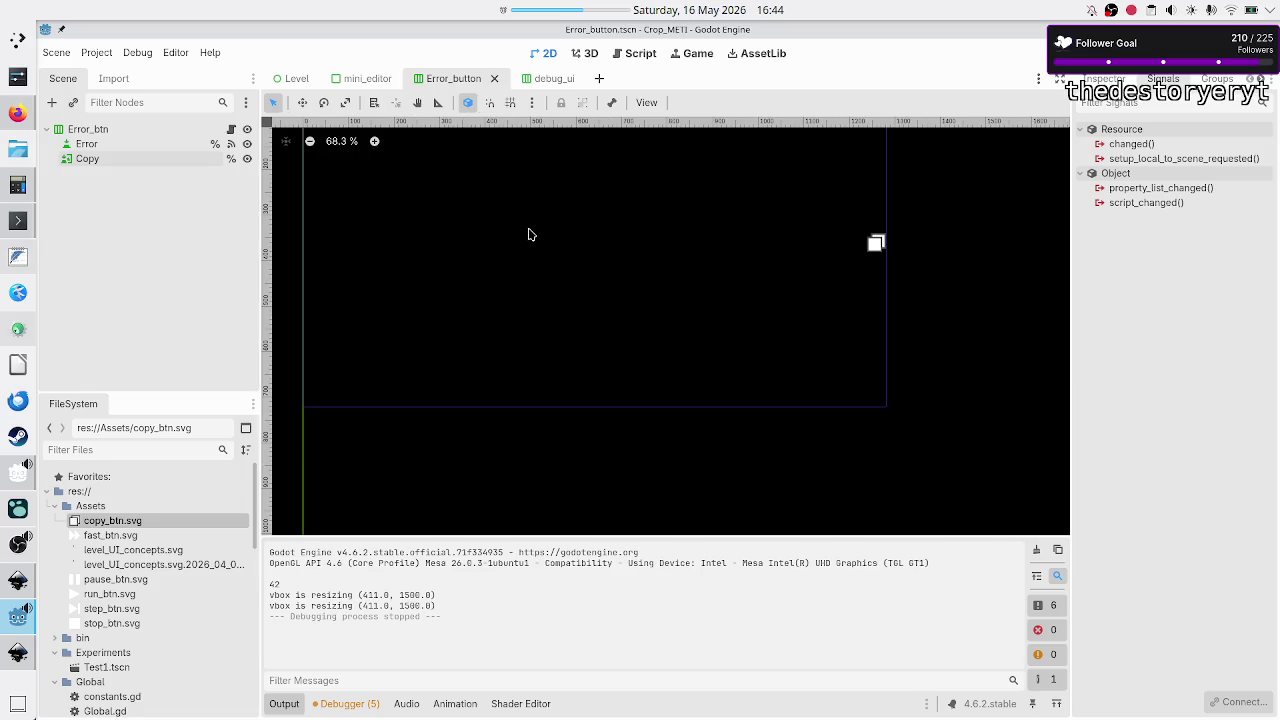
pyautogui.scroll(1, 530, 234)
pyautogui.hscroll(-3, 530, 234)
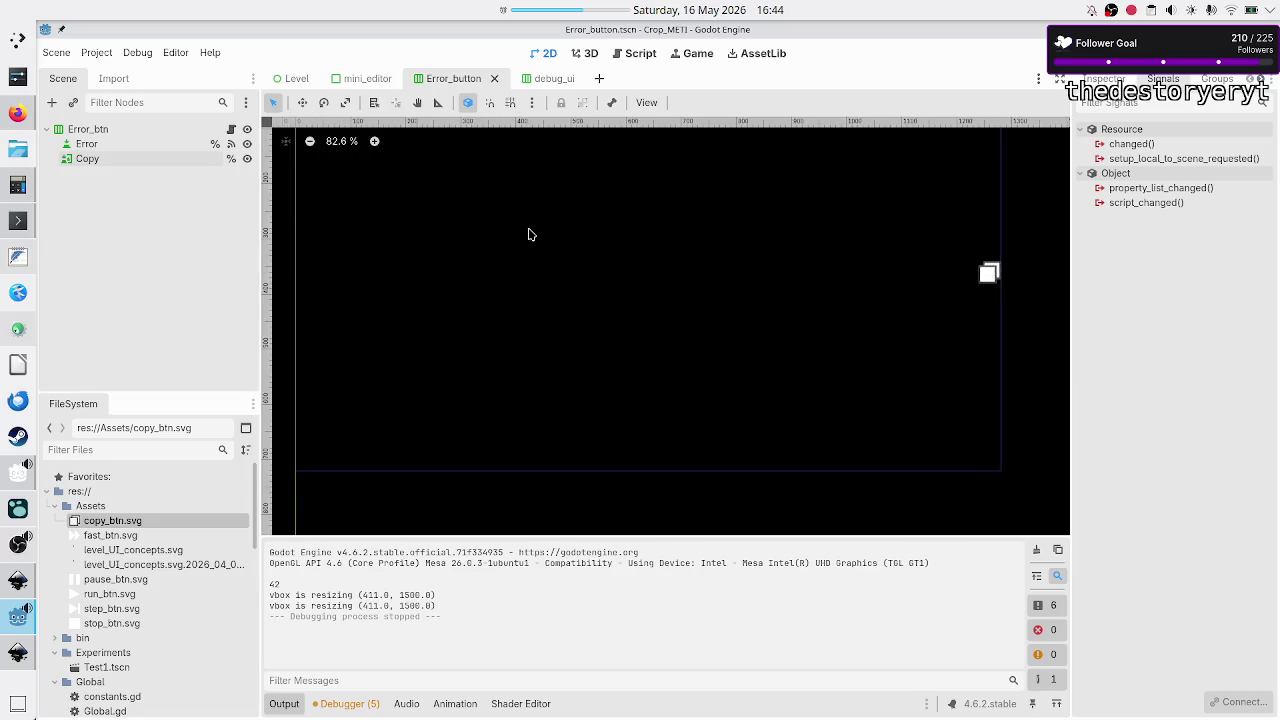
pyautogui.scroll(-1, 530, 234)
pyautogui.scroll(1, 530, 234)
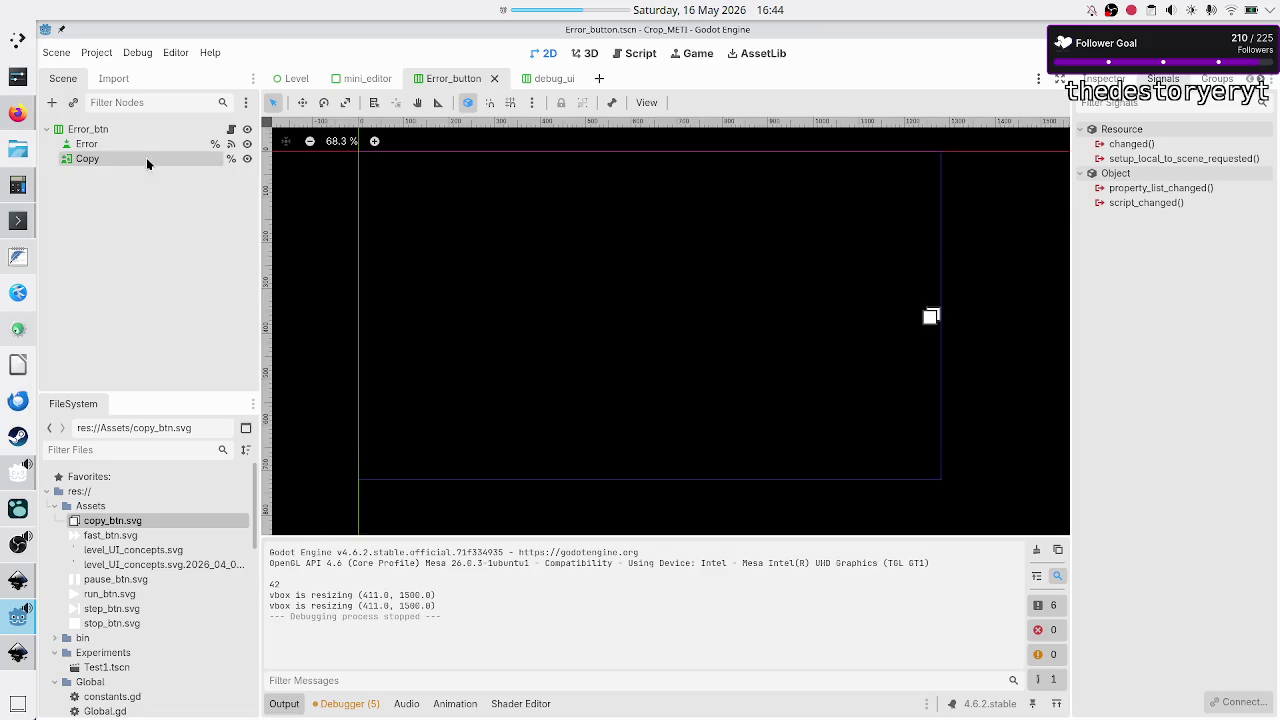
pyautogui.click(127, 127)
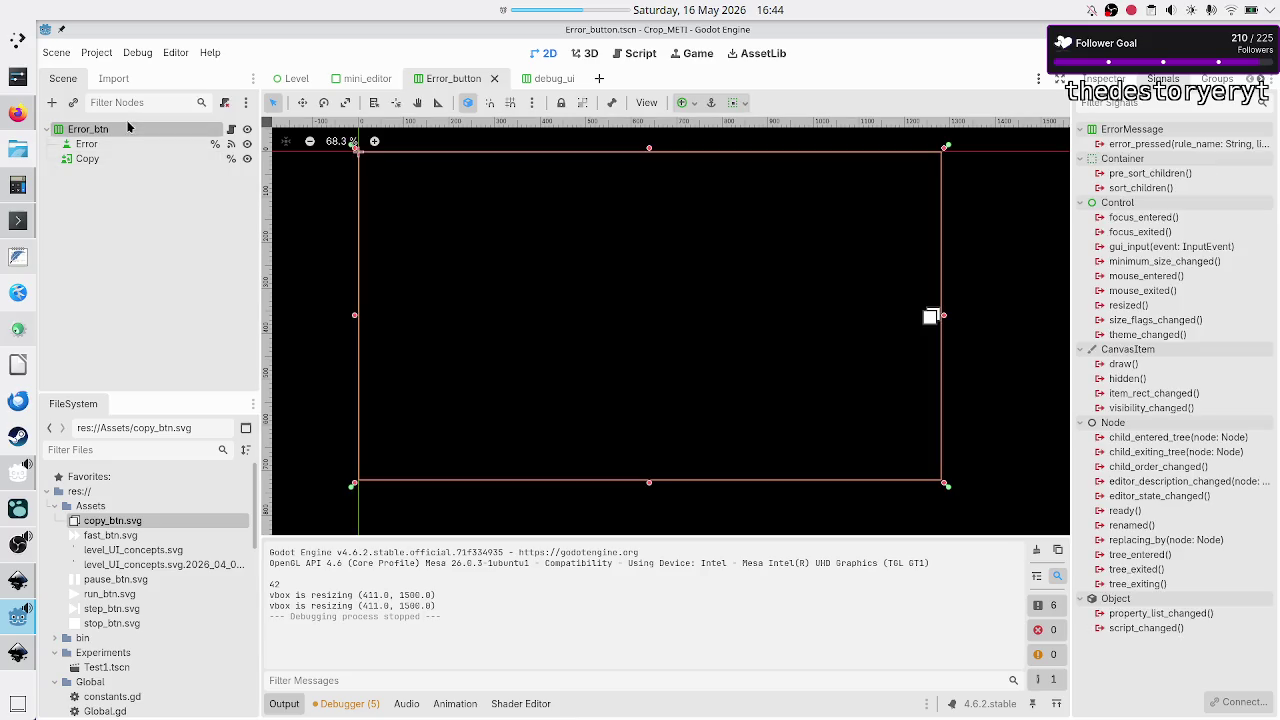
# - Review the Inspector properties of the Error_btn, Error and Copy nodes in turn
pyautogui.click(1104, 79)
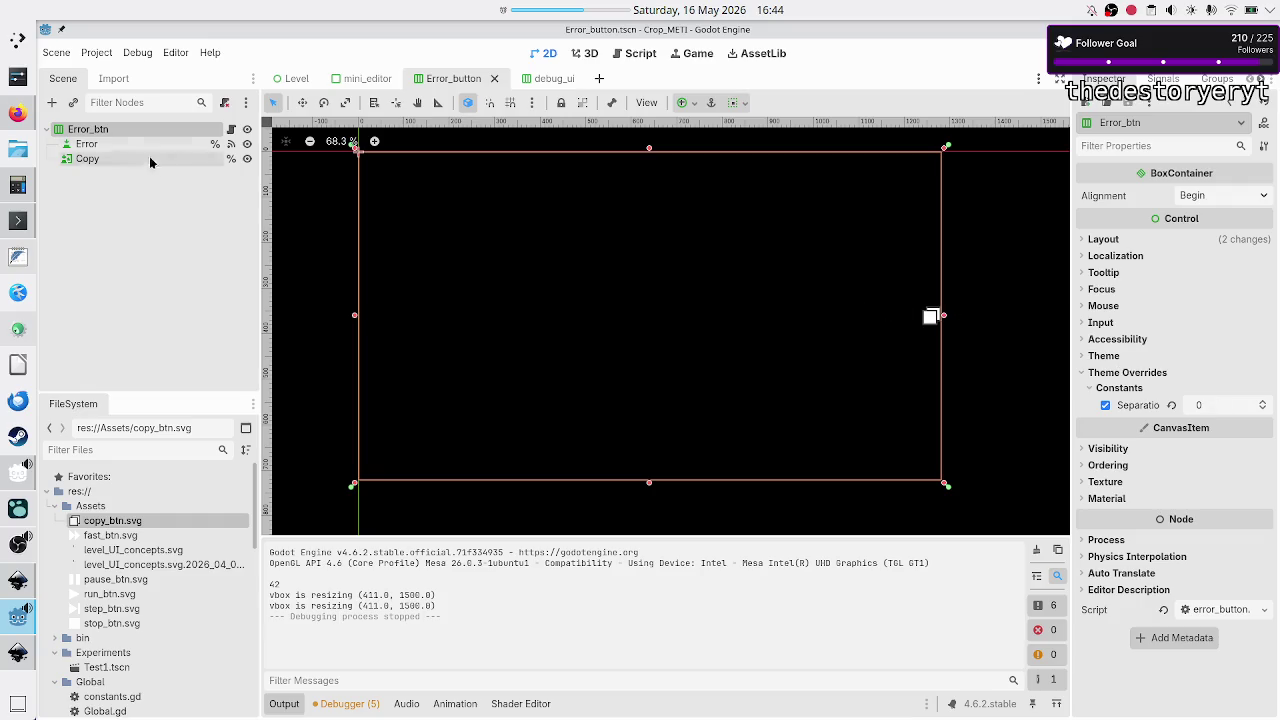
pyautogui.click(119, 145)
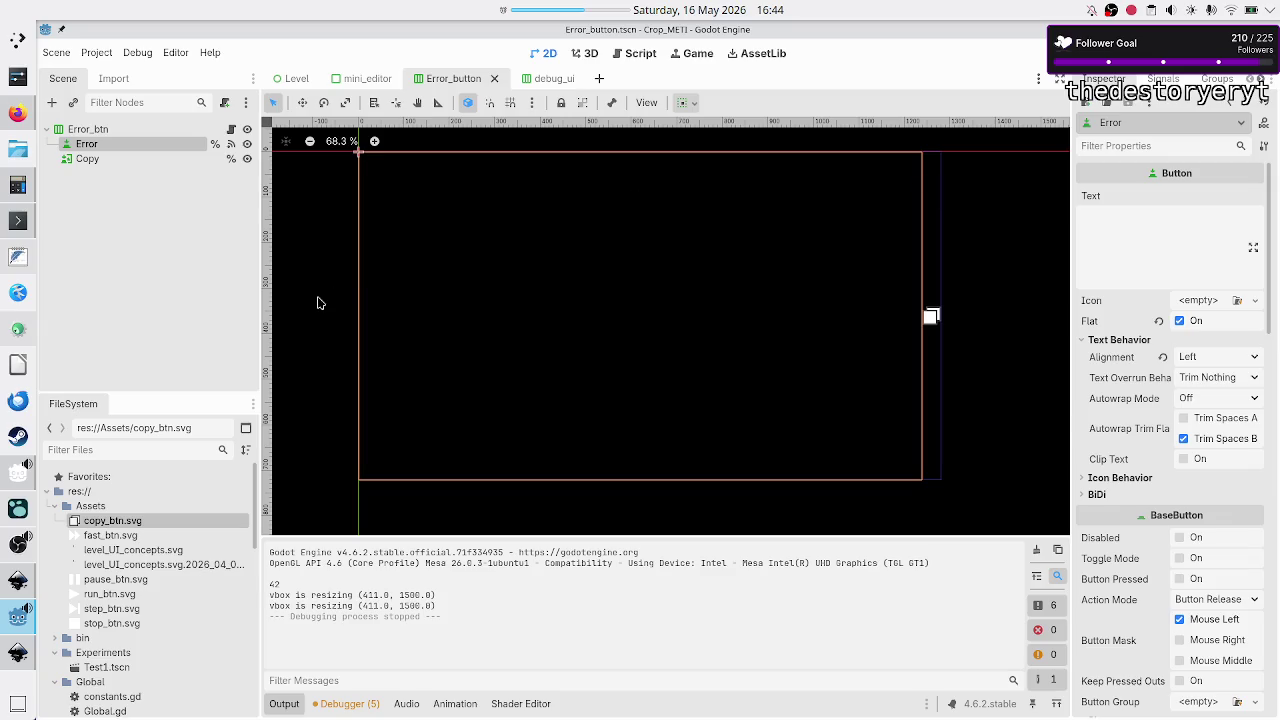
pyautogui.click(124, 131)
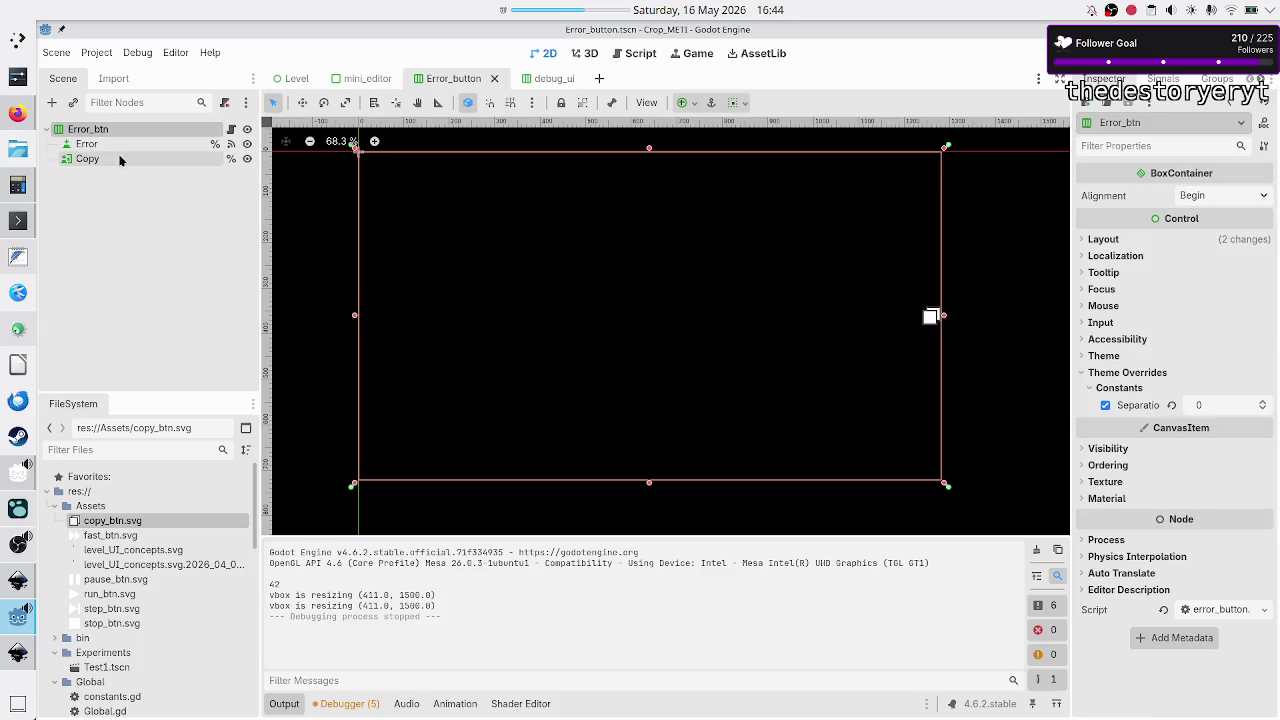
pyautogui.click(121, 147)
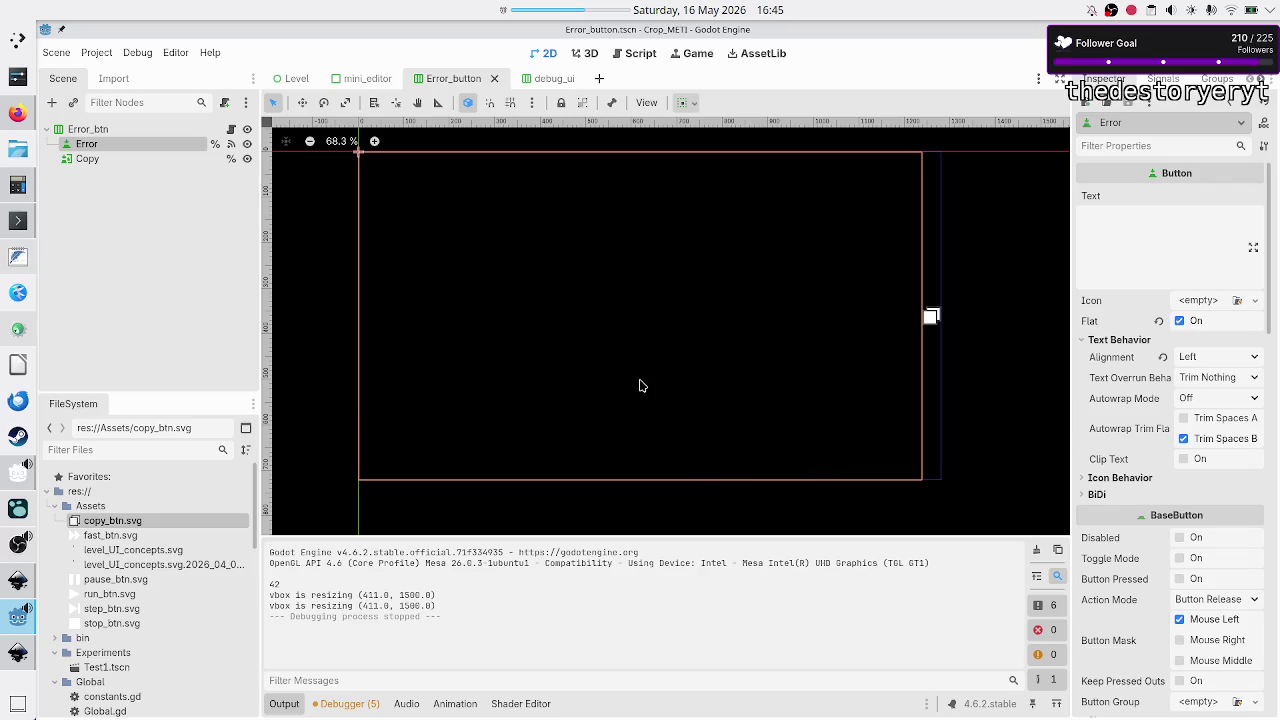
pyautogui.click(167, 162)
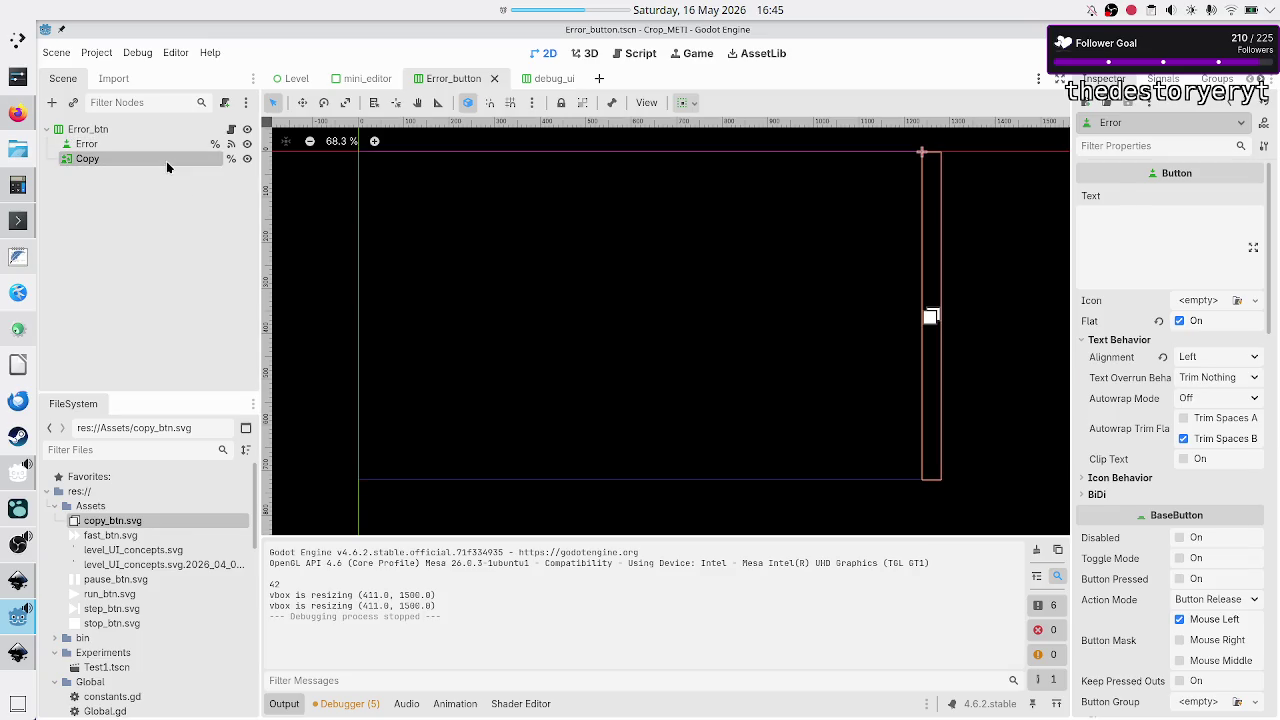
pyautogui.click(293, 82)
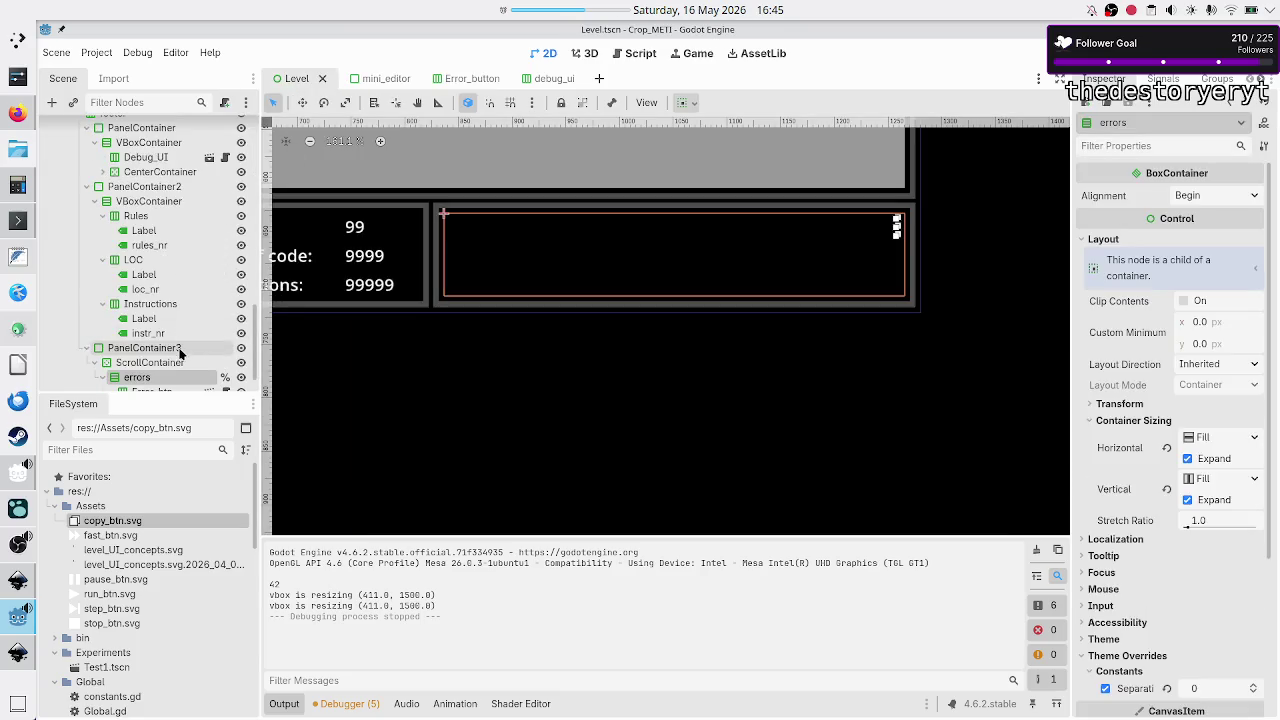
pyautogui.scroll(-2, 180, 346)
pyautogui.click(155, 348)
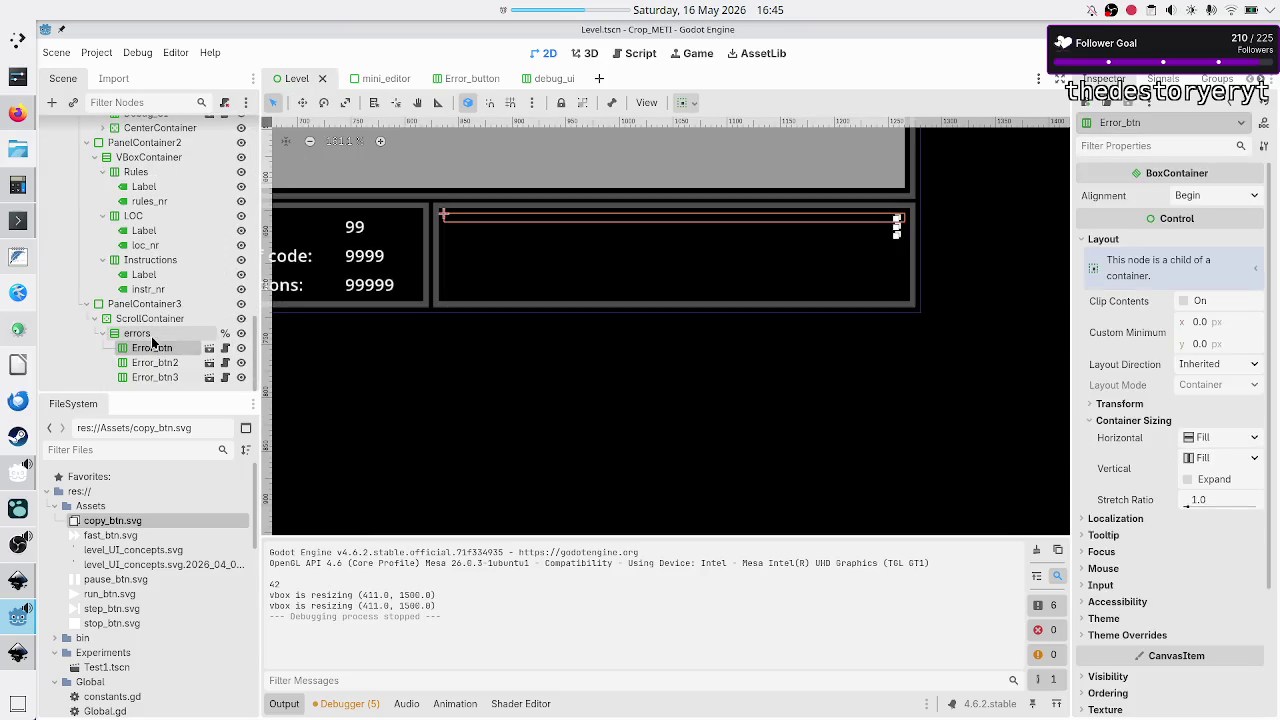
pyautogui.click(152, 335)
pyautogui.scroll(-5, 1172, 516)
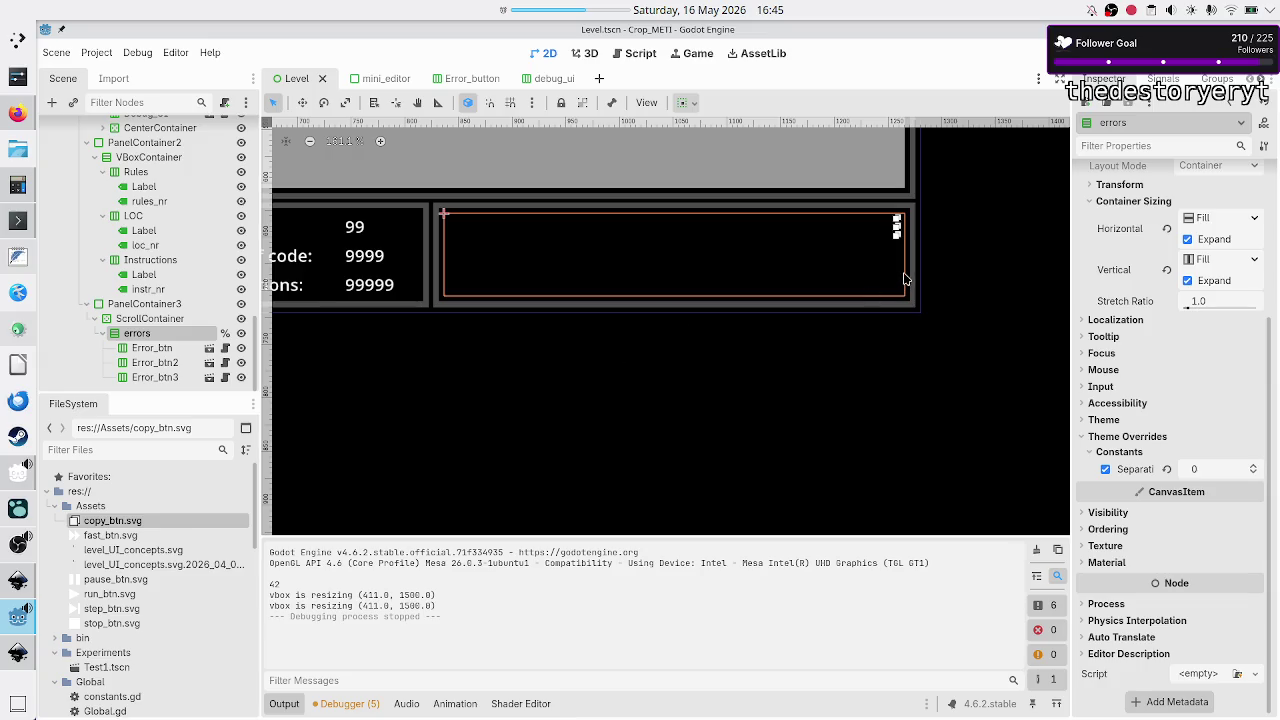
pyautogui.scroll(5, 904, 279)
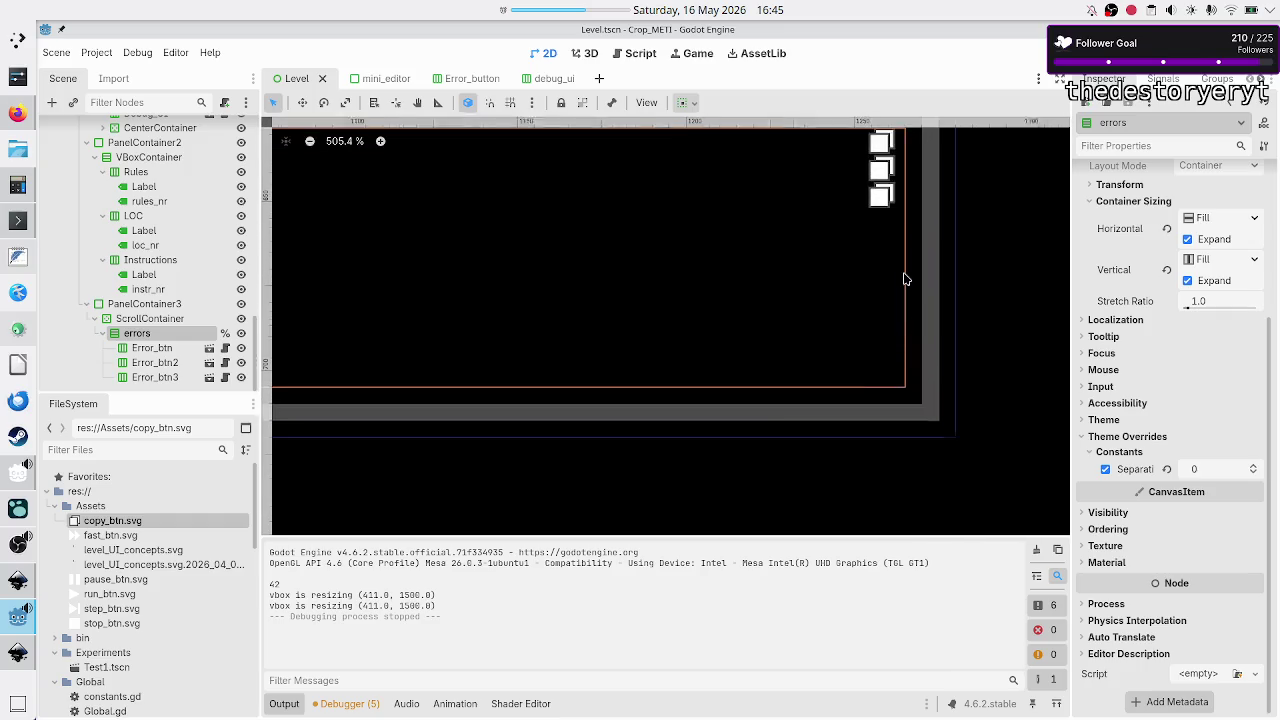
pyautogui.scroll(1, 904, 279)
pyautogui.scroll(-2, 904, 279)
pyautogui.scroll(-1, 940, 234)
pyautogui.scroll(4, 940, 234)
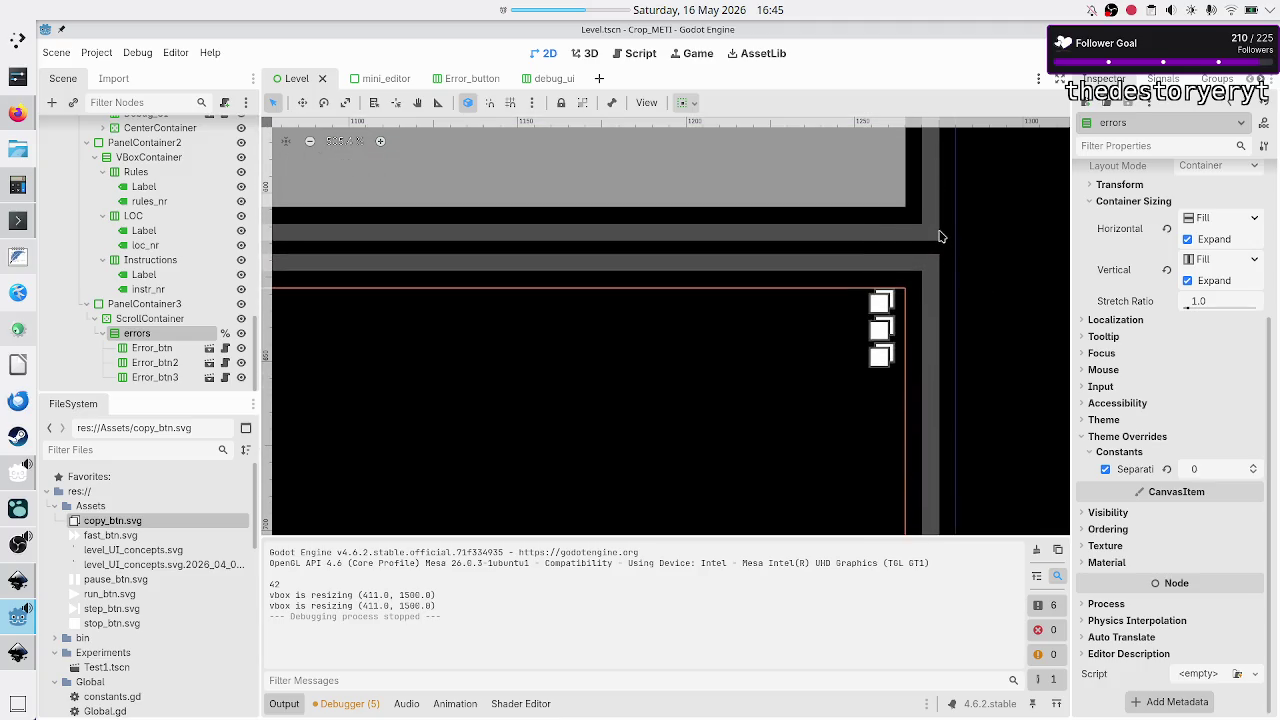
pyautogui.scroll(6, 940, 236)
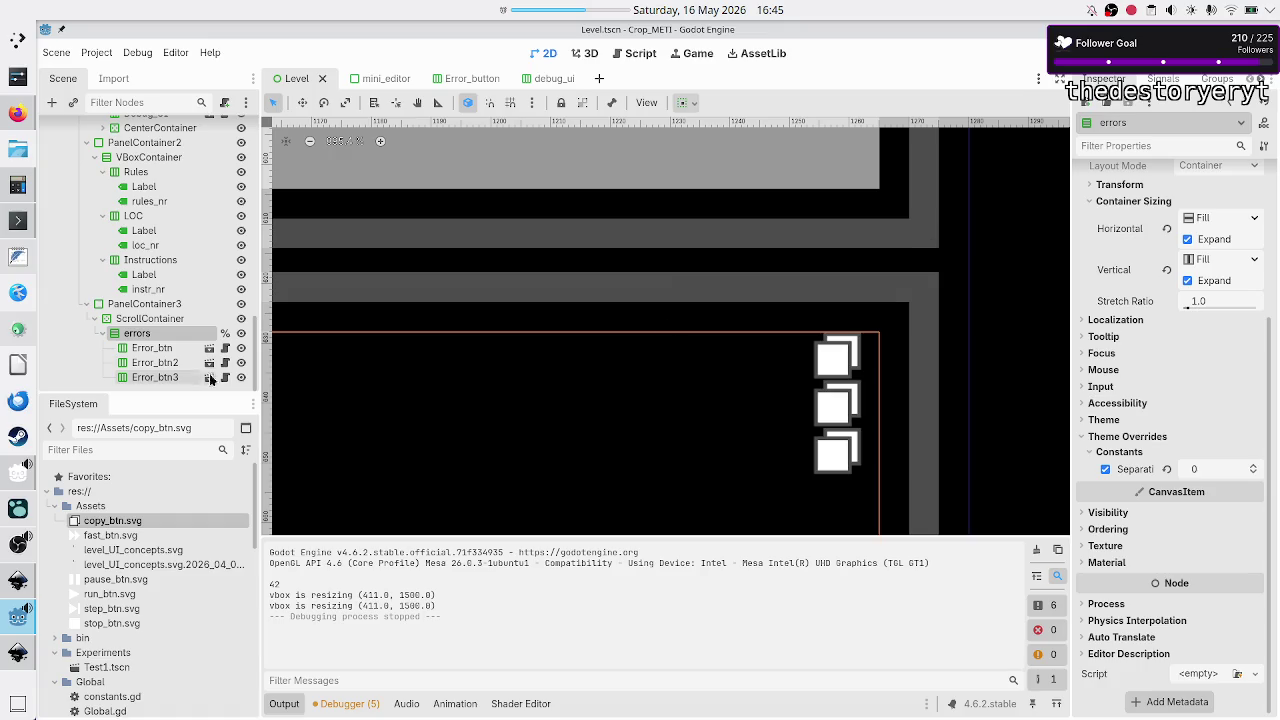
pyautogui.click(184, 348)
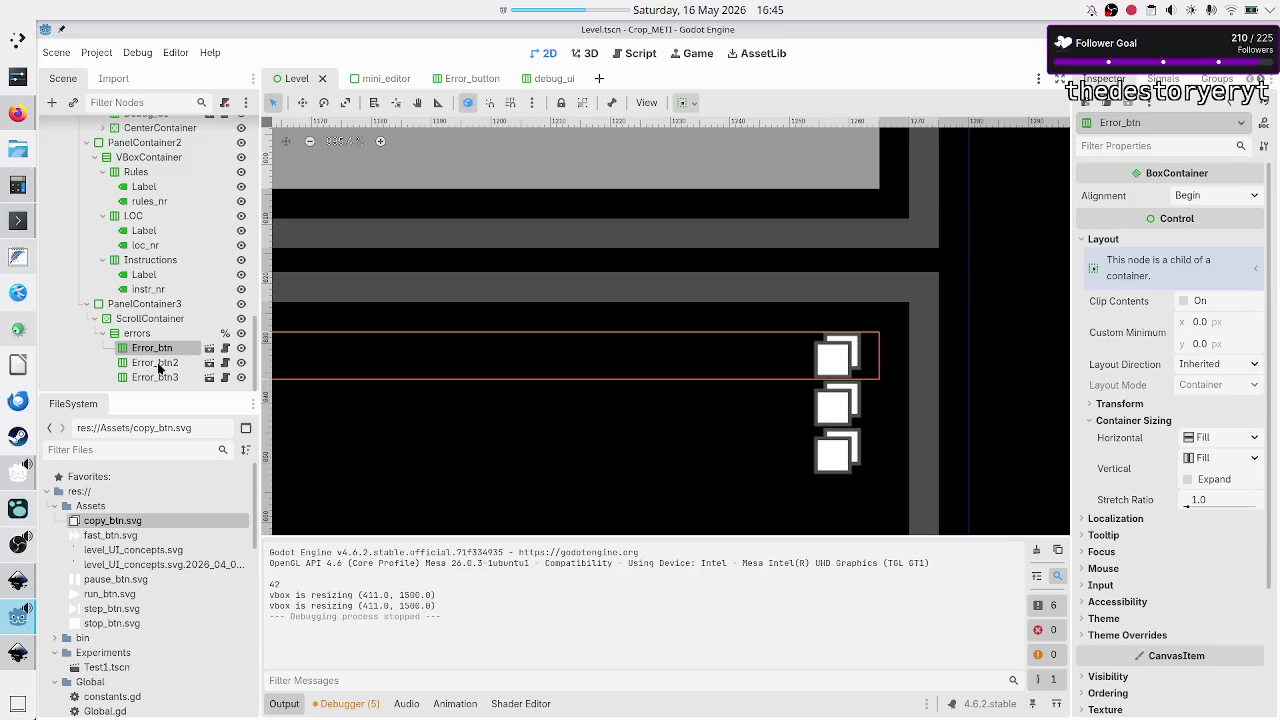
pyautogui.keyDown('ctrl'); pyautogui.click(156, 368); pyautogui.keyUp('ctrl')
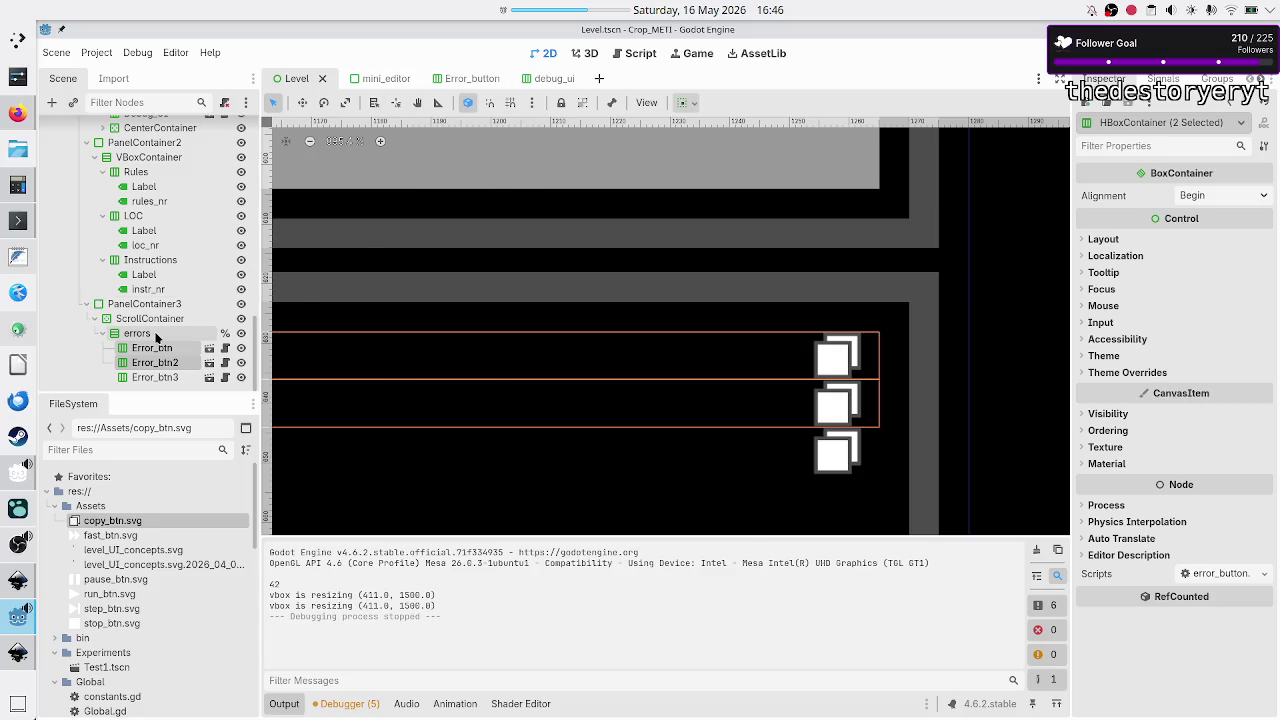
# - Select the errors container node, then switch to the Error_button scene tab
pyautogui.click(150, 335)
pyautogui.click(475, 82)
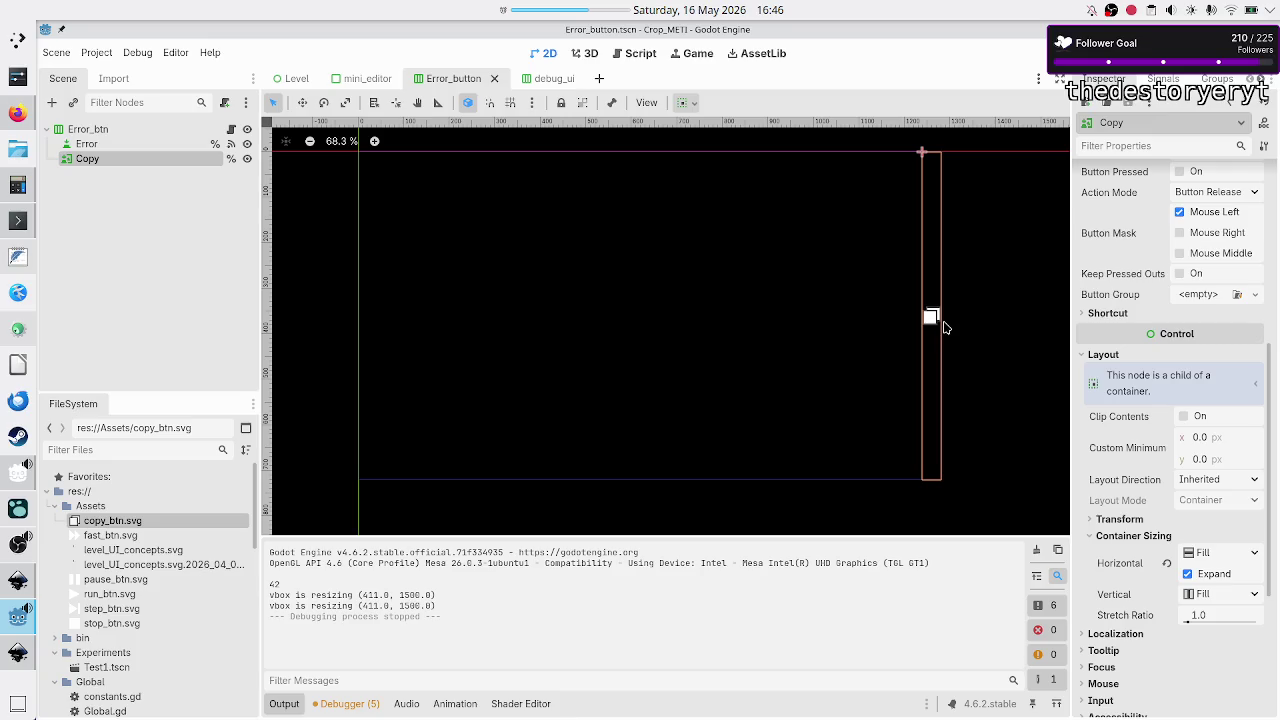
# - Set the Error node's stretch ratio to 50 and run the project to test it
pyautogui.moveTo(1168, 620)
pyautogui.click(108, 144)
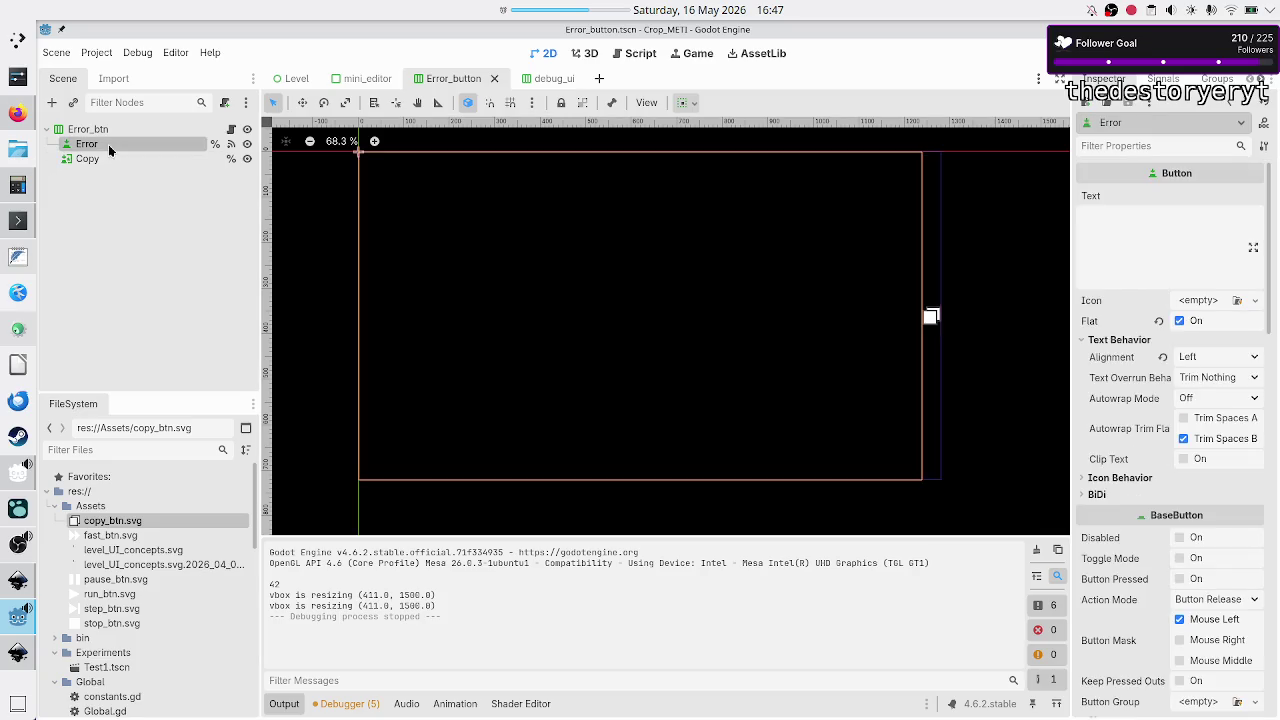
pyautogui.scroll(-10, 1120, 580)
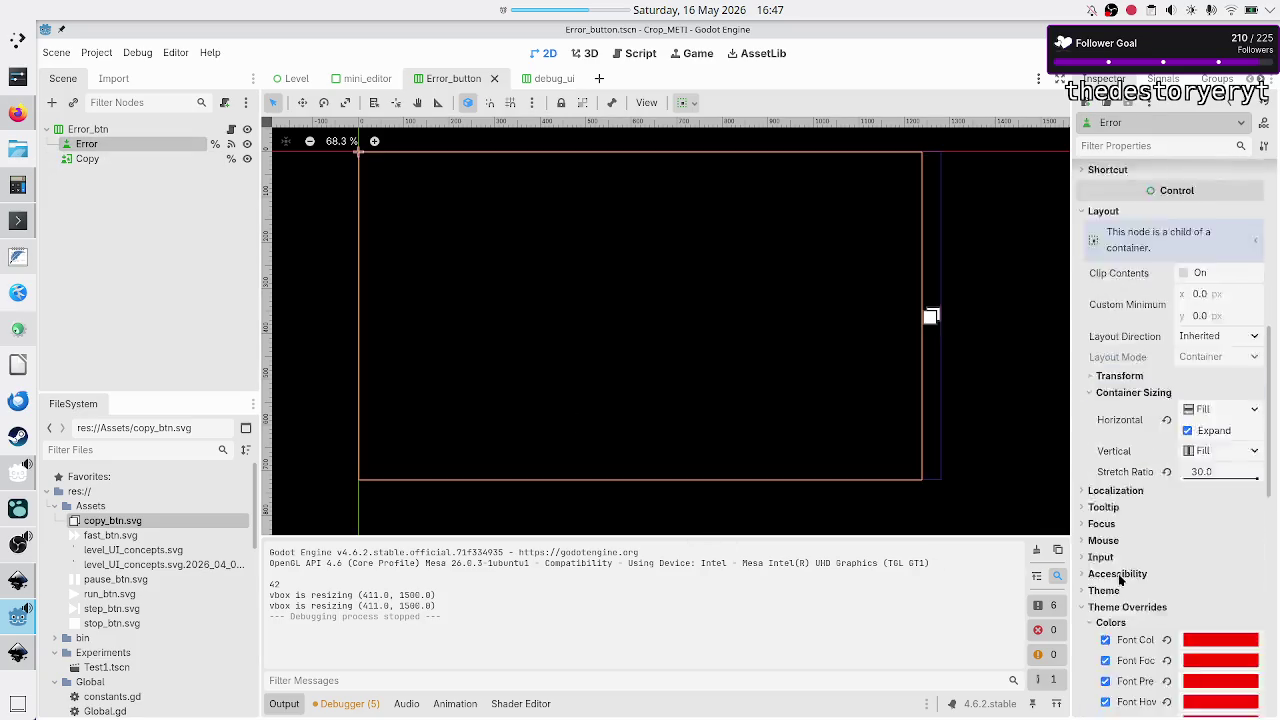
pyautogui.click(1218, 334)
pyautogui.write('5')
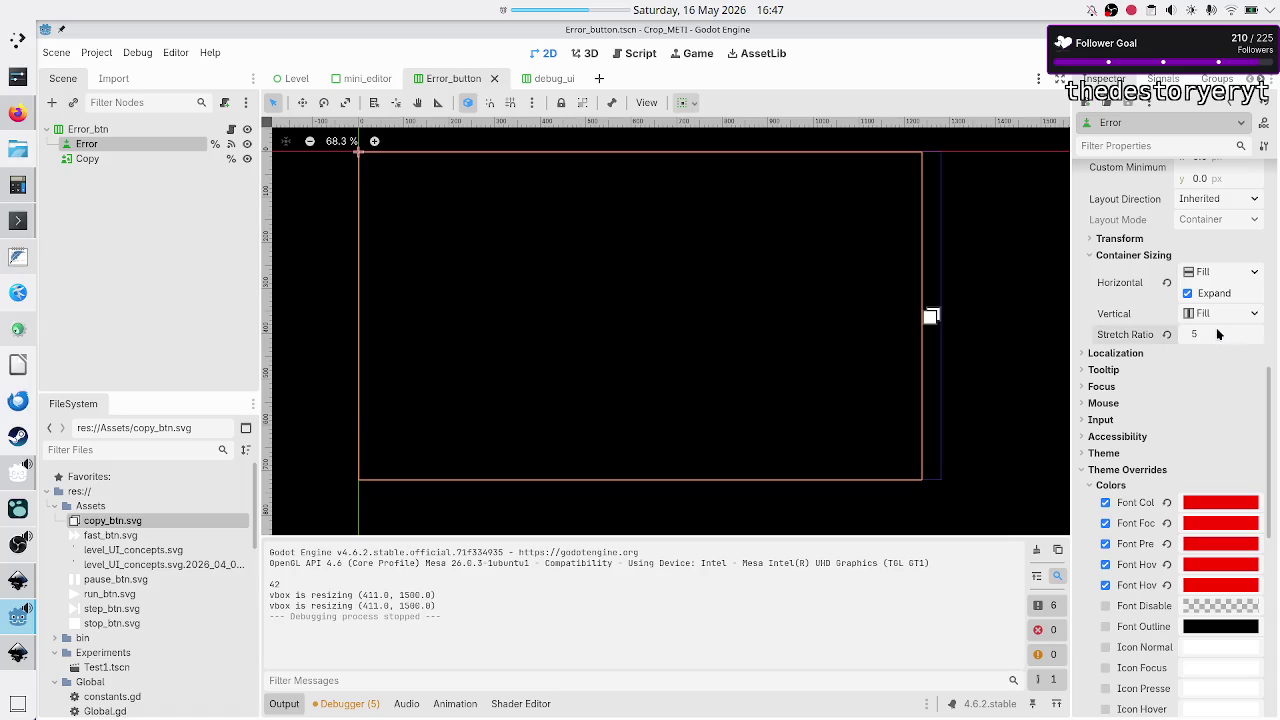
pyautogui.press('Return')
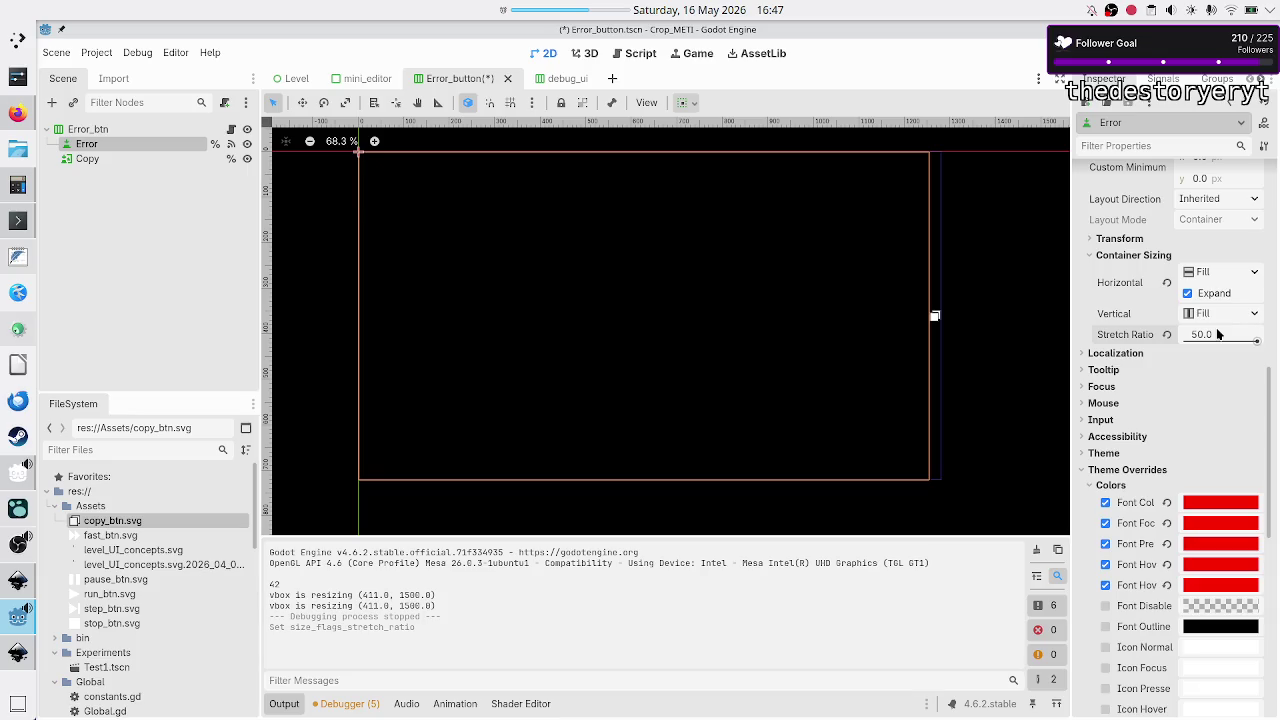
pyautogui.press('F5')
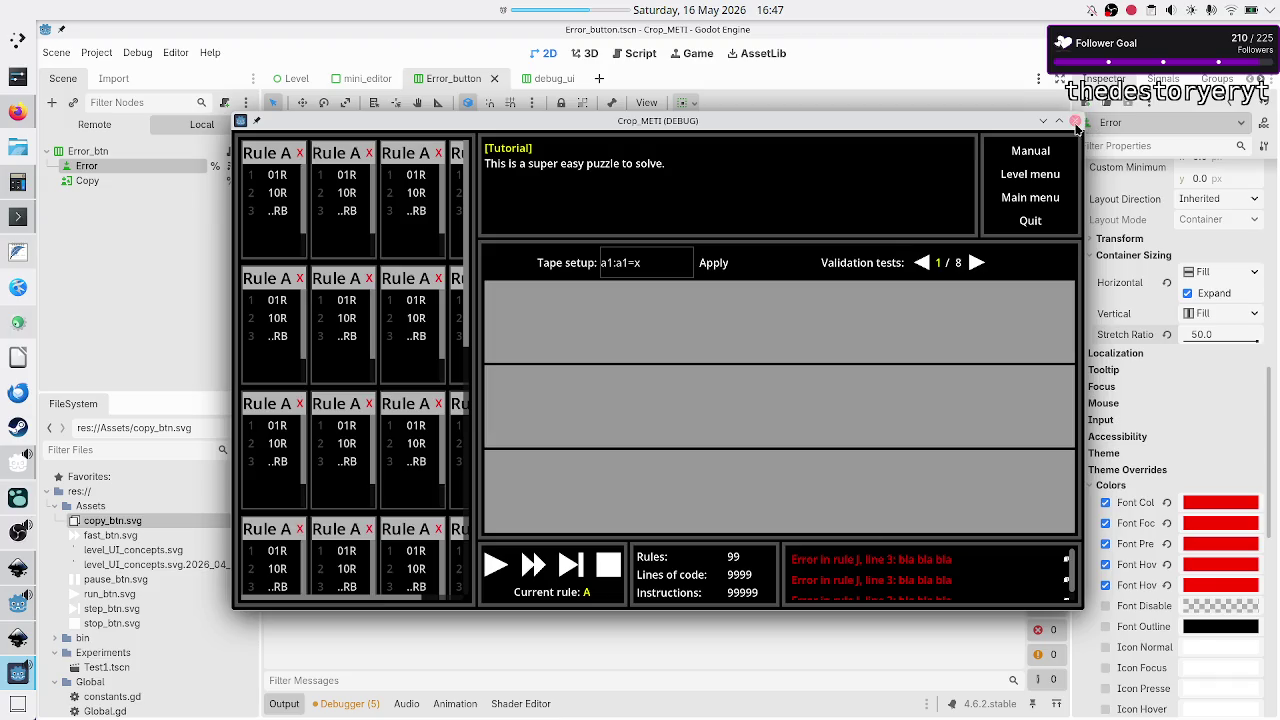
# - Close the running game and inspect Error_btn, Error_btn2 and Error_btn3 in the Level scene
pyautogui.click(1075, 121)
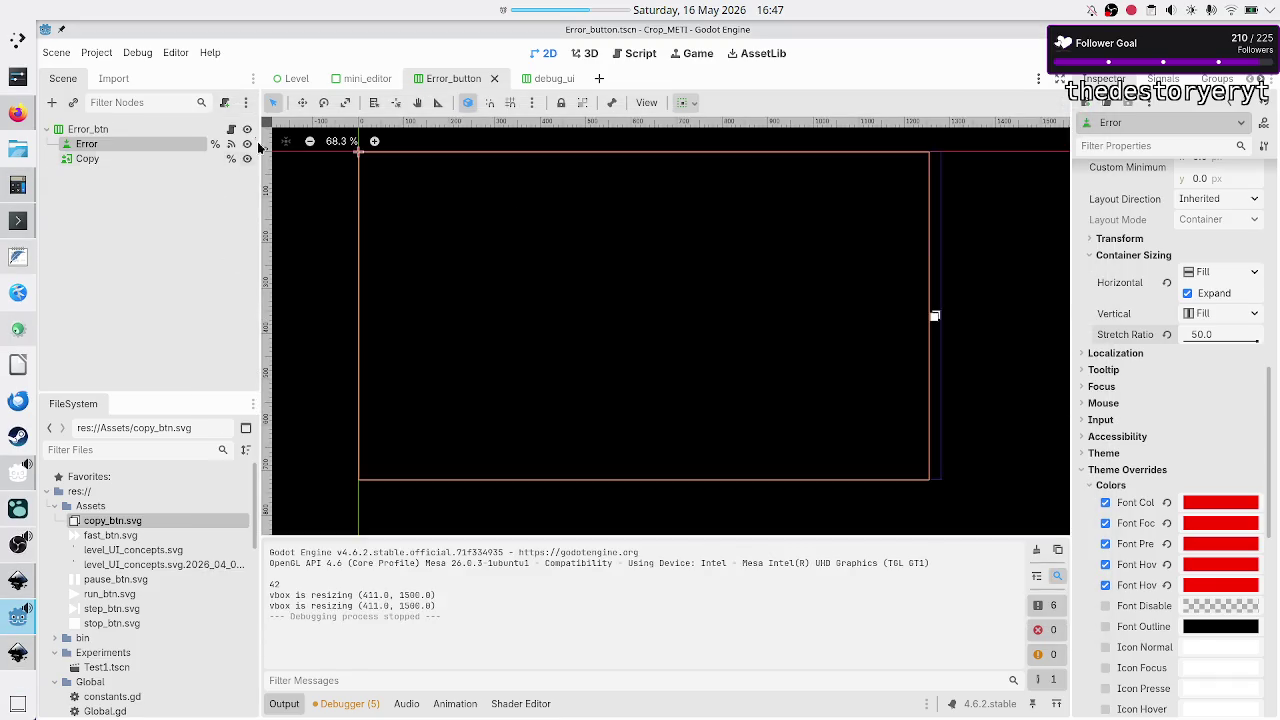
pyautogui.click(283, 77)
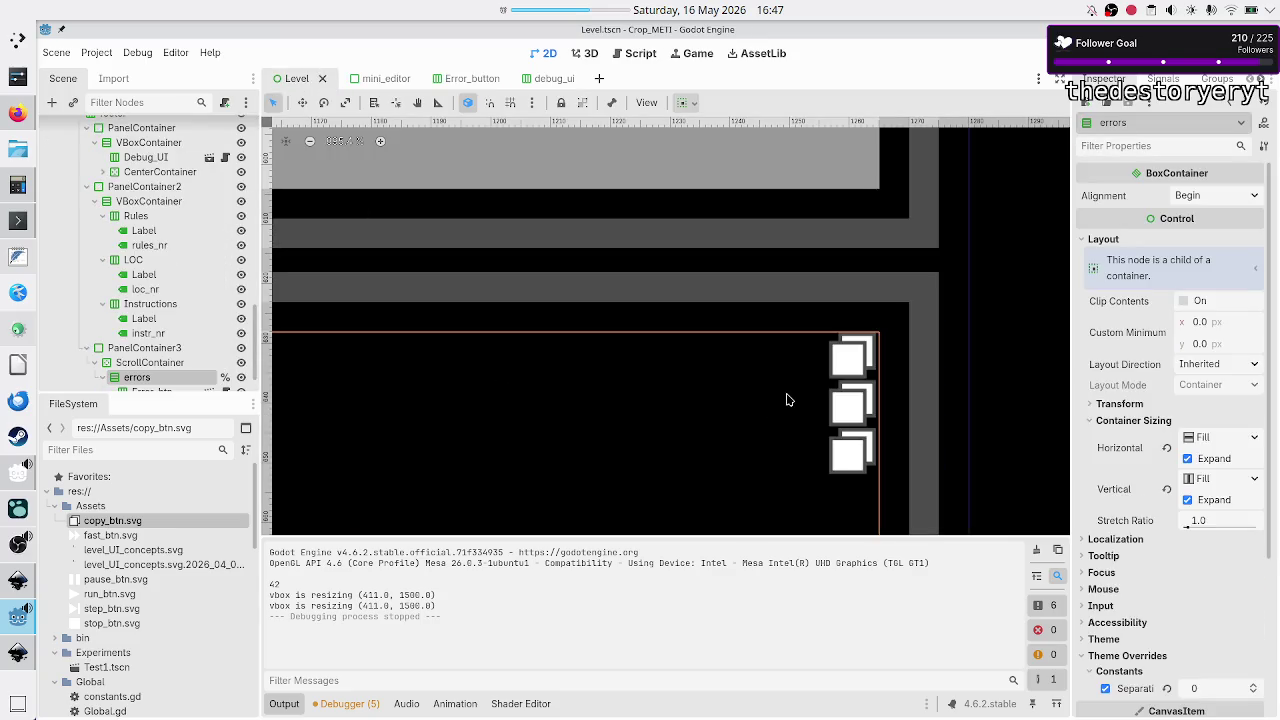
pyautogui.scroll(-5, 816, 326)
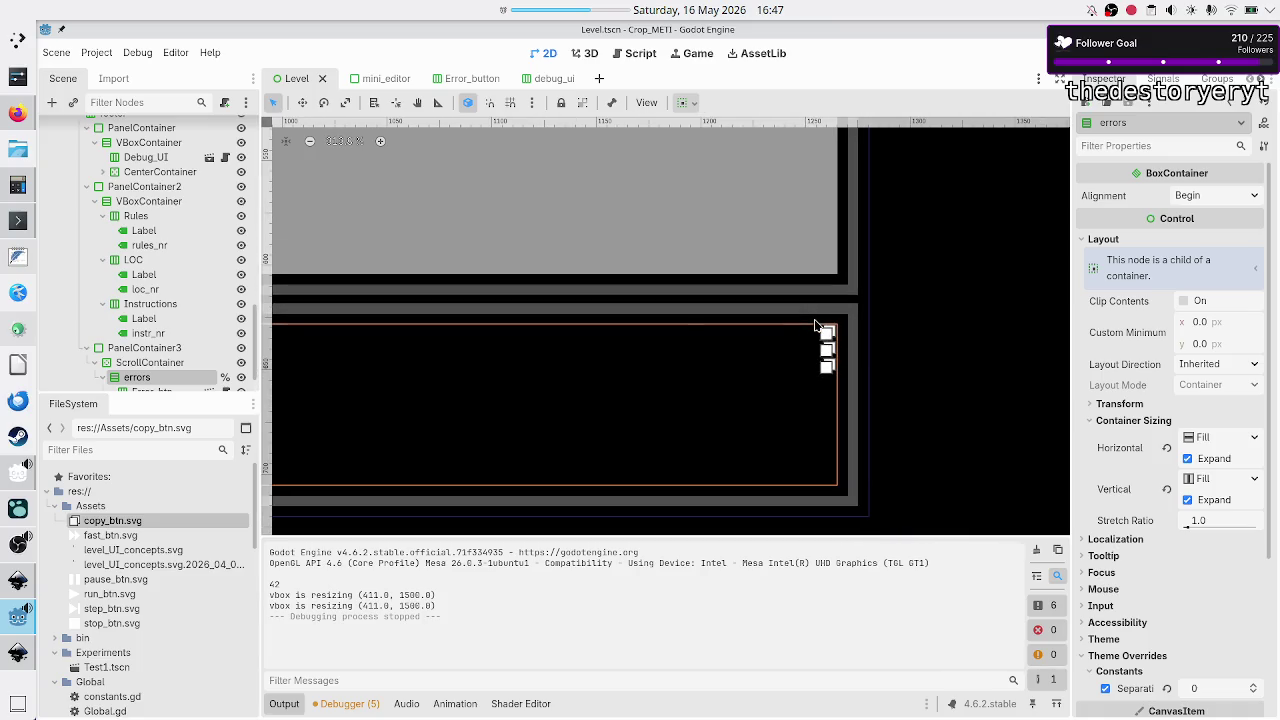
pyautogui.scroll(-2, 188, 331)
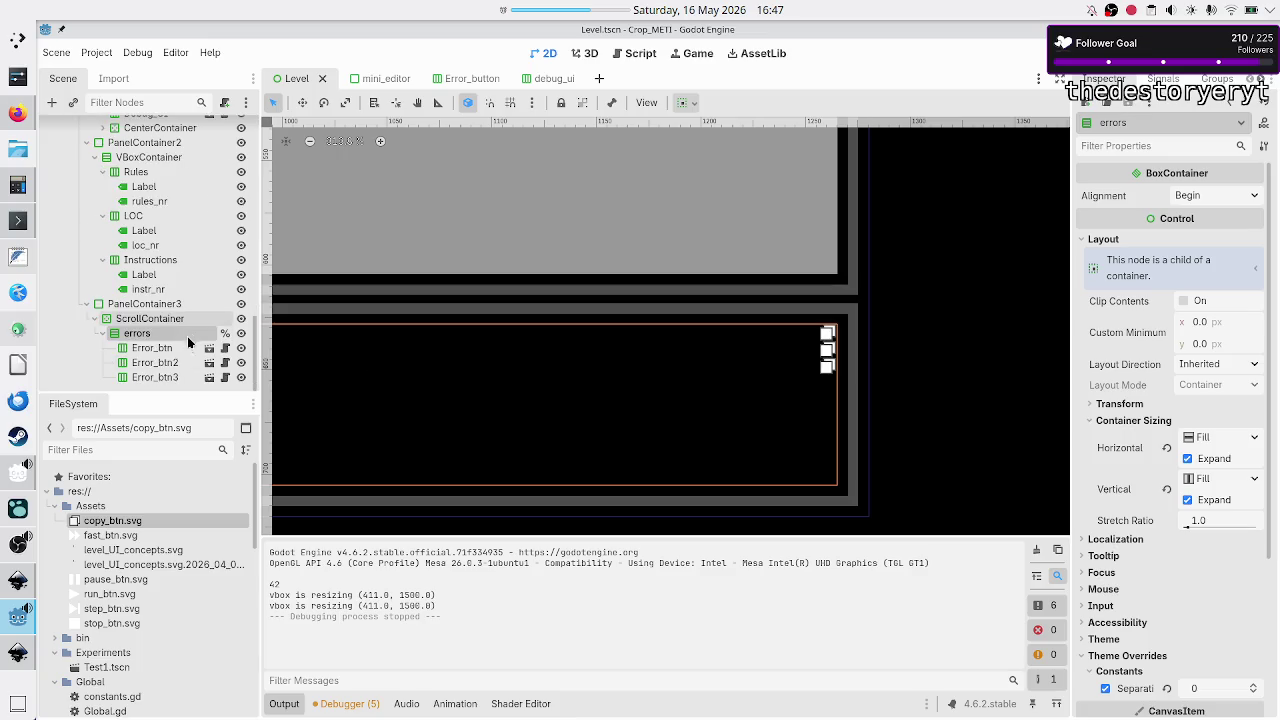
pyautogui.click(176, 350)
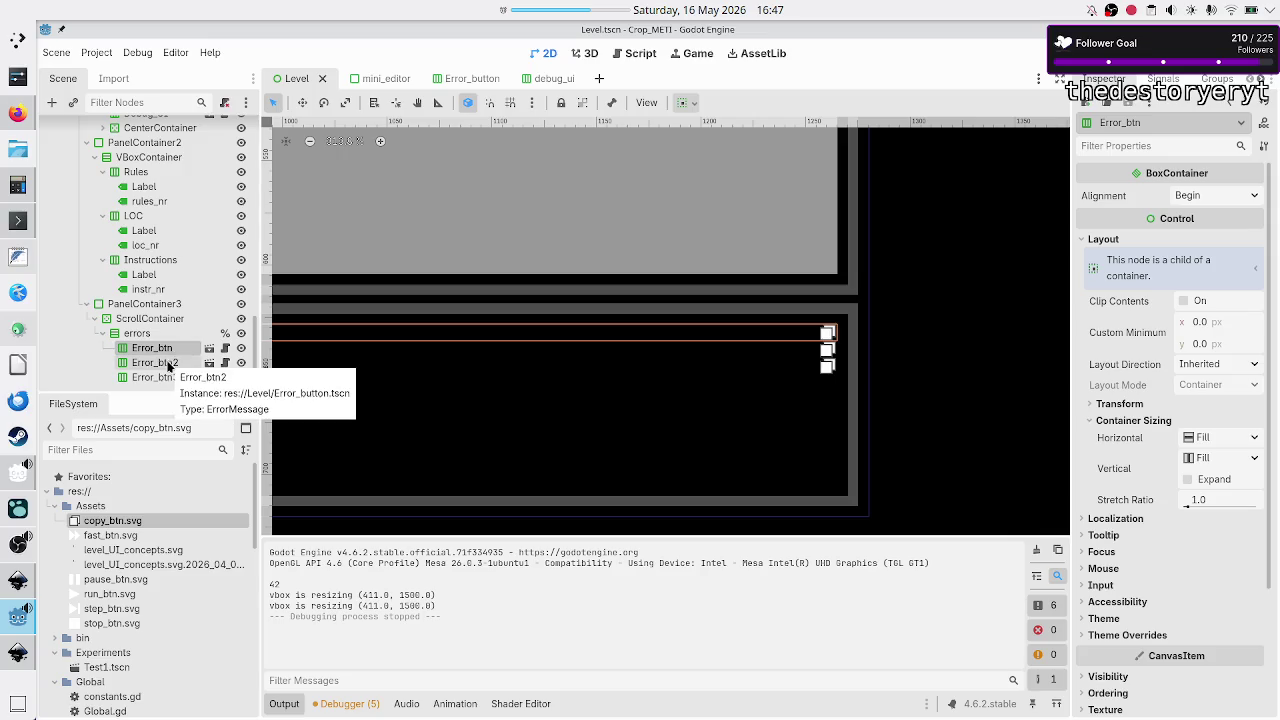
pyautogui.click(168, 365)
pyautogui.click(161, 376)
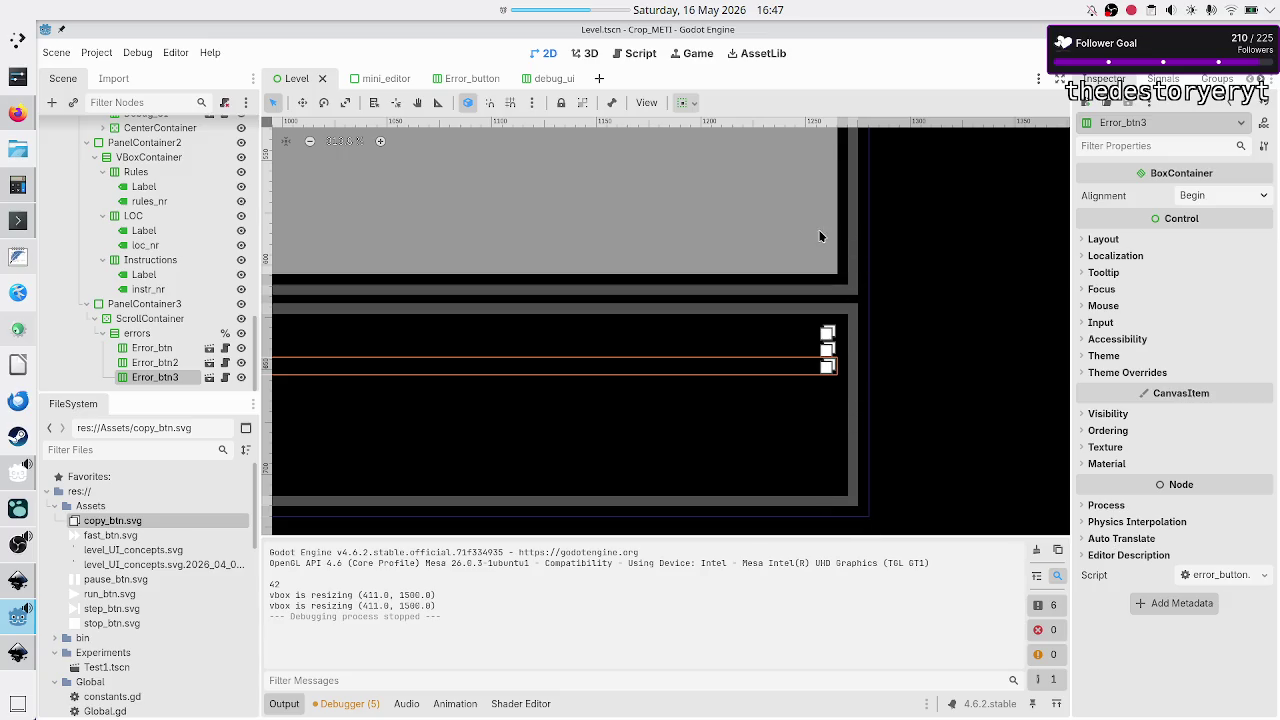
# - Zoom in on the error rows, then switch to the Error_button scene
pyautogui.scroll(-1, 819, 236)
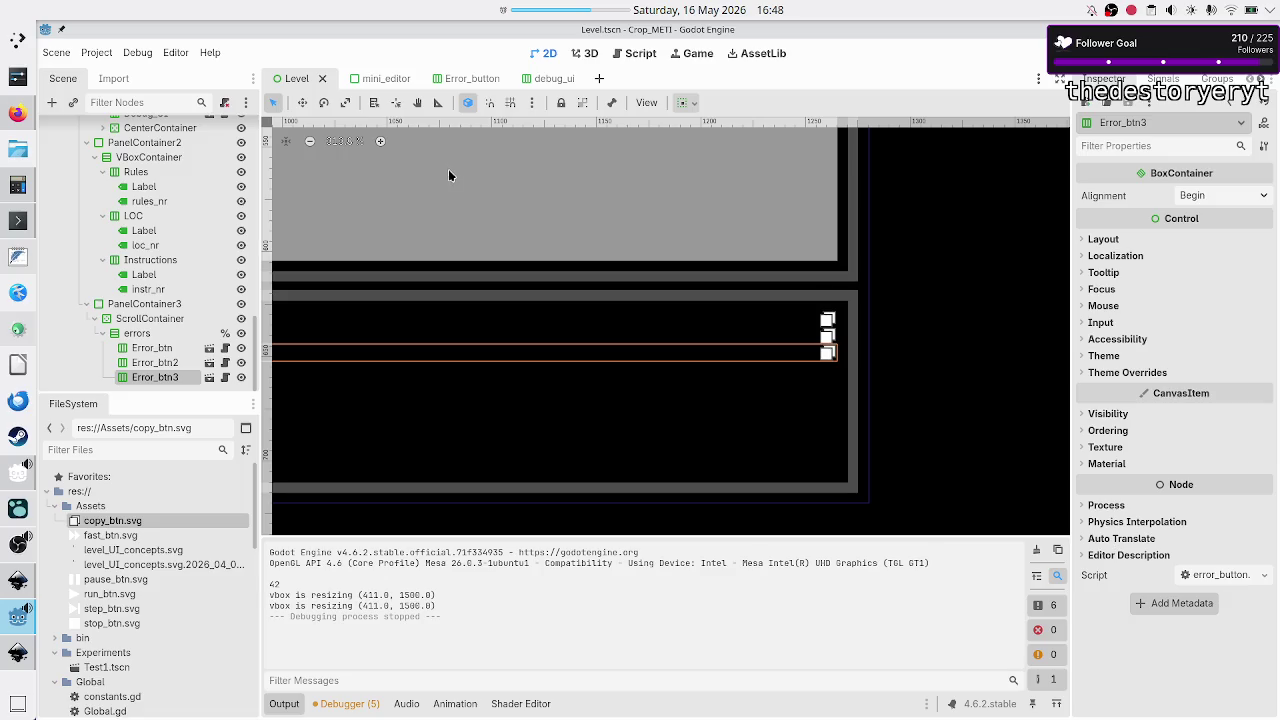
pyautogui.click(381, 142)
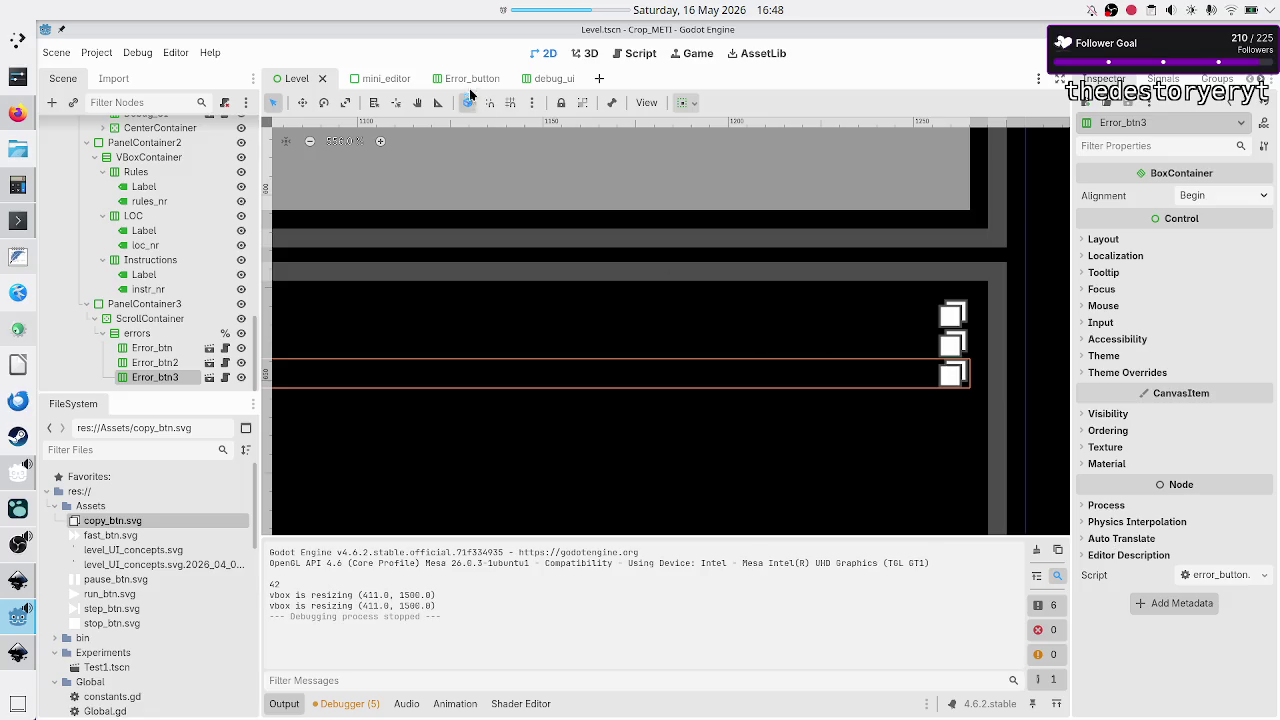
pyautogui.click(462, 79)
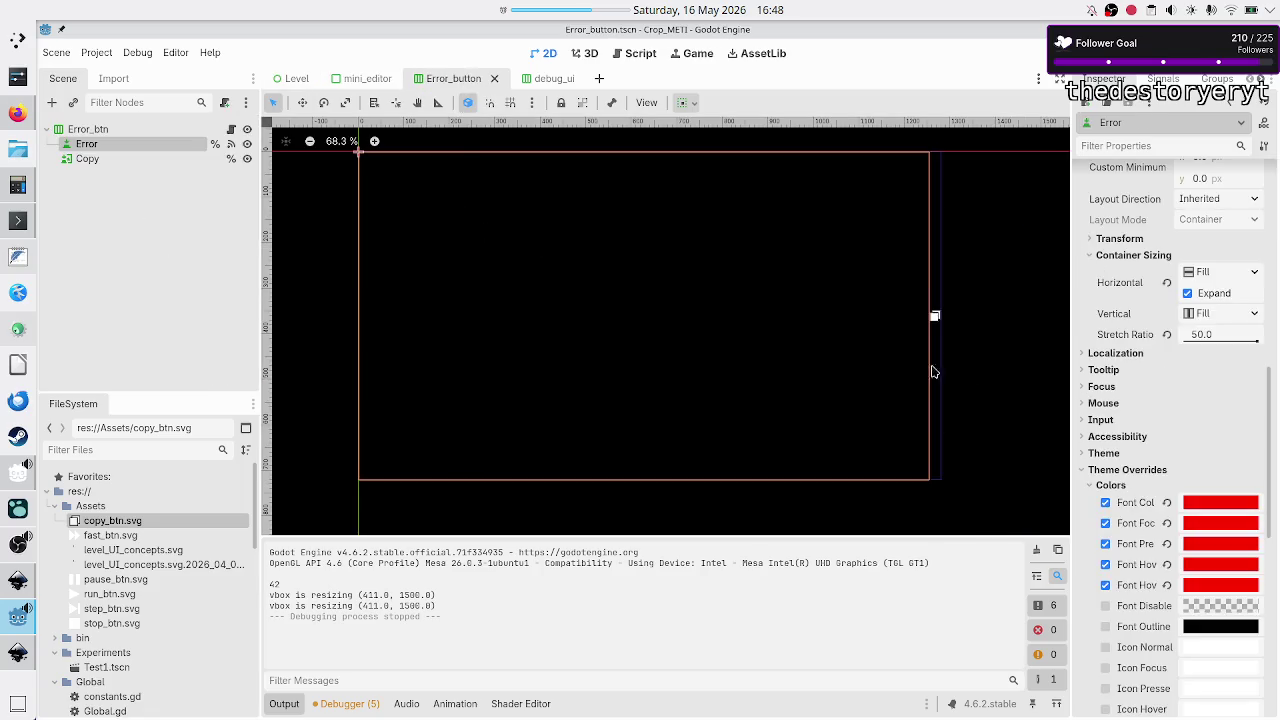
# - Raise the Error node's stretch ratio to 100, save the scene, and return to Level
pyautogui.click(1212, 338)
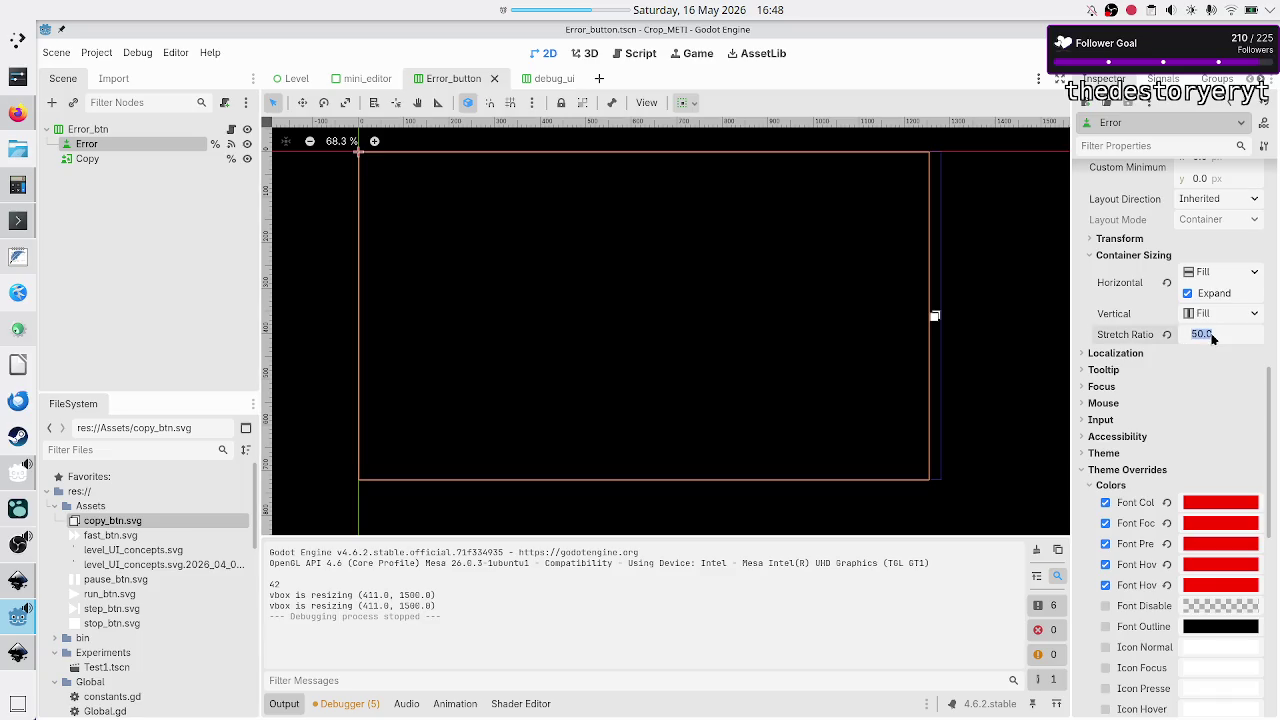
pyautogui.write('100')
pyautogui.press('Return')
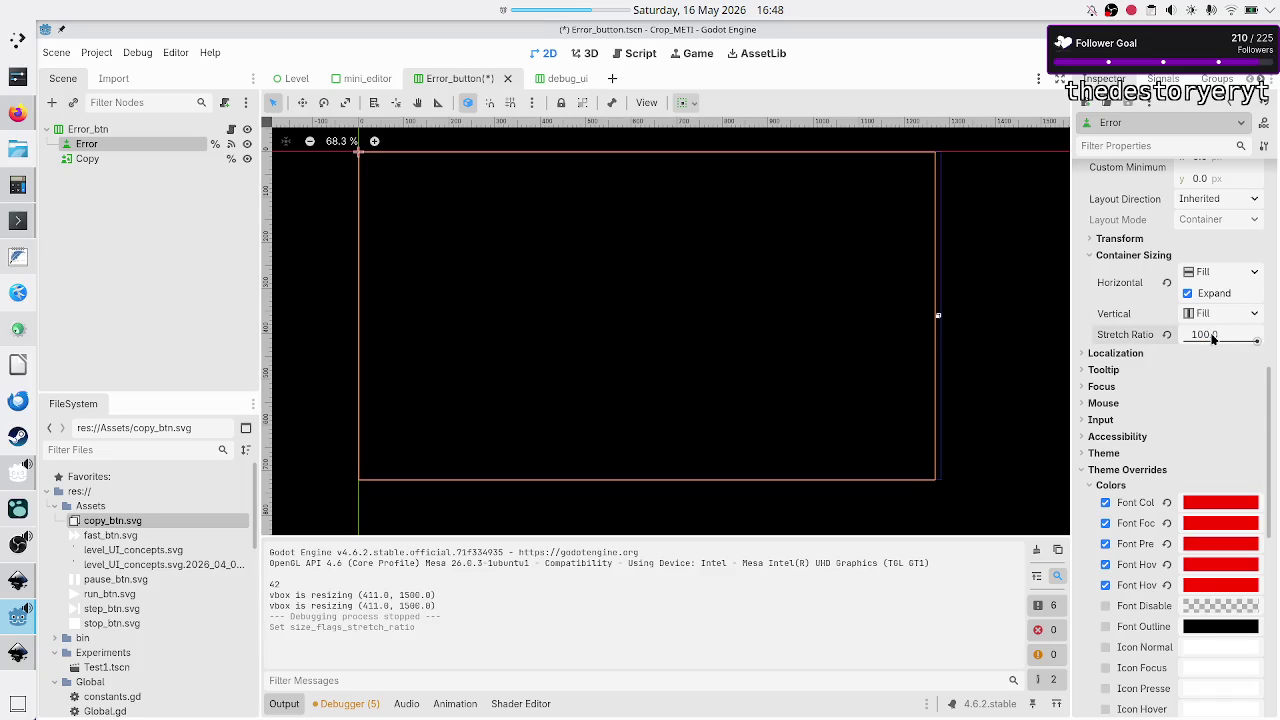
pyautogui.hotkey('ctrl', 's')
pyautogui.click(294, 79)
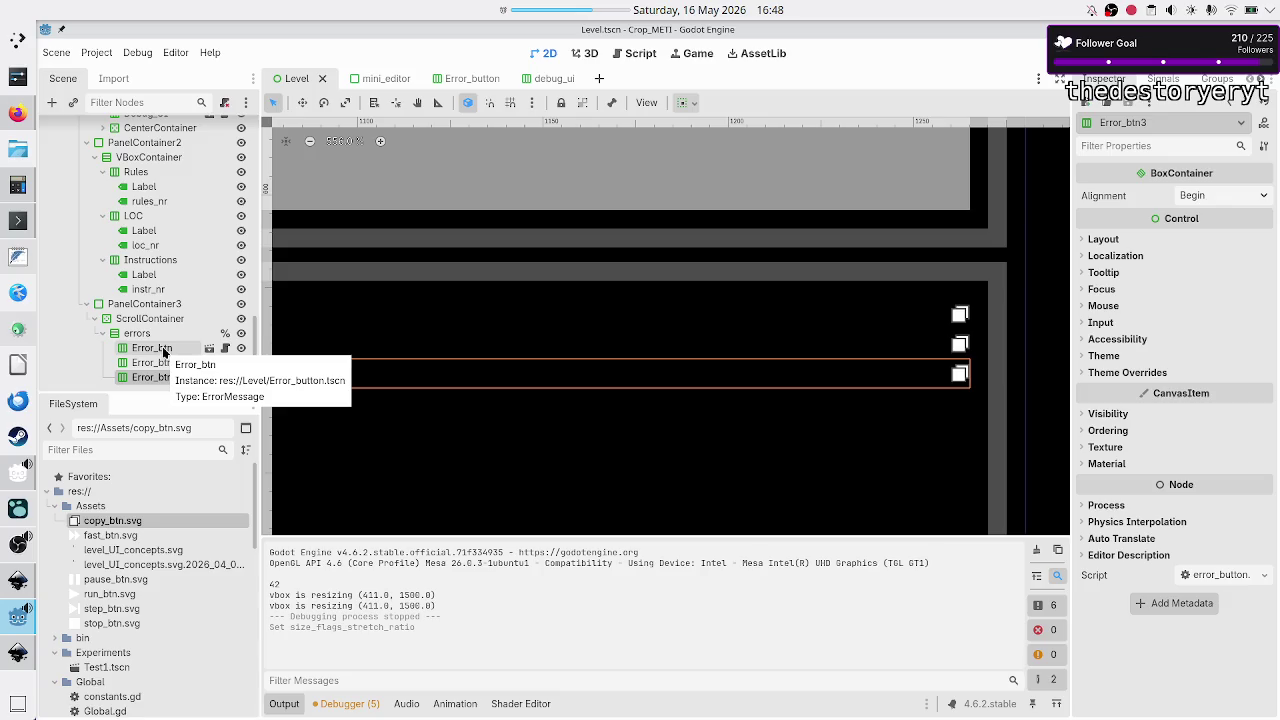
# - Test-run the scene with F6, close it, then select Error_btn through Error_btn3 and delete them
pyautogui.press('F6')
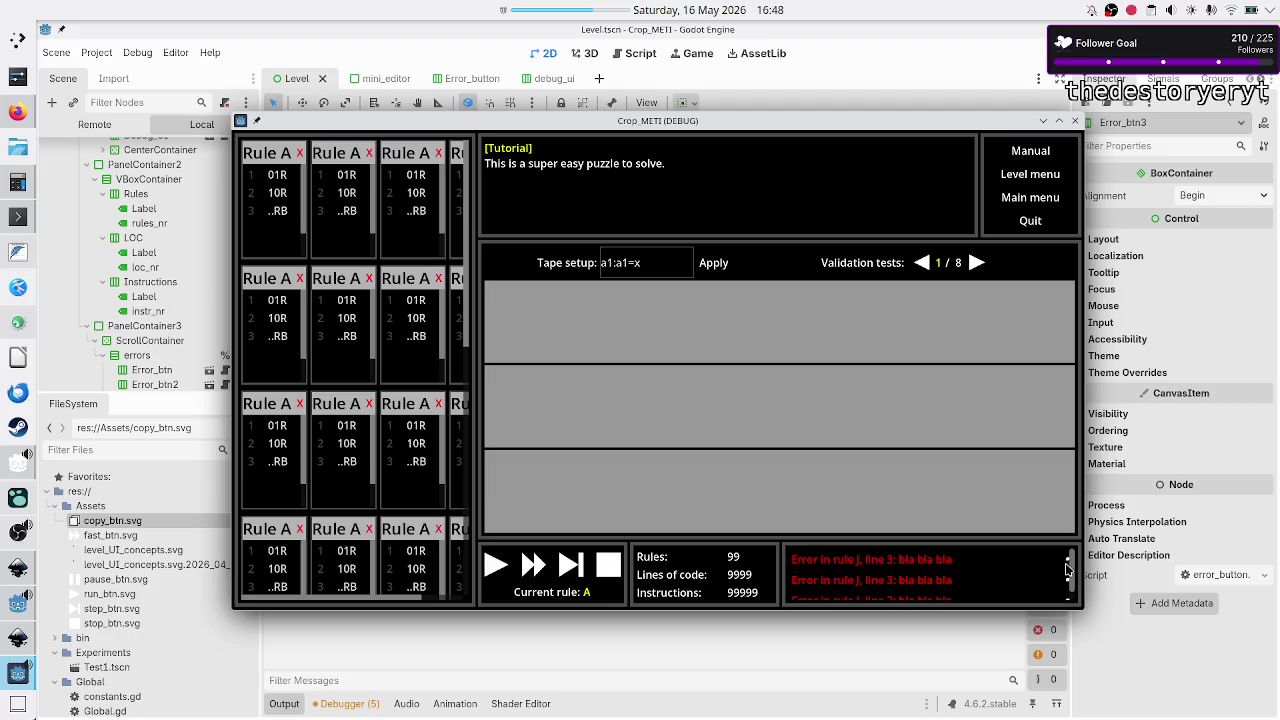
pyautogui.click(1075, 120)
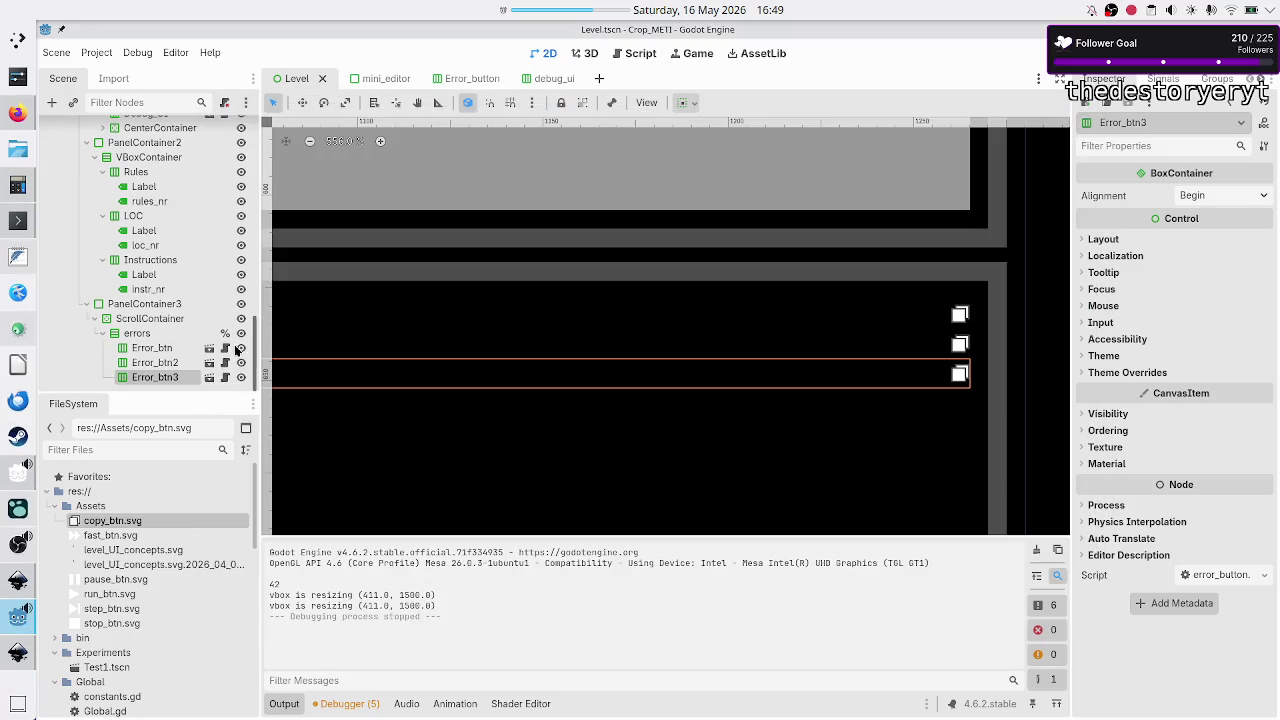
pyautogui.click(153, 349)
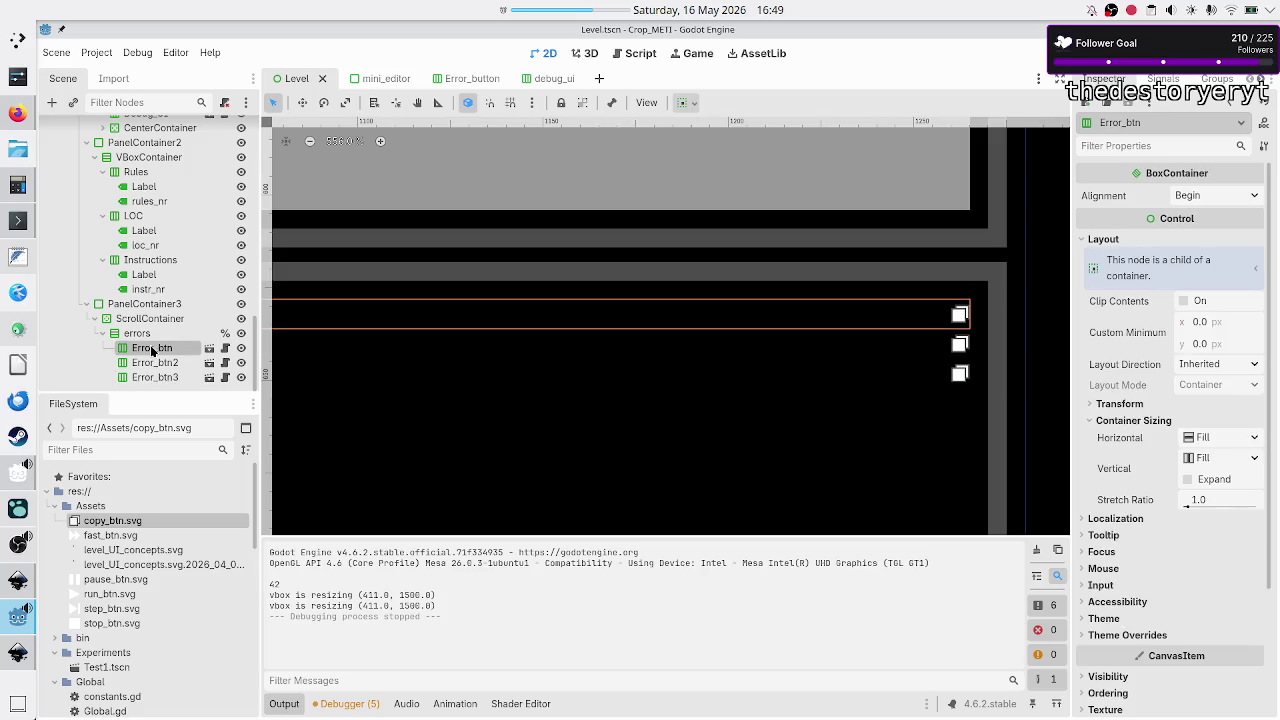
pyautogui.keyDown('shift'); pyautogui.click(158, 378); pyautogui.keyUp('shift')
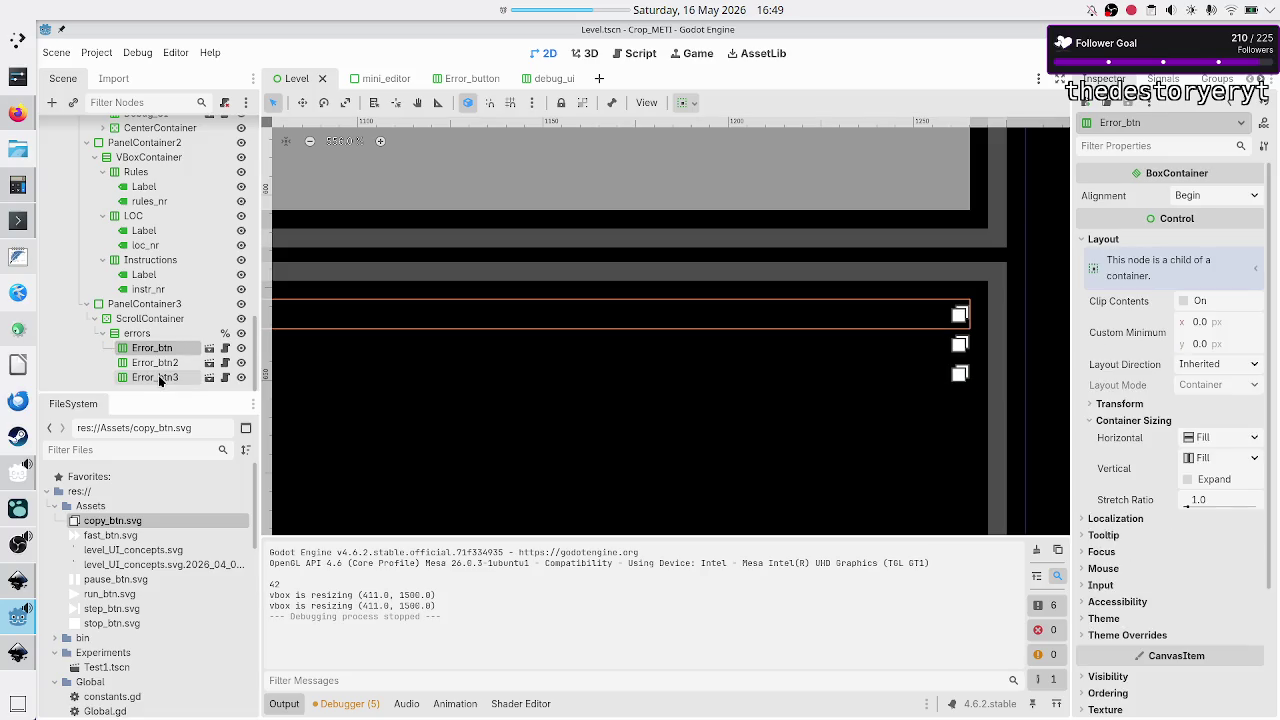
pyautogui.press('Delete')
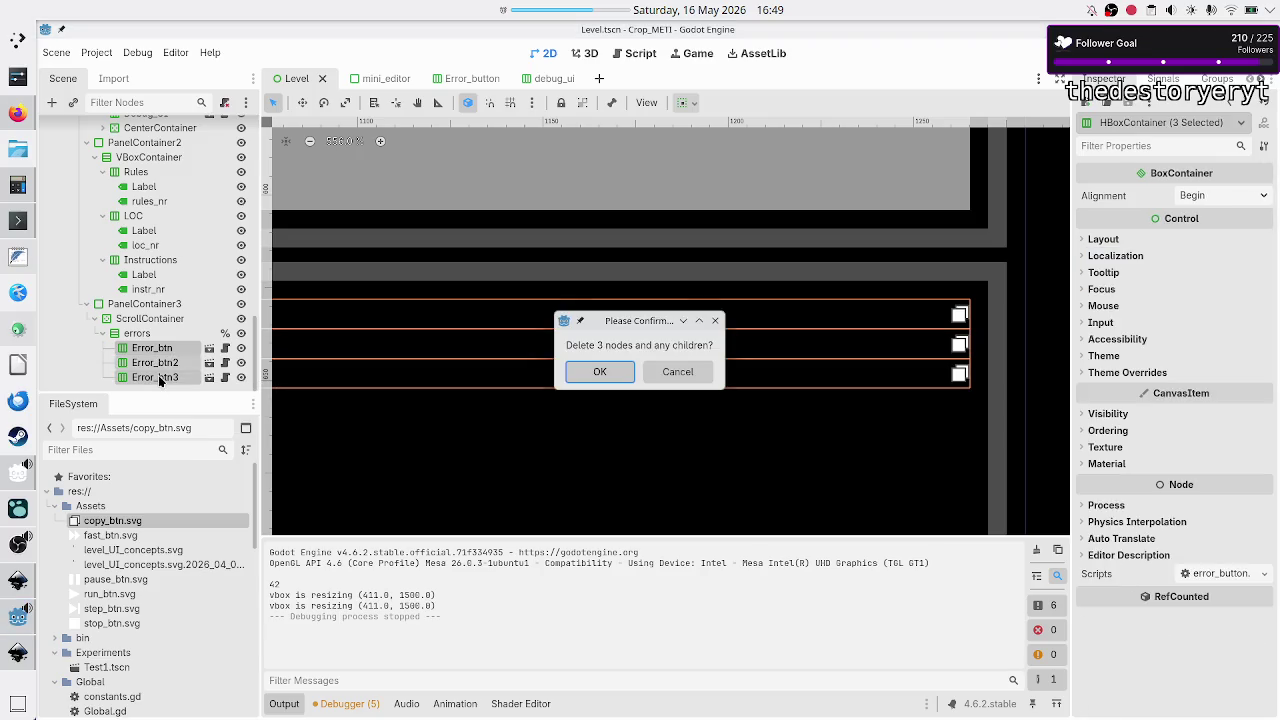
# - Delete the three old Error_btn nodes and instance Error_button.tscn under the errors container
pyautogui.press('Return')
pyautogui.click(135, 377)
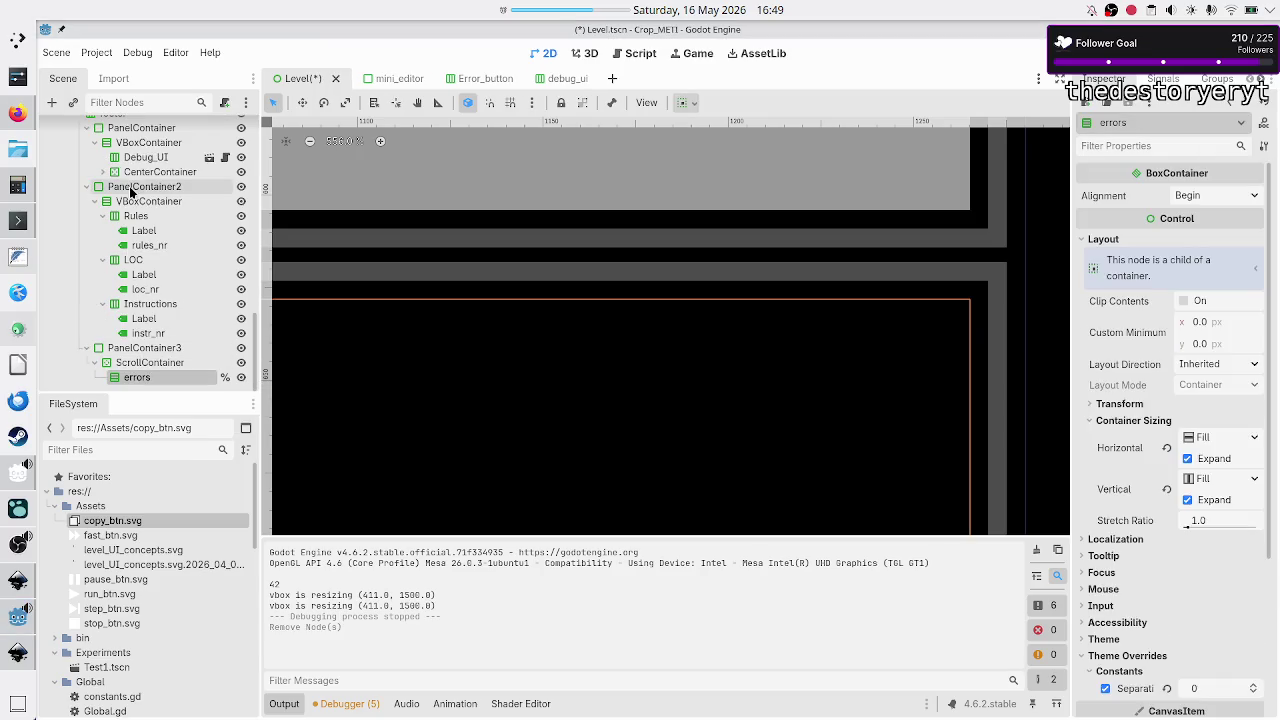
pyautogui.click(70, 102)
pyautogui.write('err')
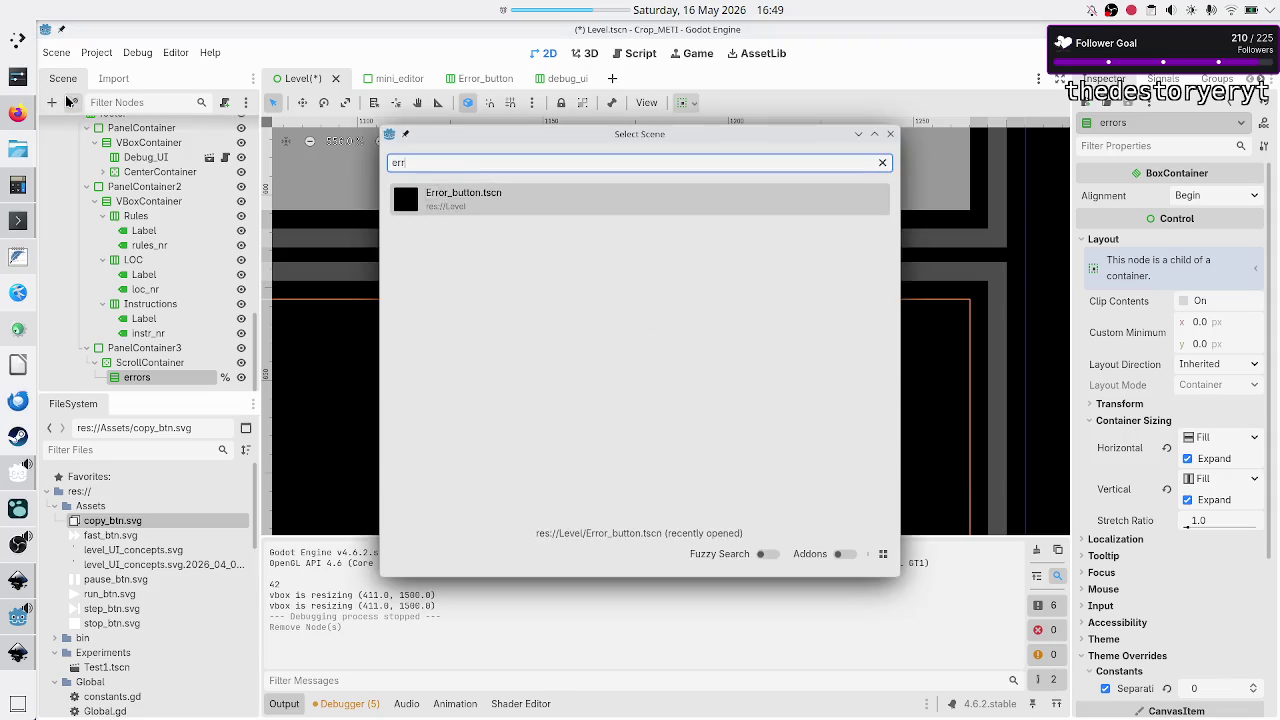
pyautogui.press('Return')
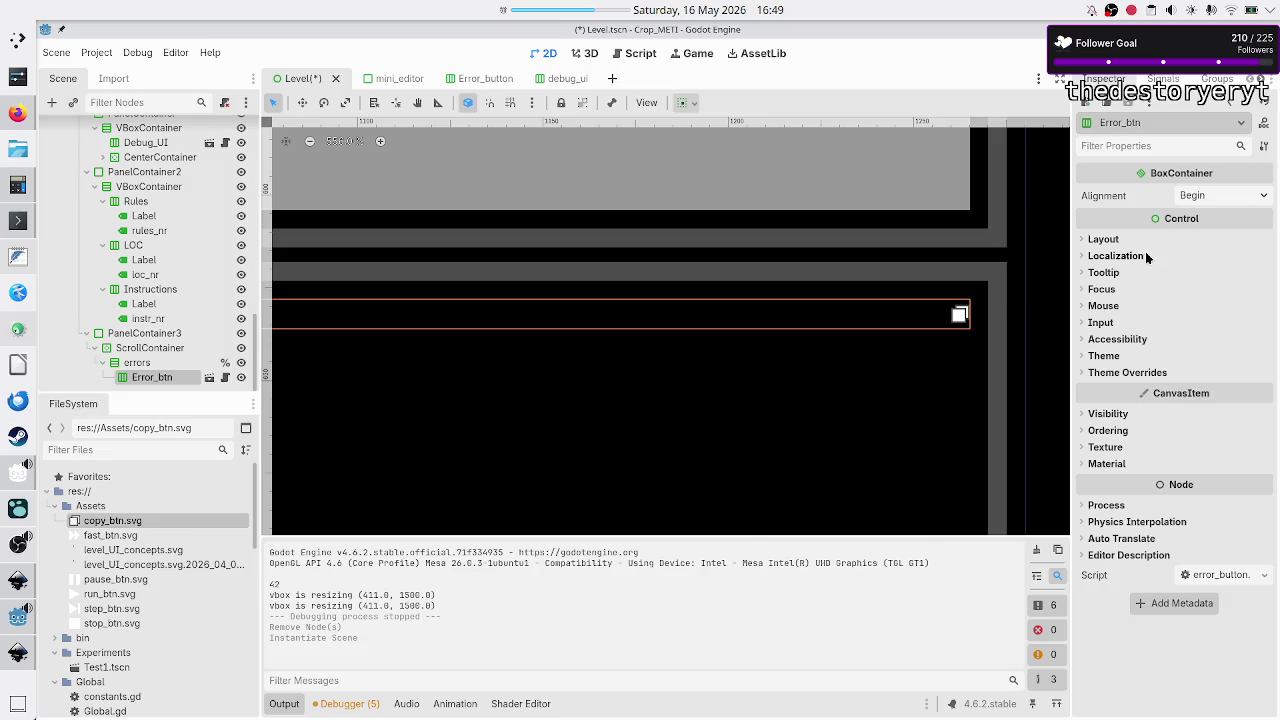
# - Set the new Error_btn's vertical container sizing to Custom with Fill off, then reselect errors
pyautogui.click(1110, 240)
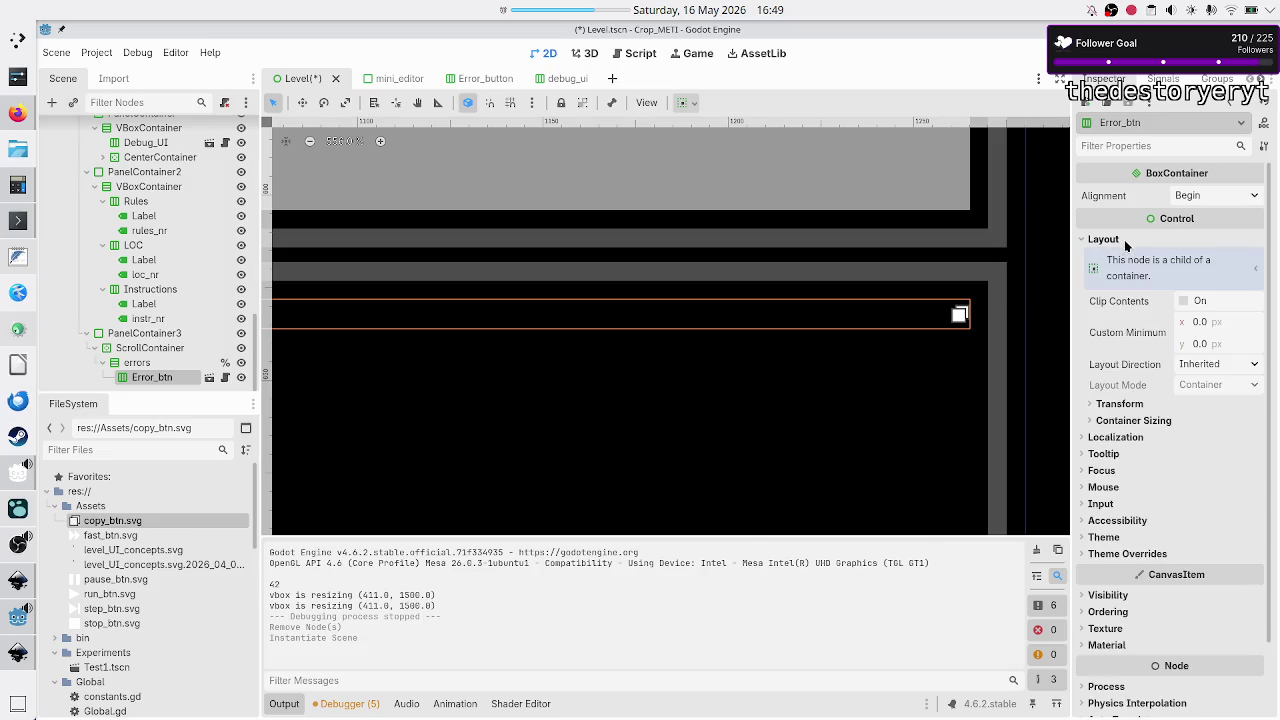
pyautogui.click(1133, 420)
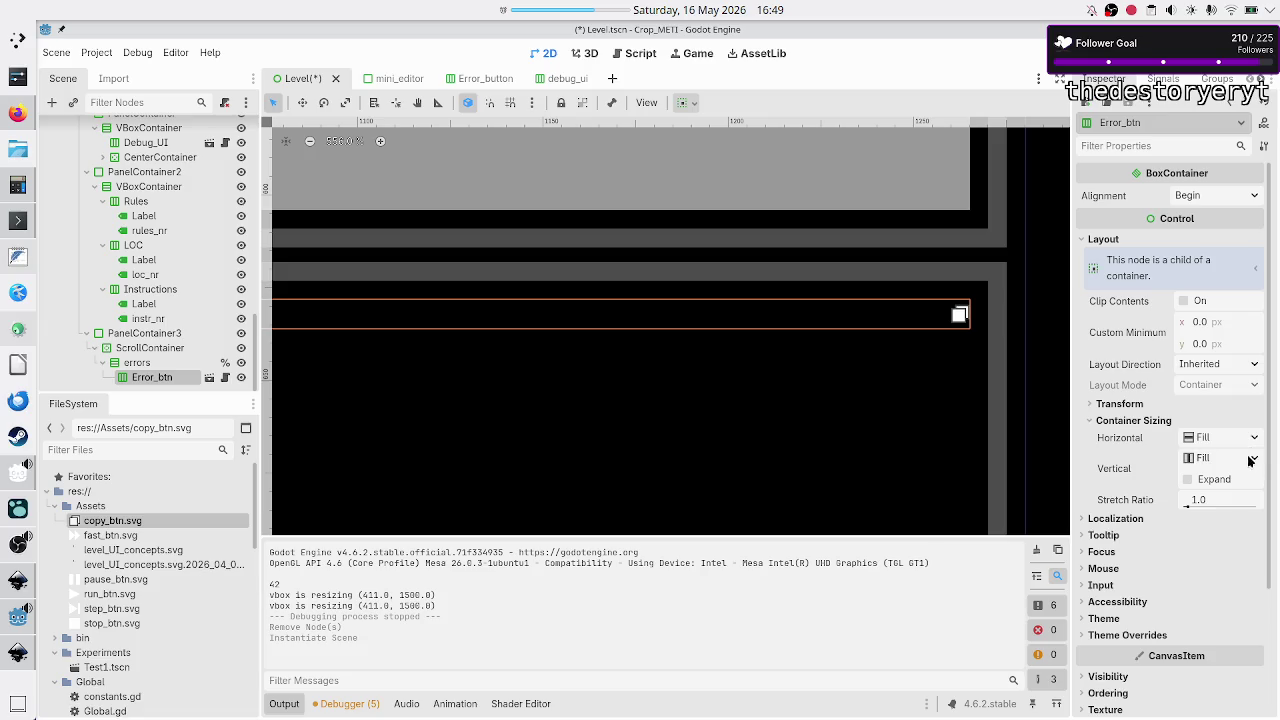
pyautogui.click(1252, 458)
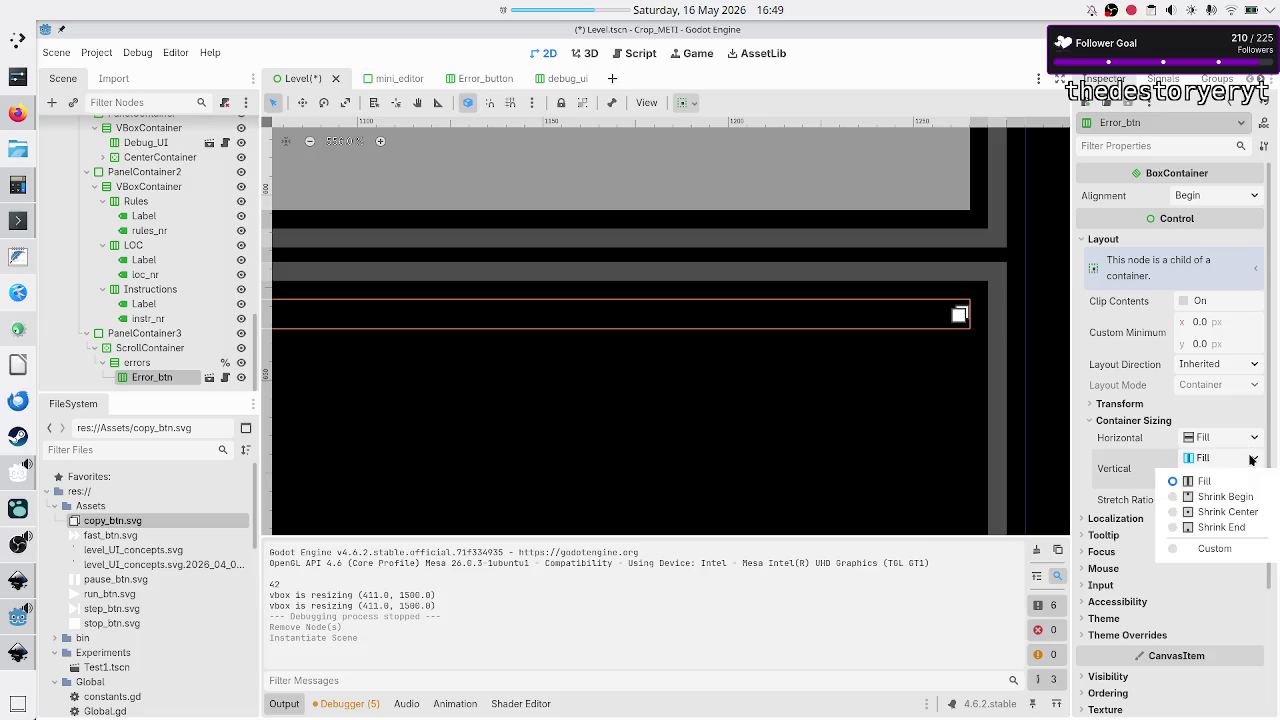
pyautogui.click(1212, 548)
pyautogui.click(1198, 480)
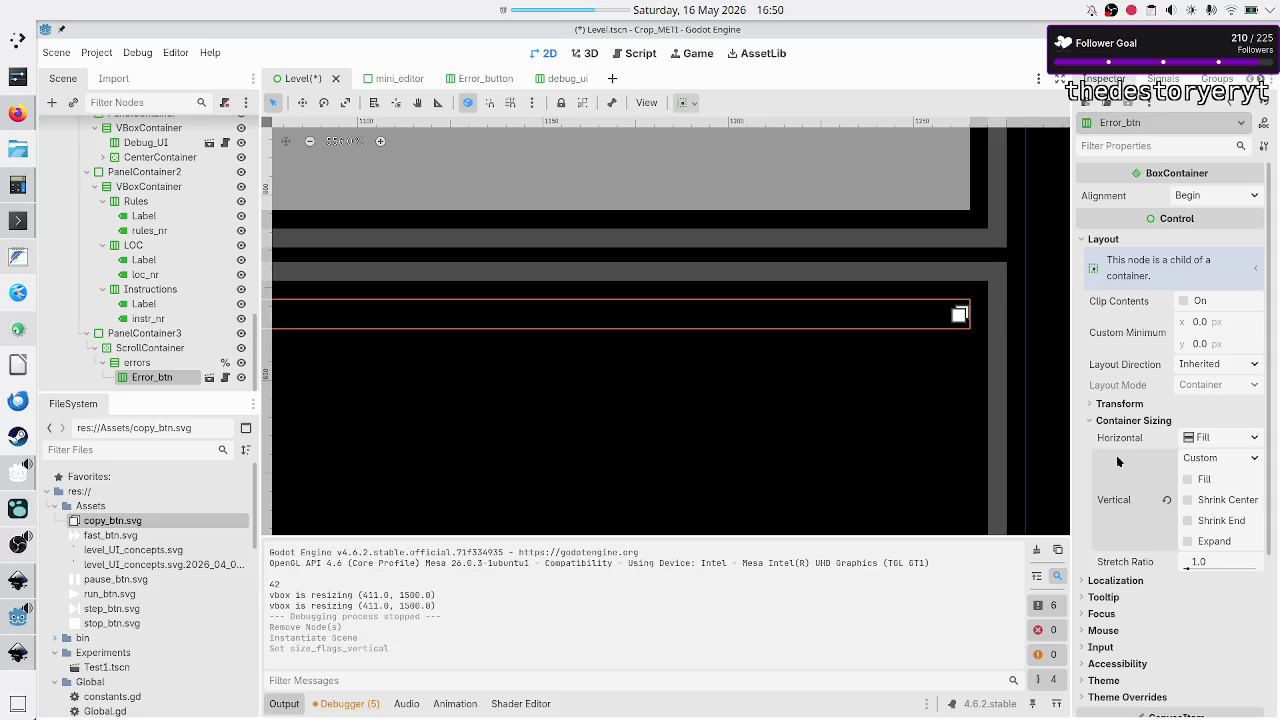
pyautogui.click(168, 365)
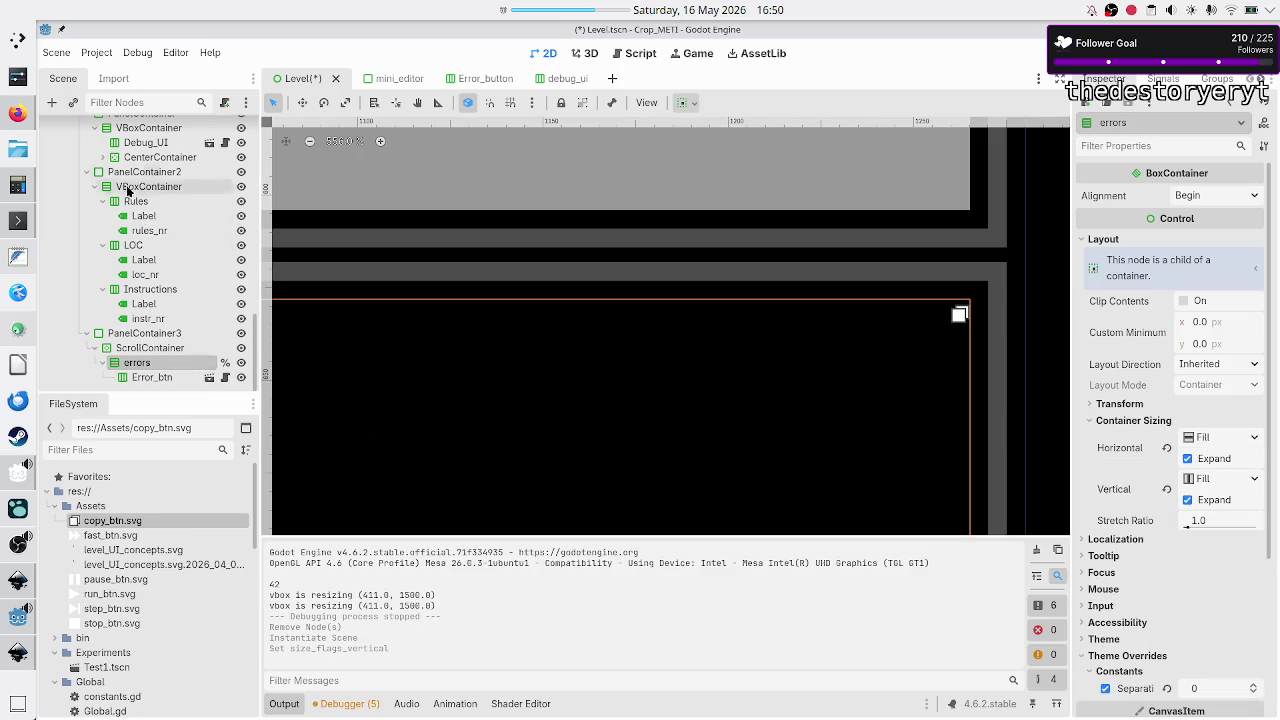
pyautogui.click(73, 102)
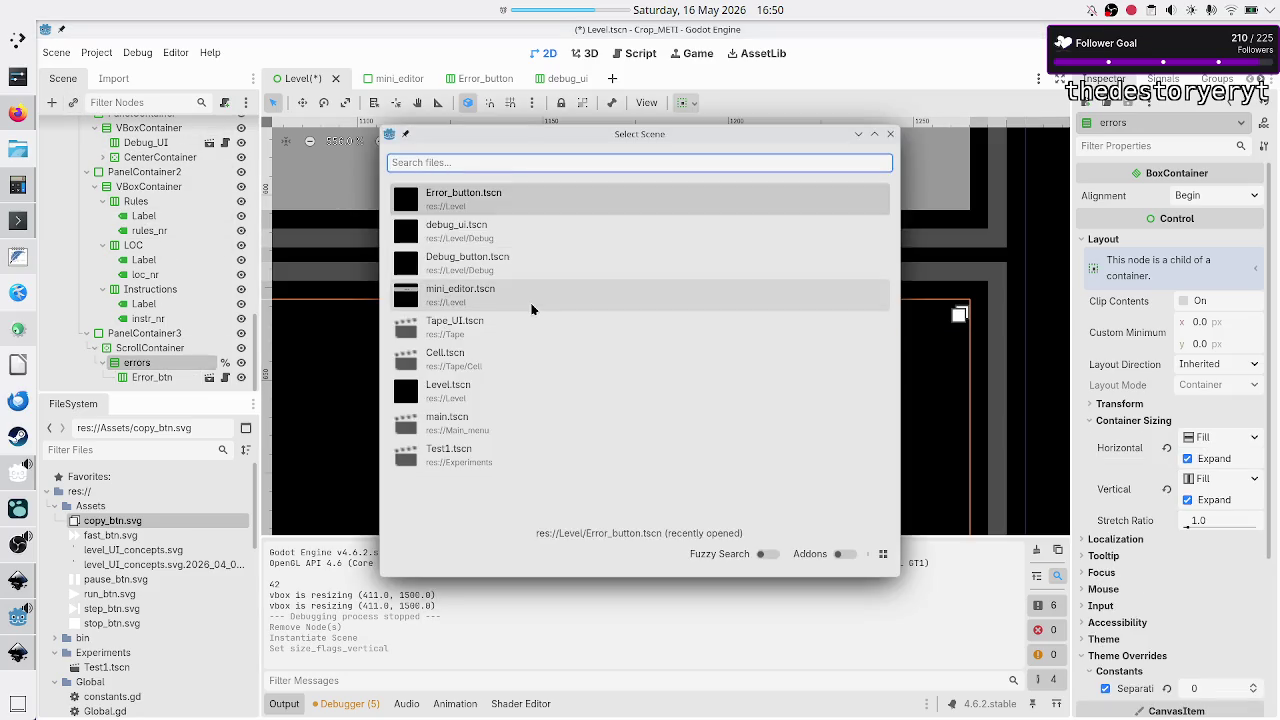
# - Add a second Error_button instance and set Error_btn's vertical sizing to Custom
pyautogui.click(506, 206)
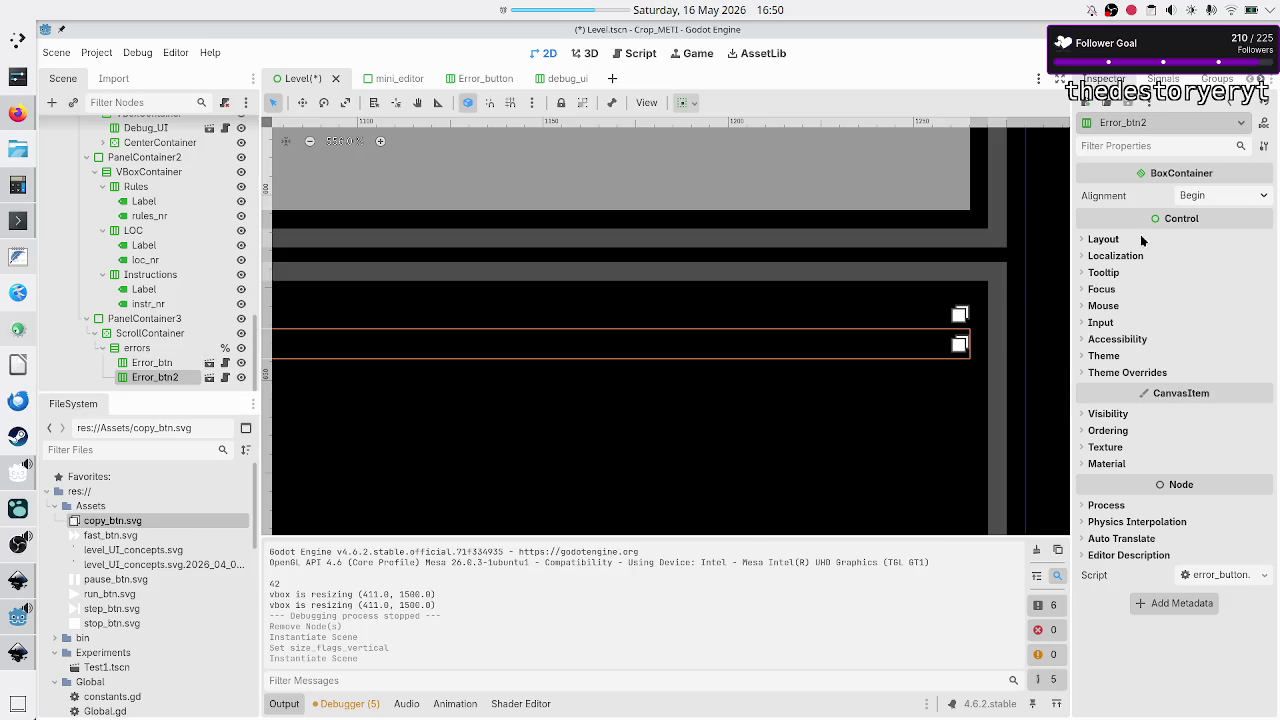
pyautogui.click(1110, 239)
pyautogui.click(1140, 421)
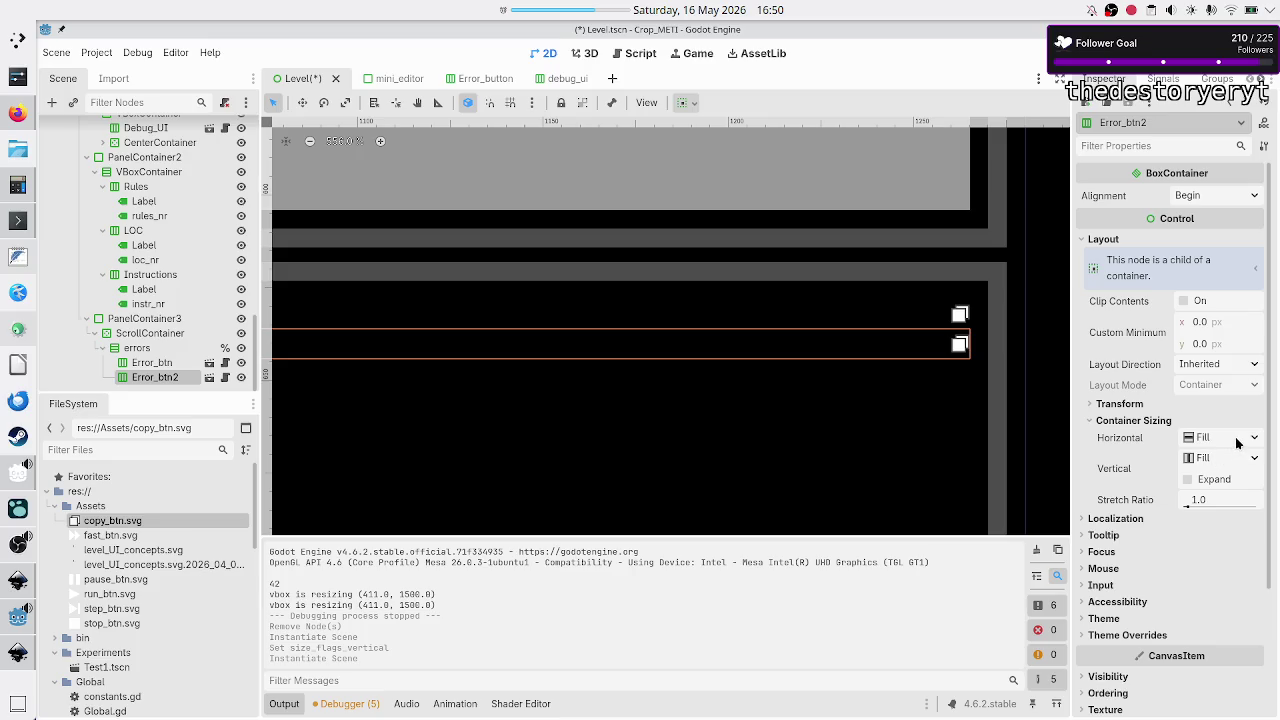
pyautogui.click(170, 365)
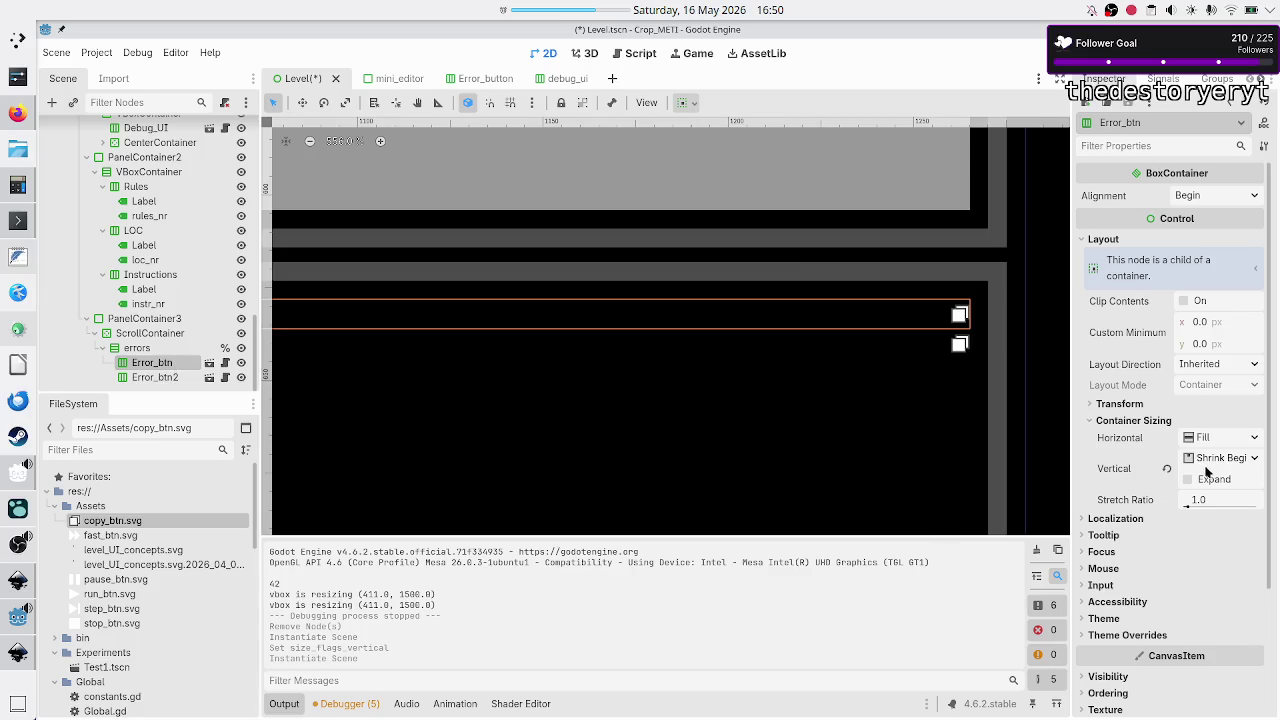
pyautogui.click(1256, 460)
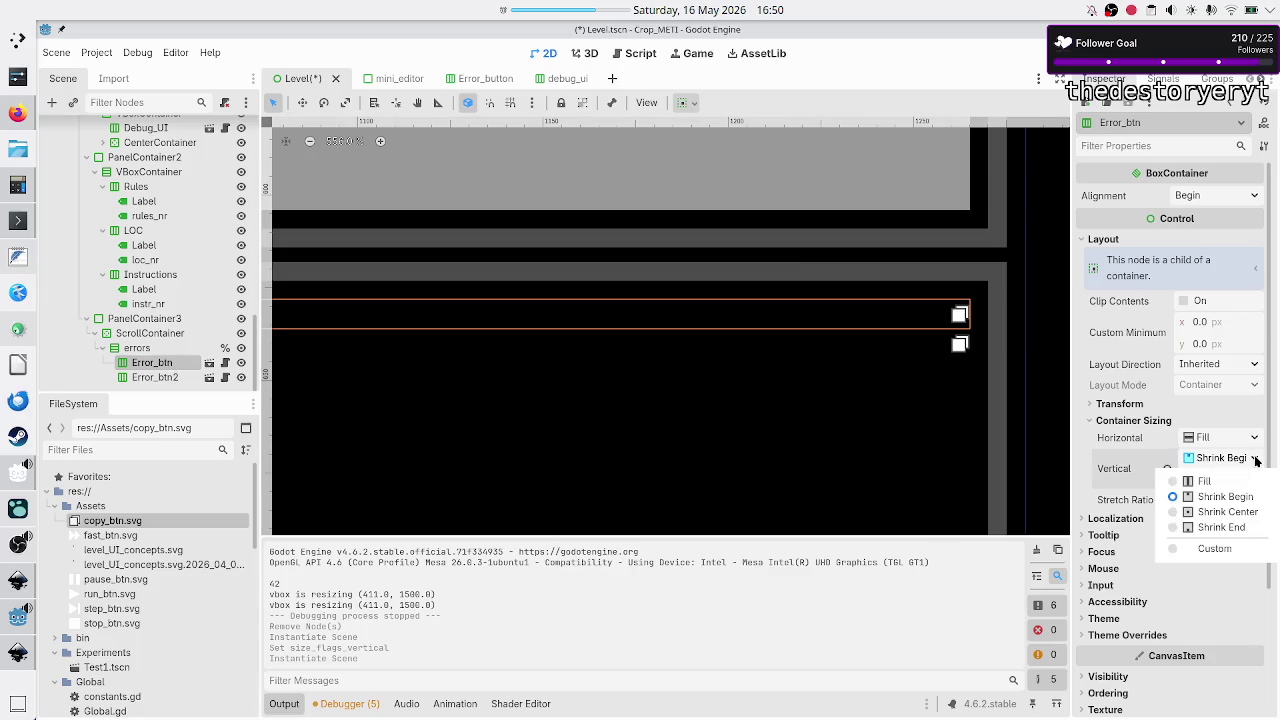
pyautogui.click(1214, 550)
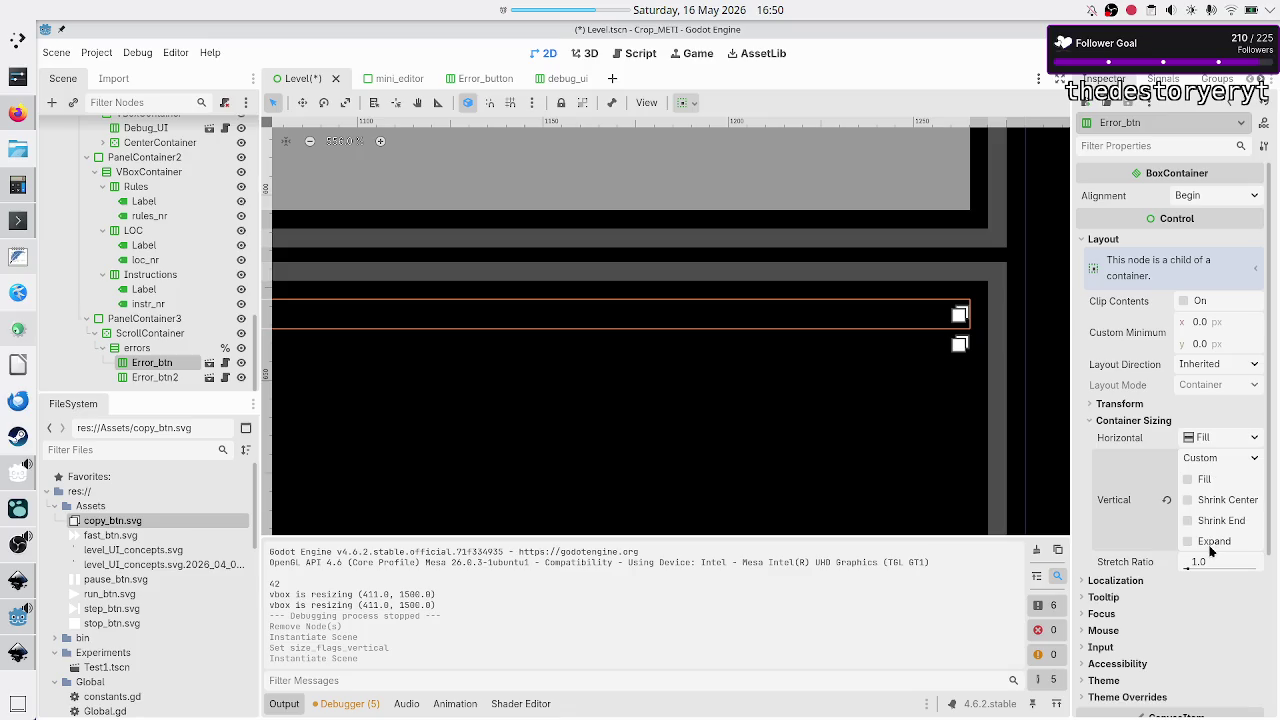
# - Give Error_btn2 Custom vertical sizing with Fill off, then run the game to test
pyautogui.scroll(-3, 1203, 490)
pyautogui.scroll(3, 1203, 493)
pyautogui.click(155, 377)
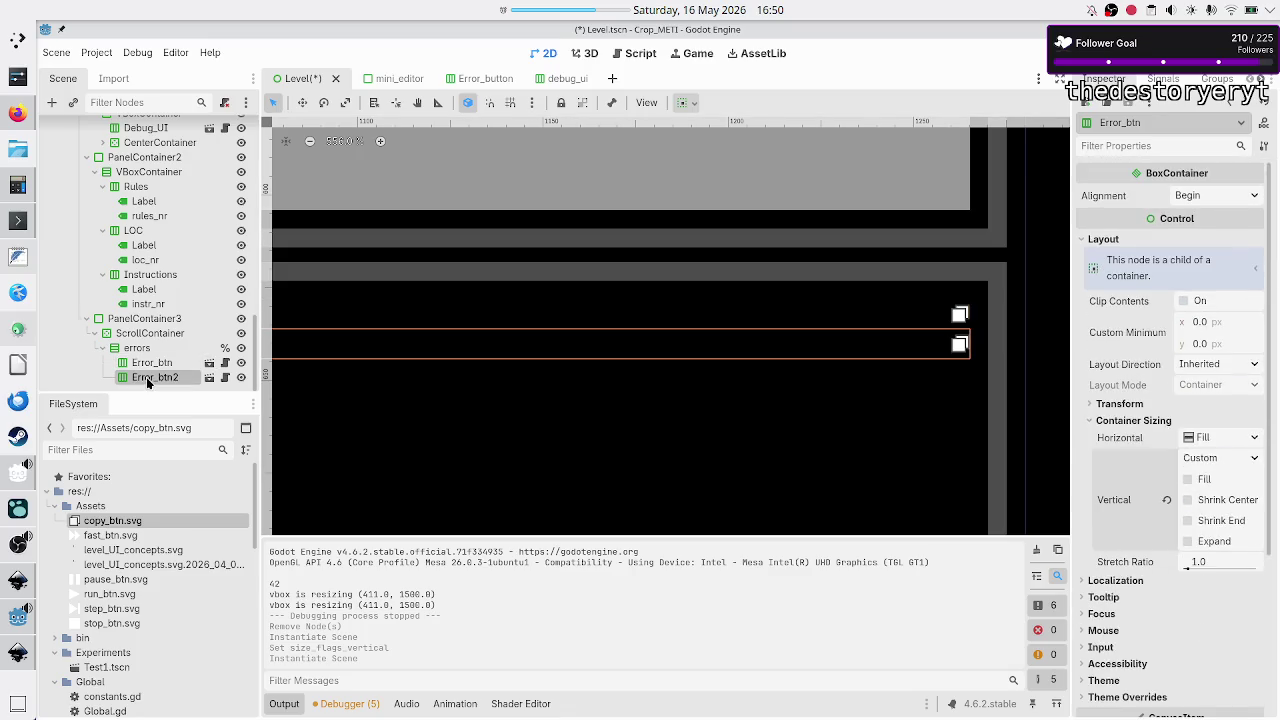
pyautogui.click(1254, 457)
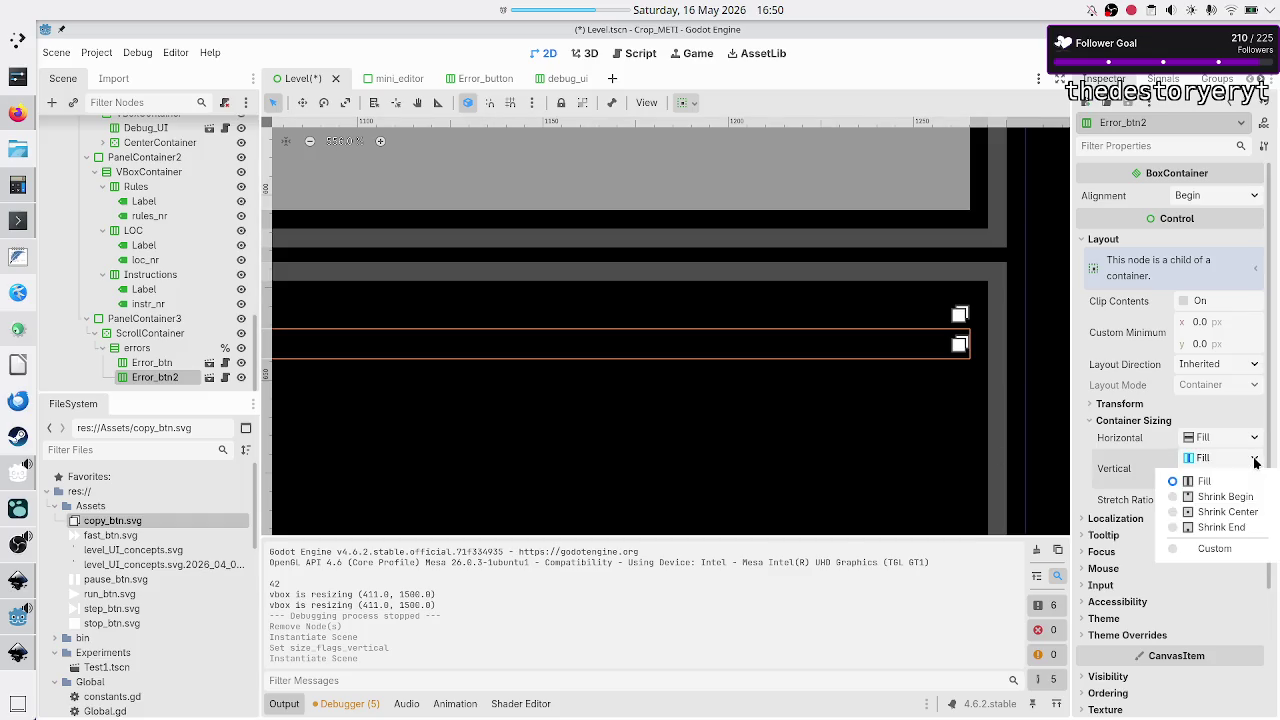
pyautogui.click(1215, 548)
pyautogui.click(1195, 482)
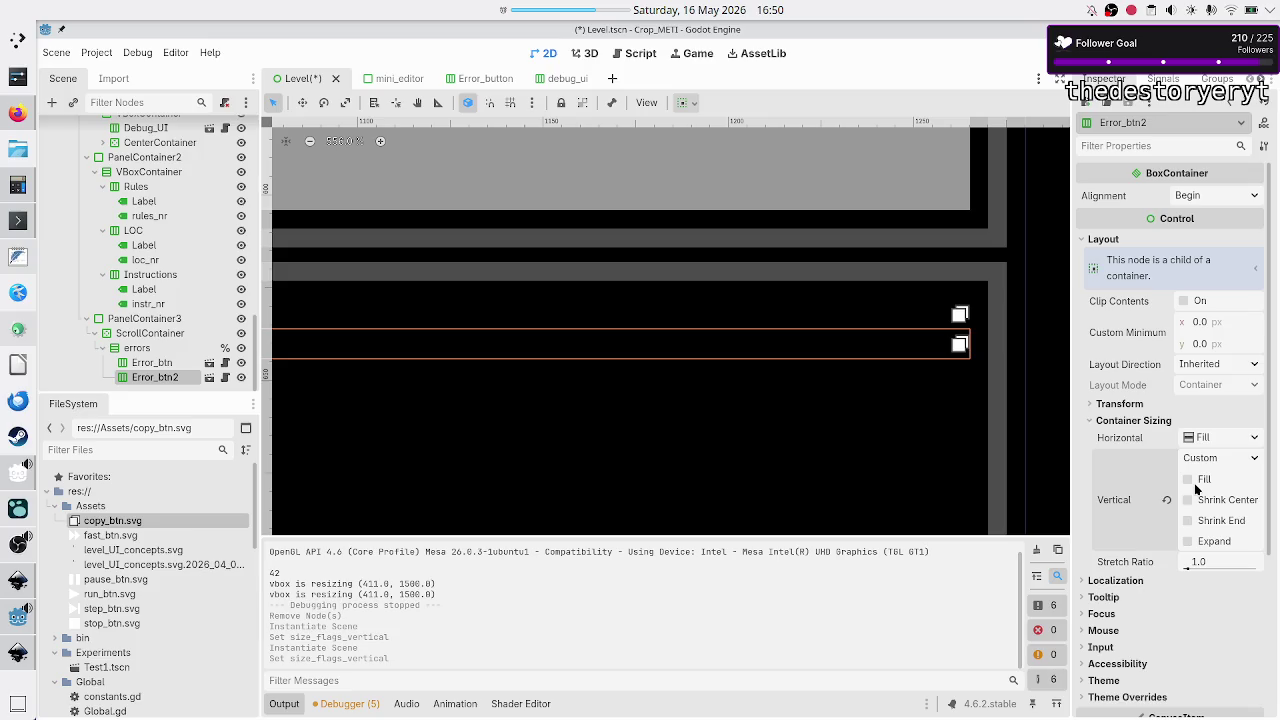
pyautogui.press('F6')
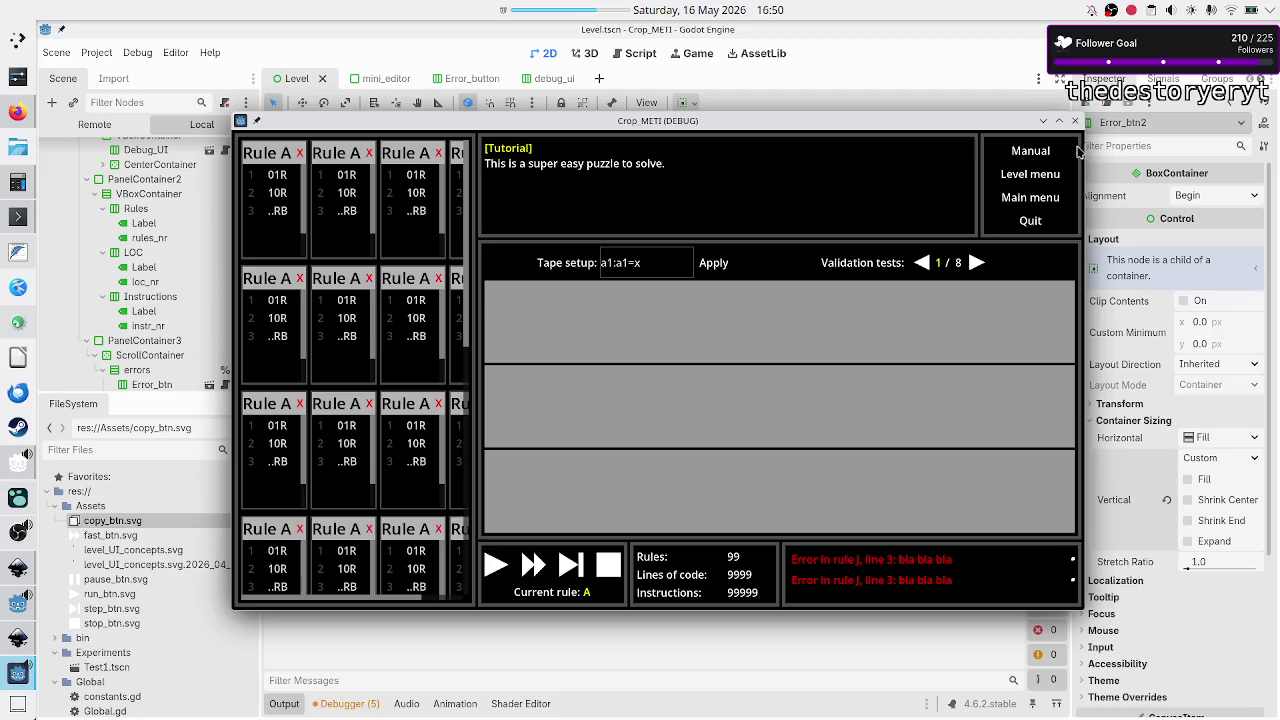
# - Maximize the Crop_METI debug window to inspect the error list, then stop the game
pyautogui.click(1060, 121)
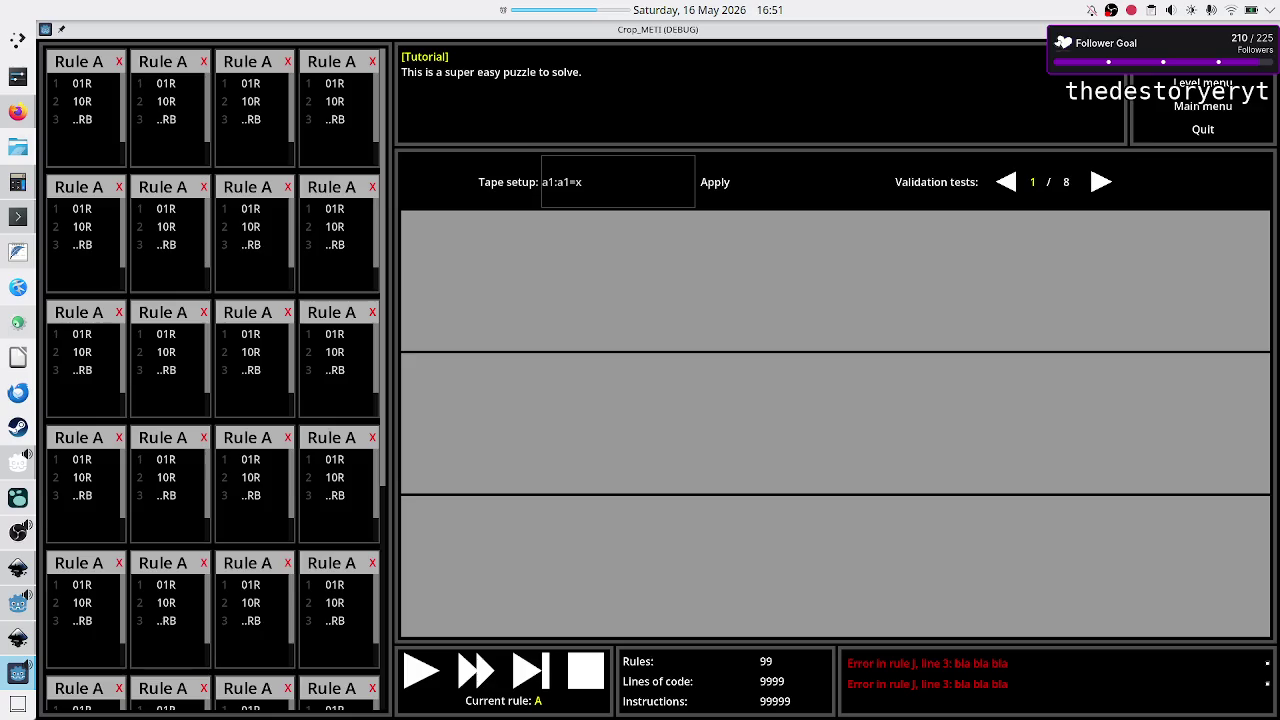
pyautogui.press('F8')
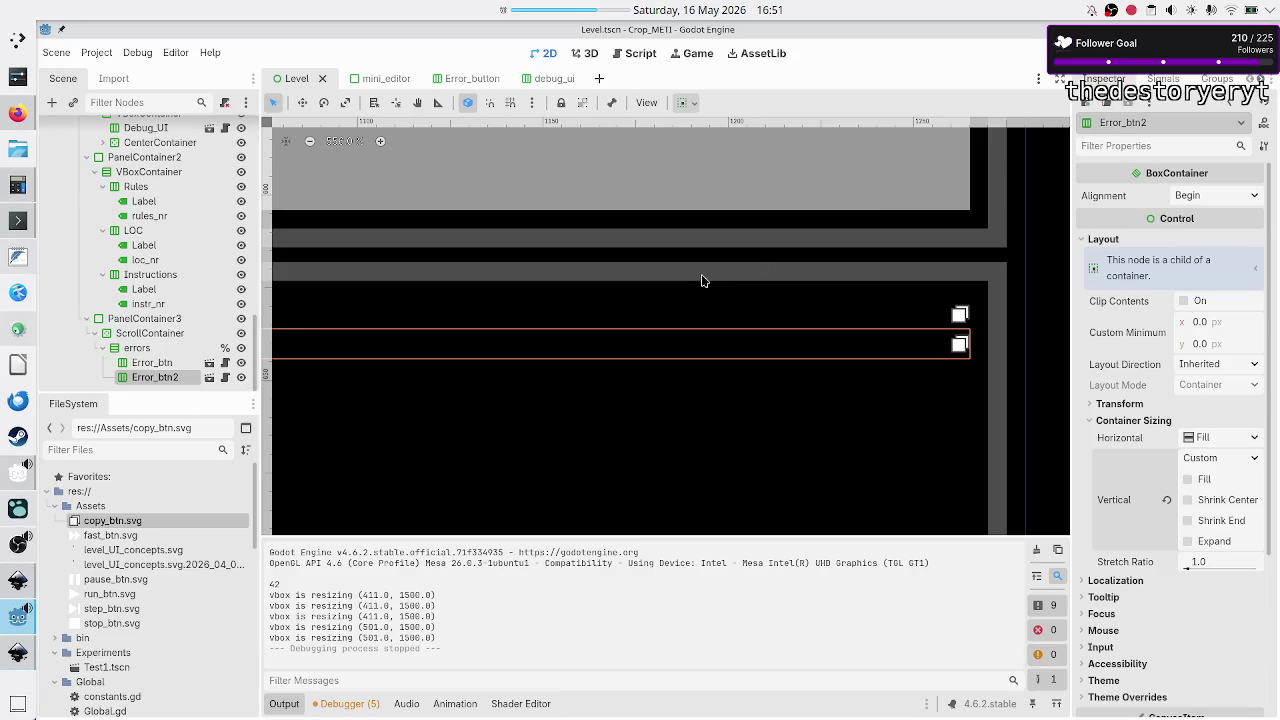
# - Inspect the errors container and Error_btn's Theme Override constants, then open the Error_button scene
pyautogui.click(164, 347)
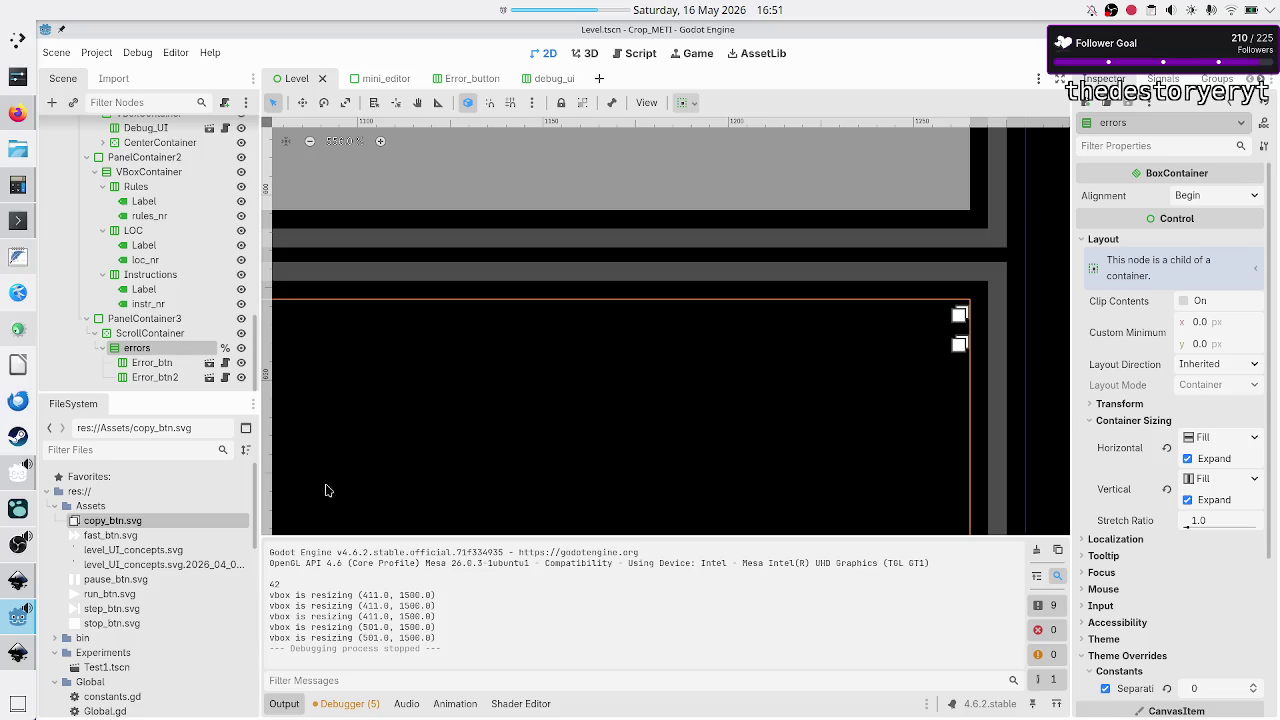
pyautogui.click(148, 365)
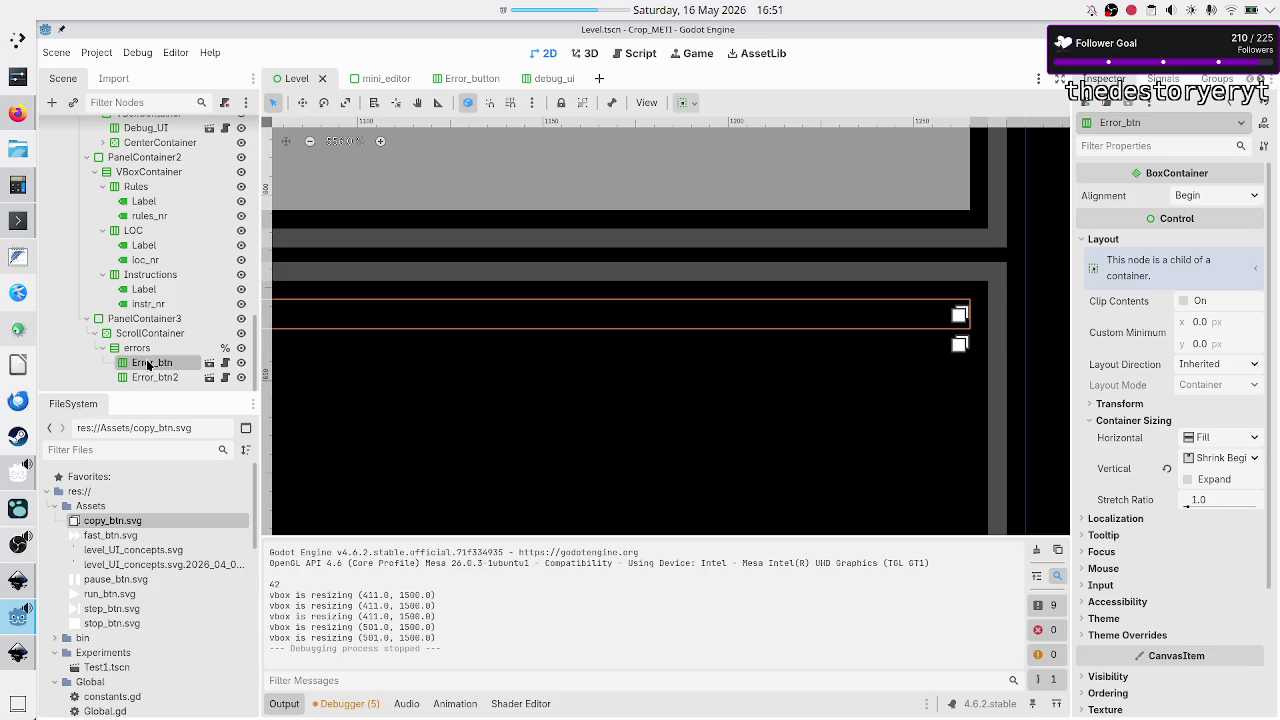
pyautogui.click(1140, 635)
pyautogui.click(1120, 651)
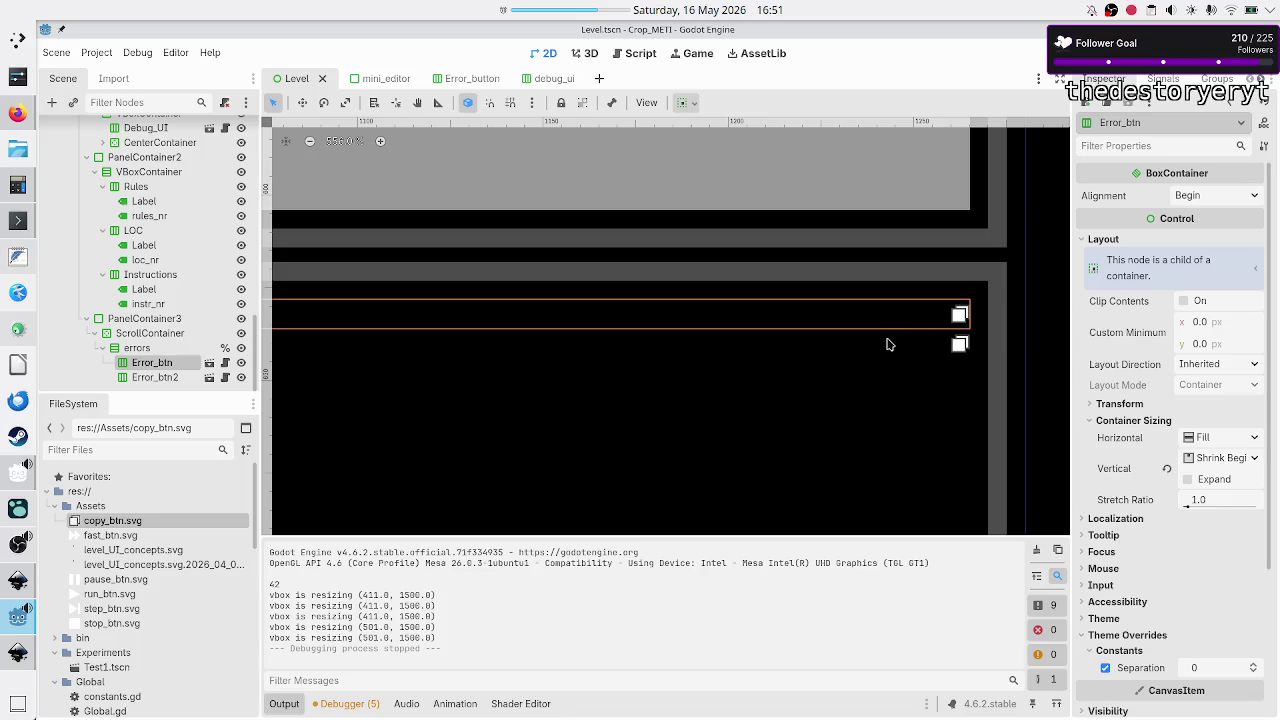
pyautogui.scroll(-3, 887, 344)
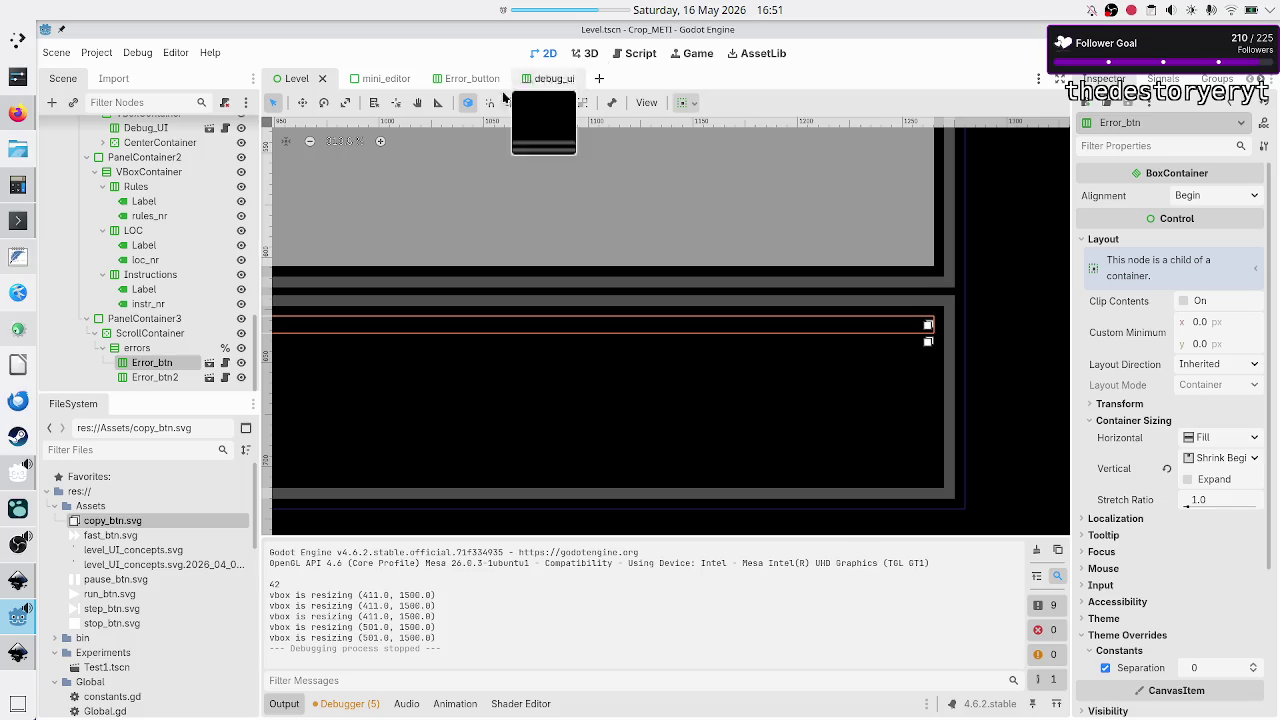
pyautogui.click(460, 82)
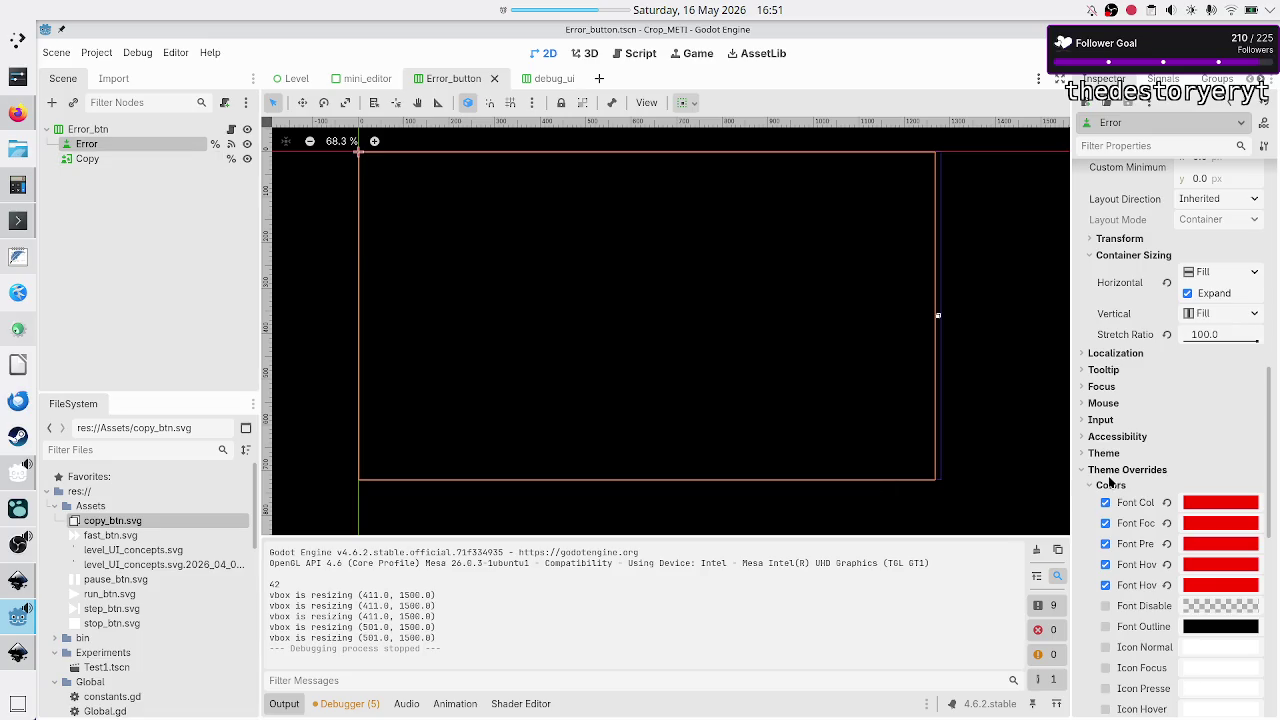
# - Set the Error node's vertical container sizing to Custom with Fill turned off
pyautogui.scroll(5, 1150, 498)
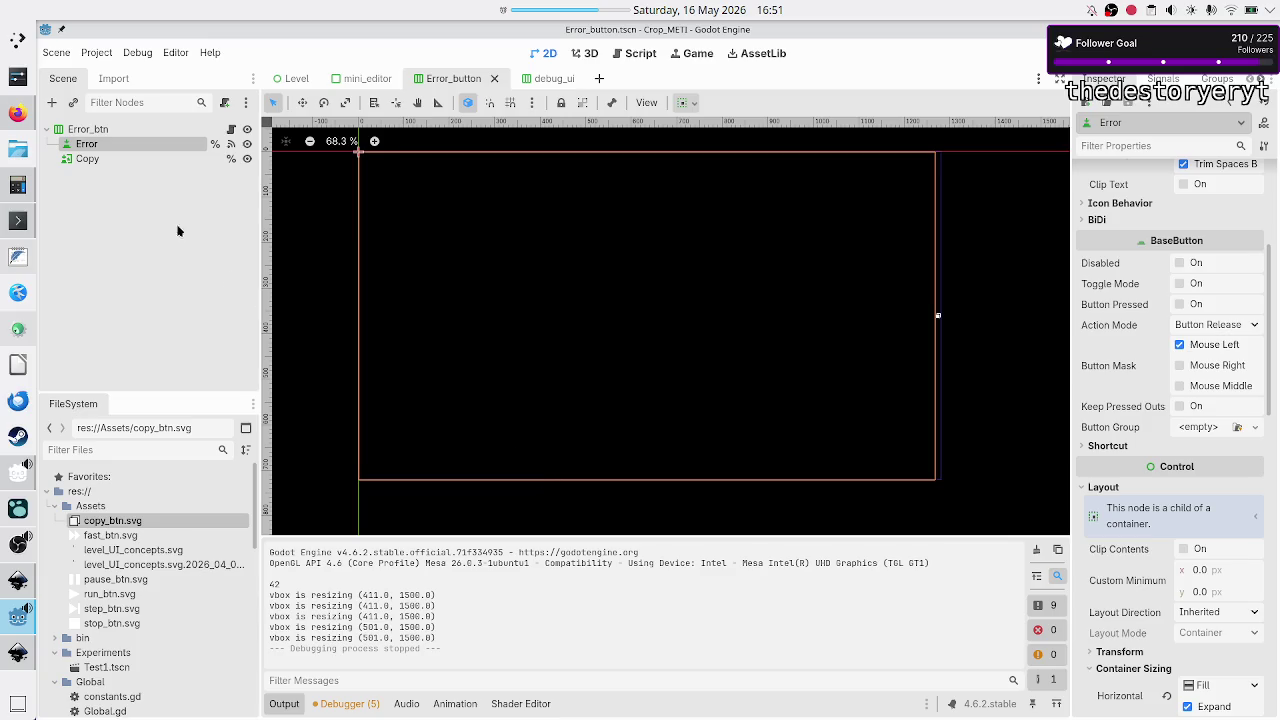
pyautogui.click(88, 159)
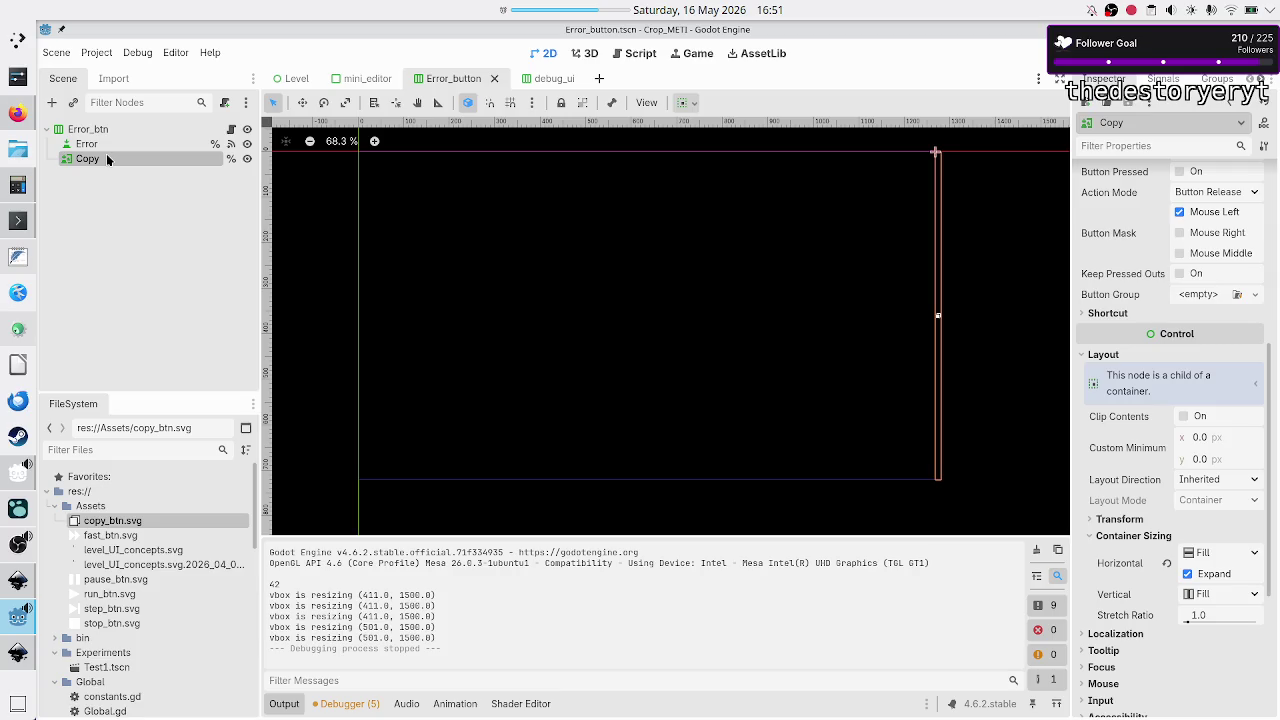
pyautogui.click(108, 144)
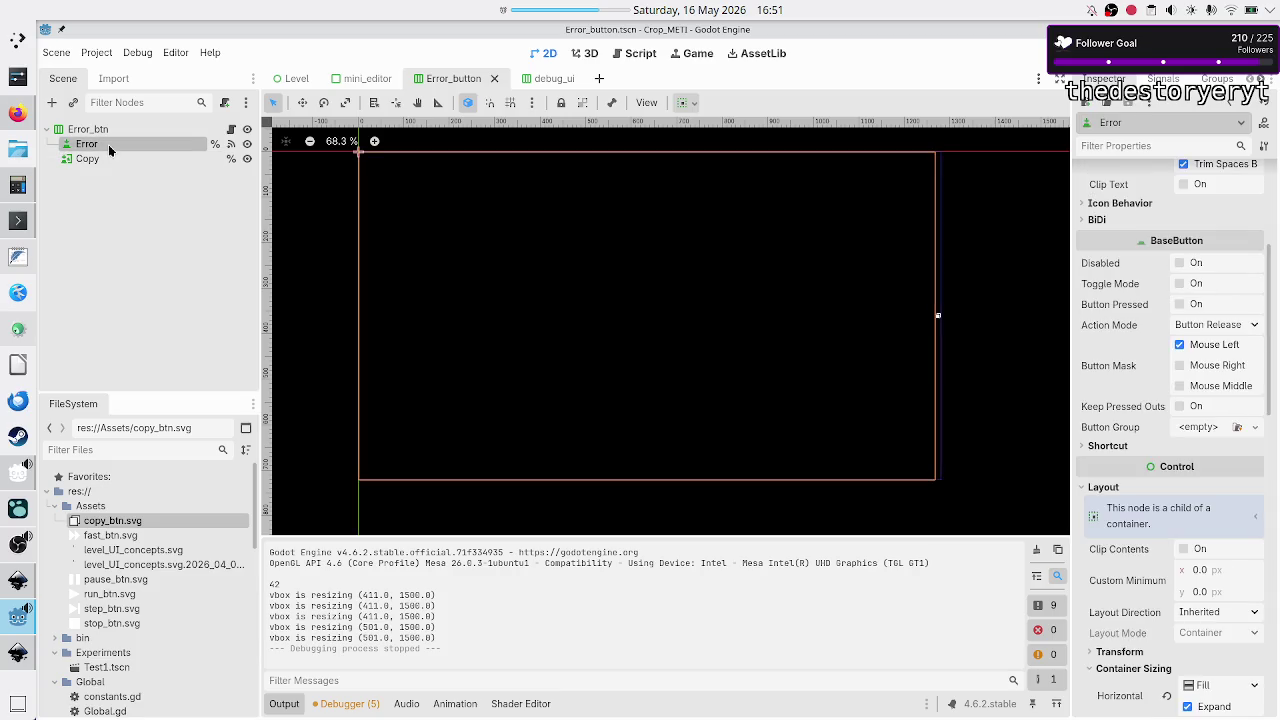
pyautogui.scroll(-3, 1133, 566)
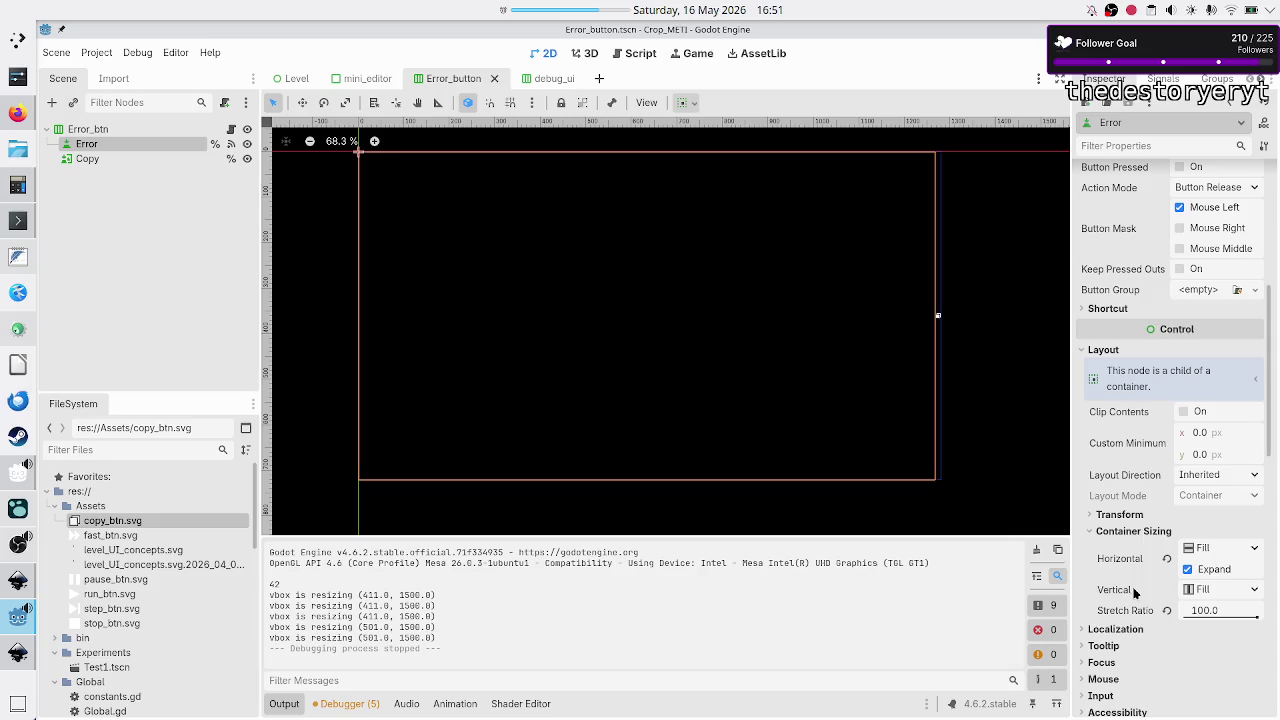
pyautogui.click(1129, 518)
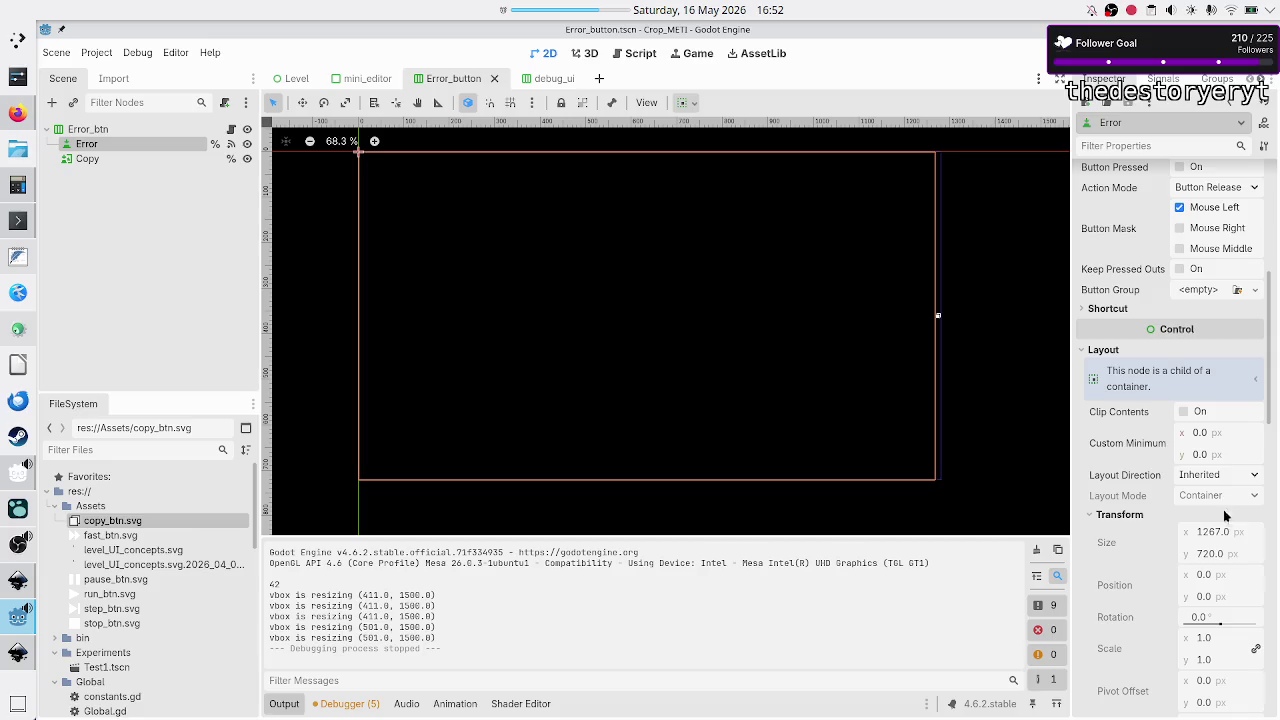
pyautogui.scroll(-5, 1178, 540)
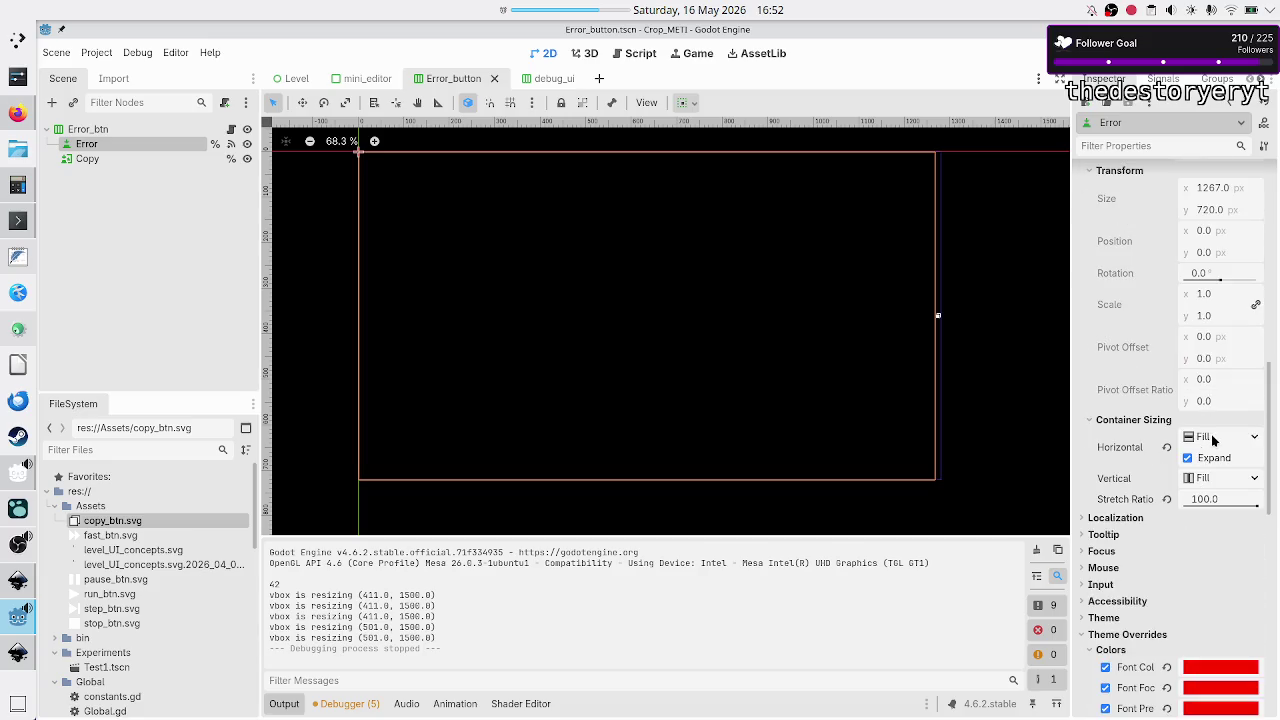
pyautogui.click(1253, 480)
pyautogui.click(1205, 567)
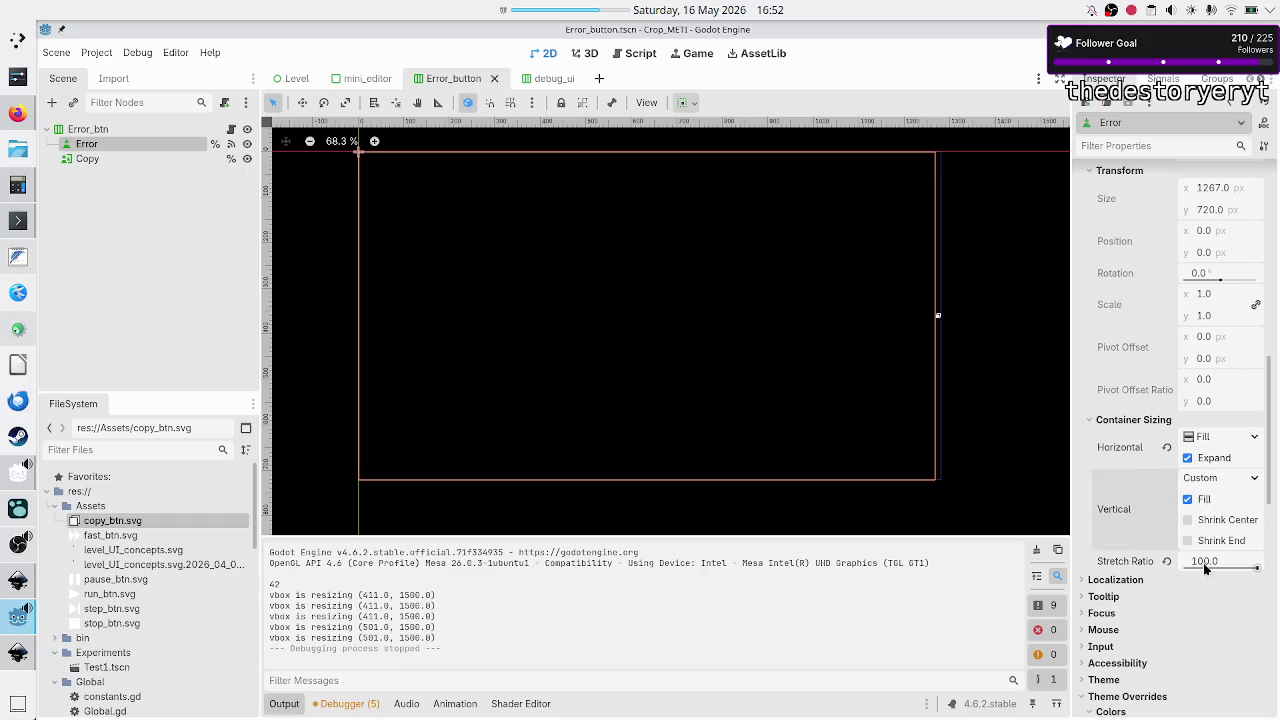
pyautogui.click(1207, 498)
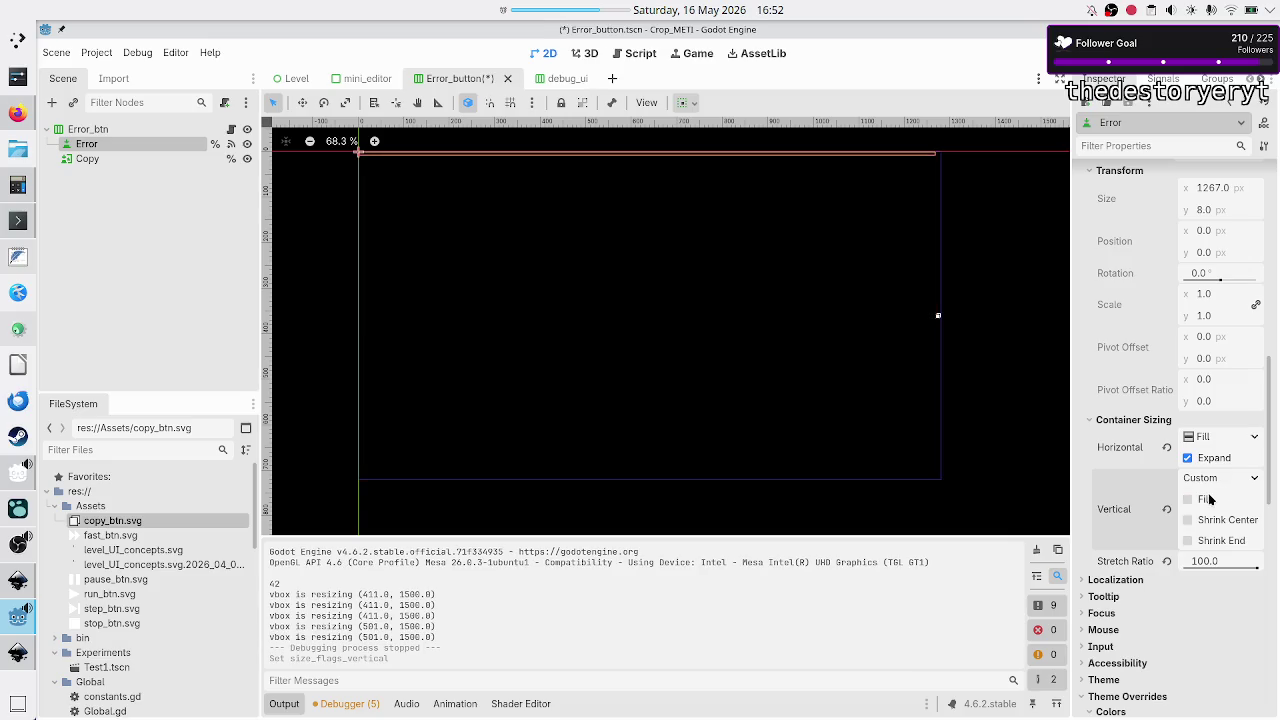
# - Save the Error_button scene, test-run and close the game, then re-enable vertical Fill
pyautogui.hotkey('ctrl', 's')
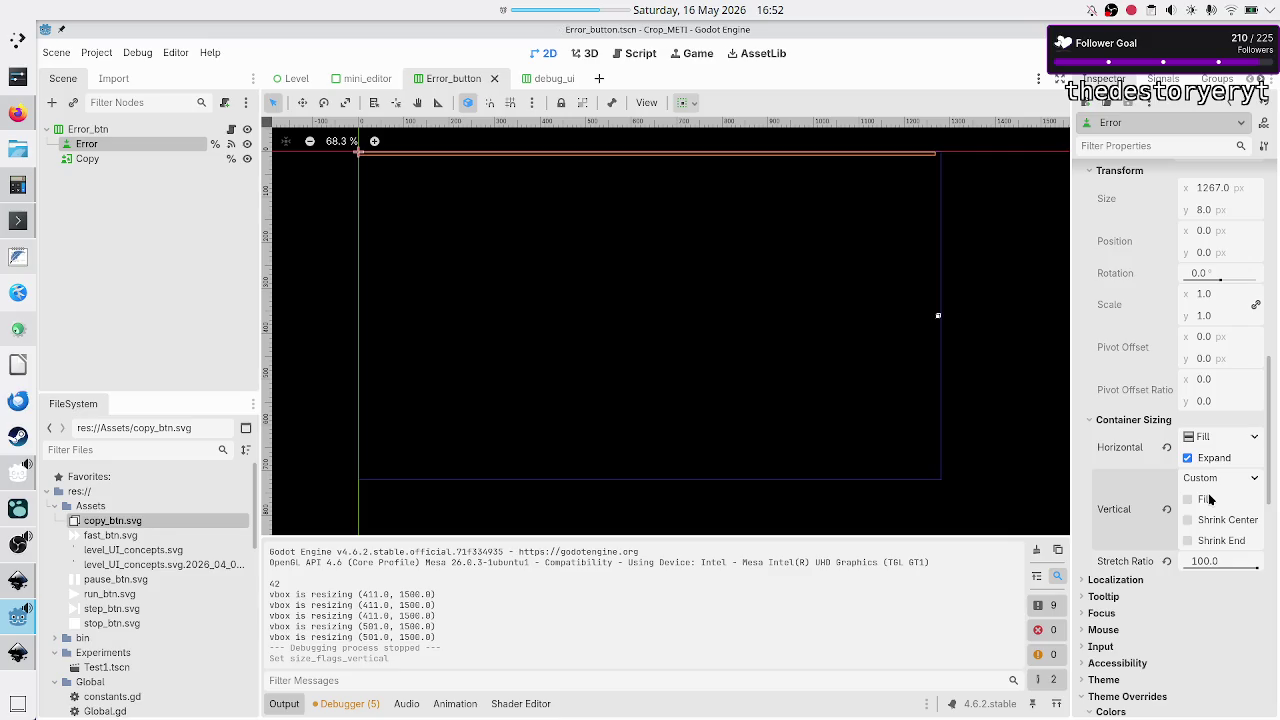
pyautogui.press('F5')
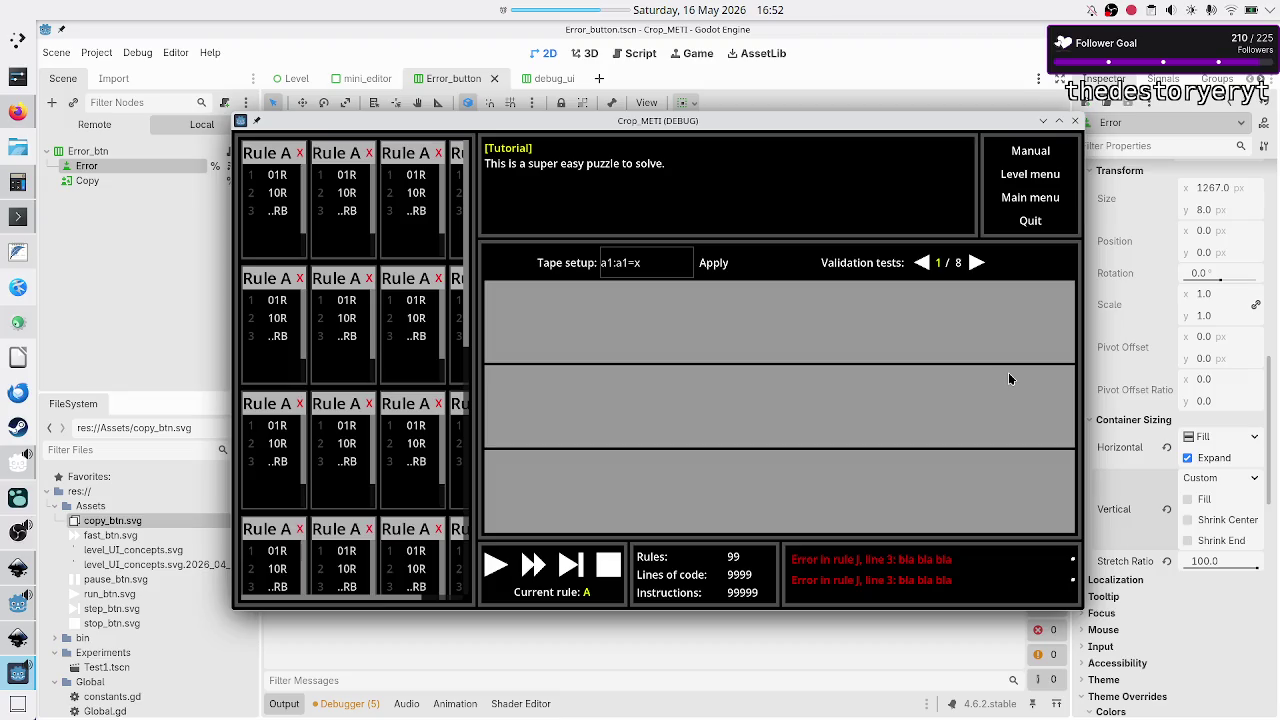
pyautogui.click(1075, 120)
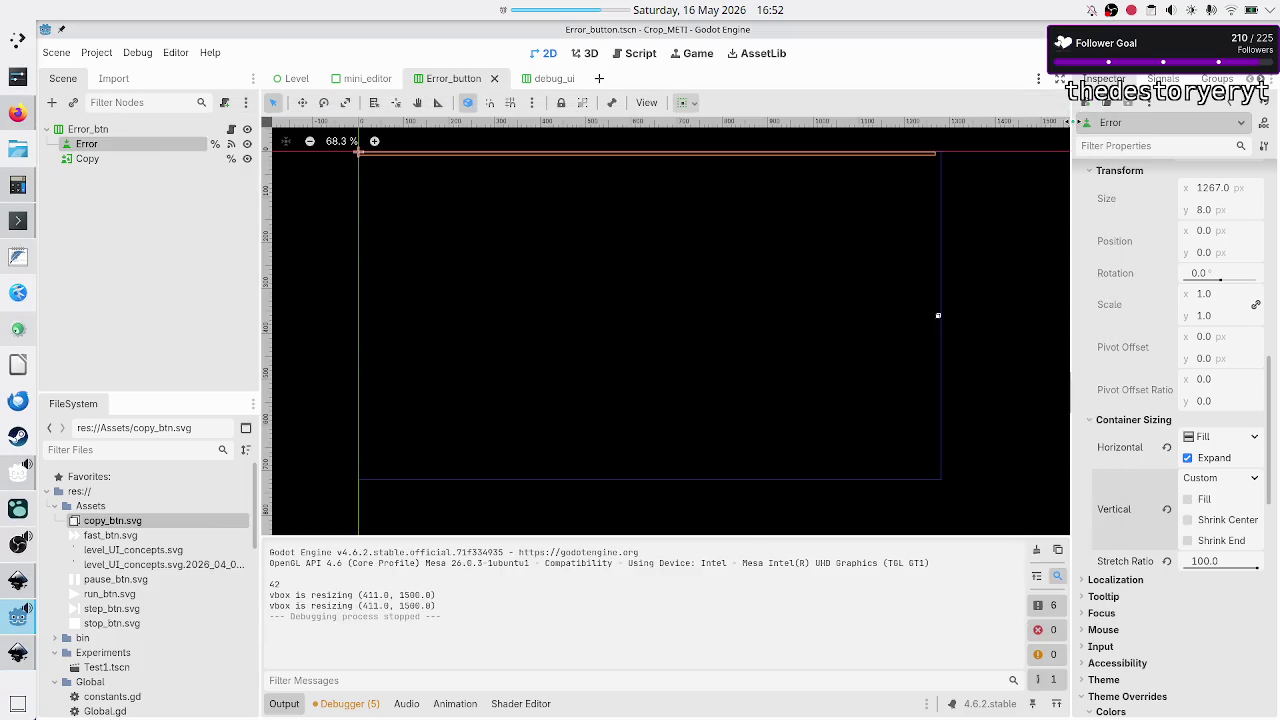
pyautogui.click(1204, 502)
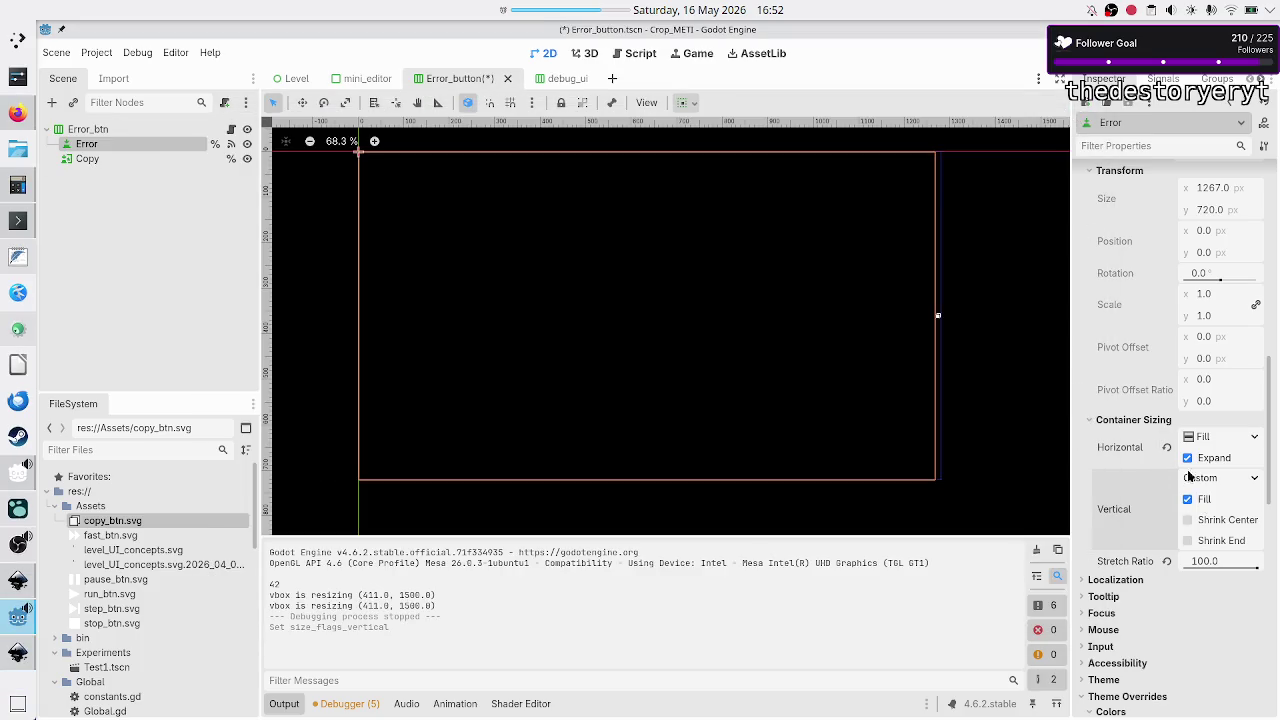
# - Keep the Error button's text alignment at Left, then select the Copy node
pyautogui.scroll(10, 1165, 367)
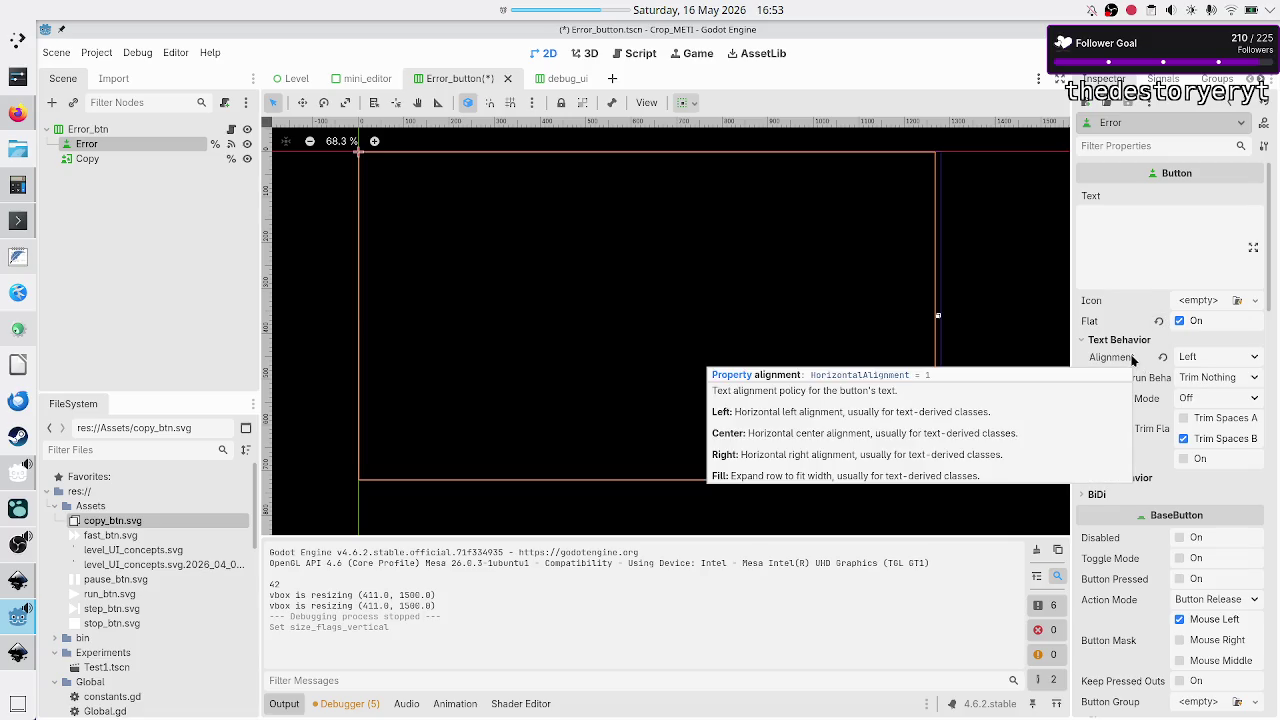
pyautogui.moveTo(1131, 359)
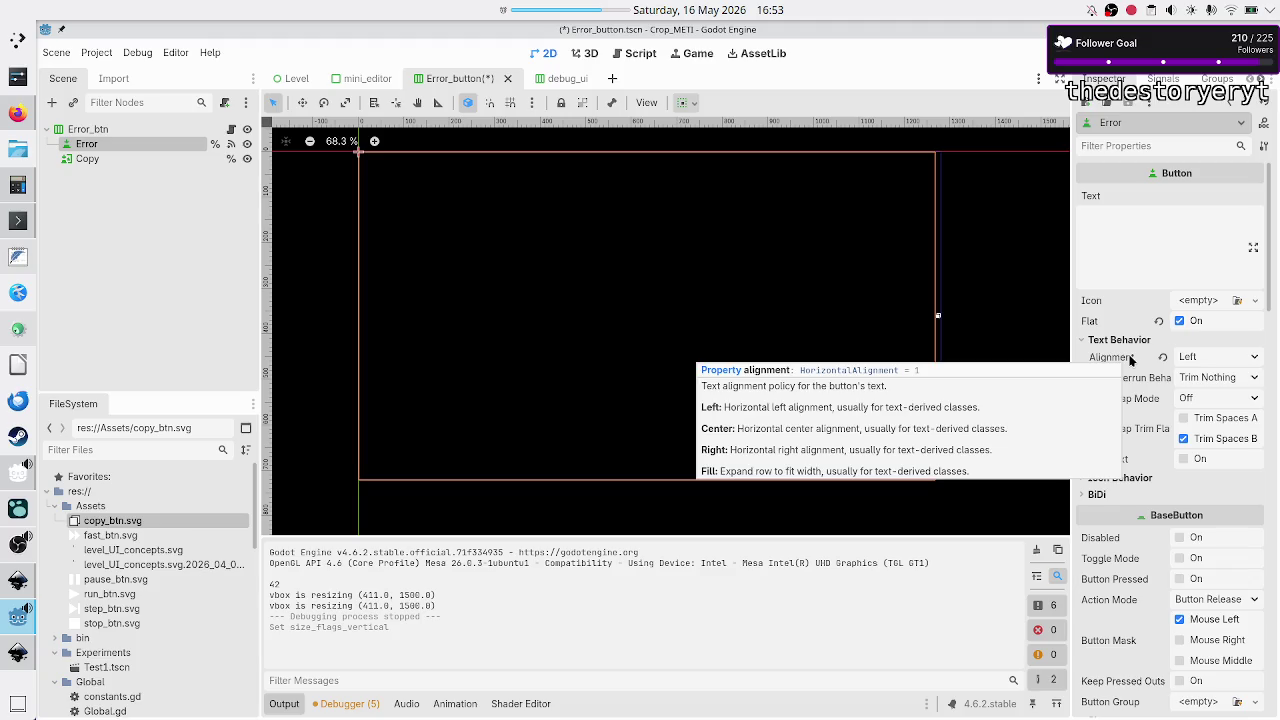
pyautogui.click(1245, 358)
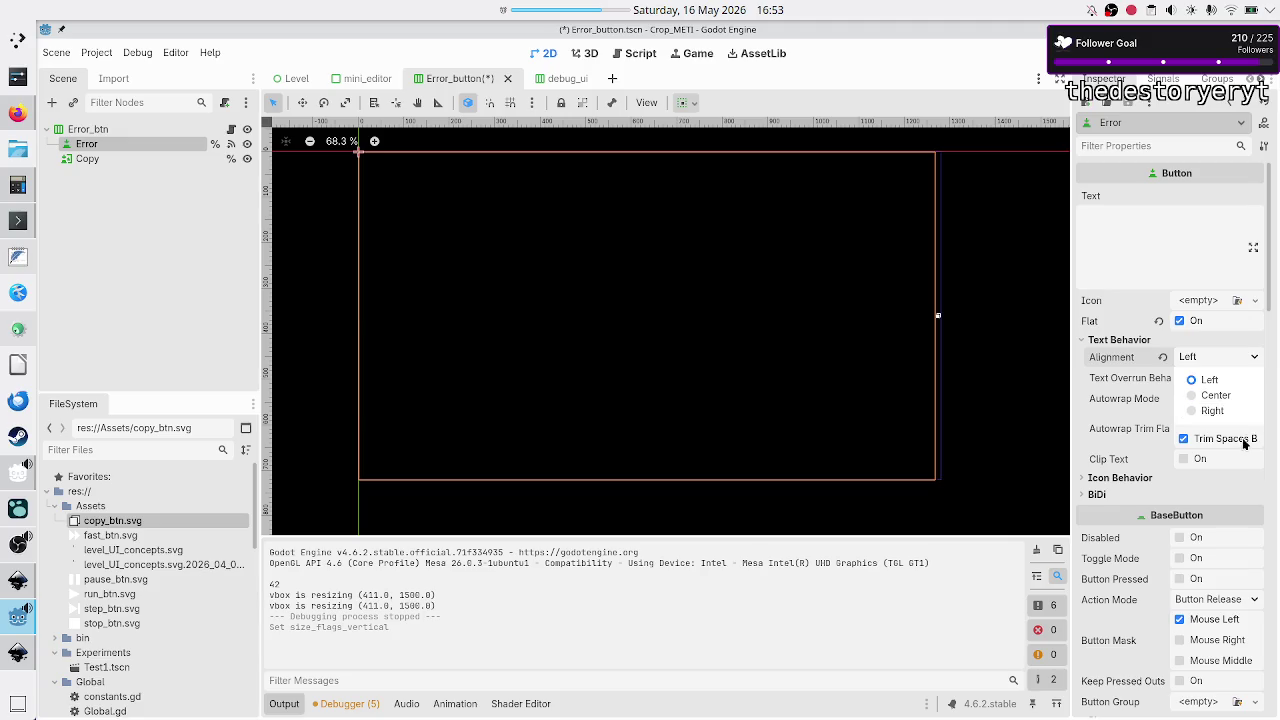
pyautogui.click(1150, 362)
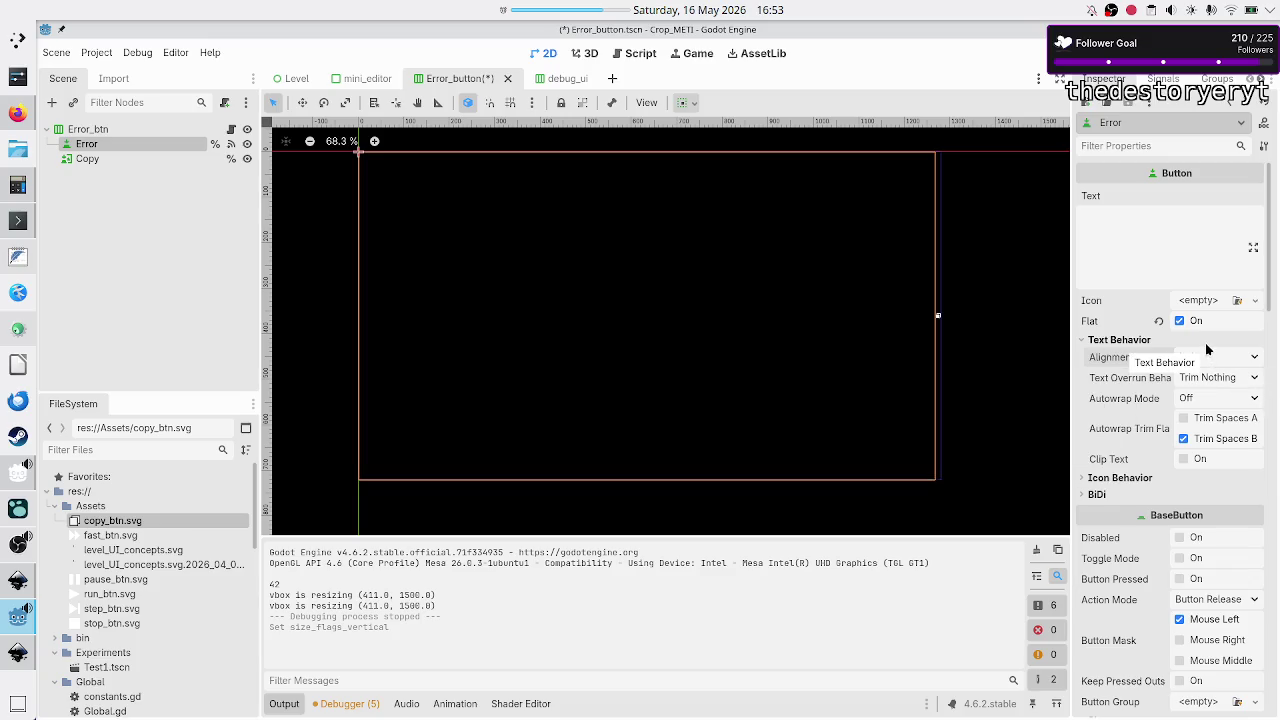
pyautogui.click(1185, 241)
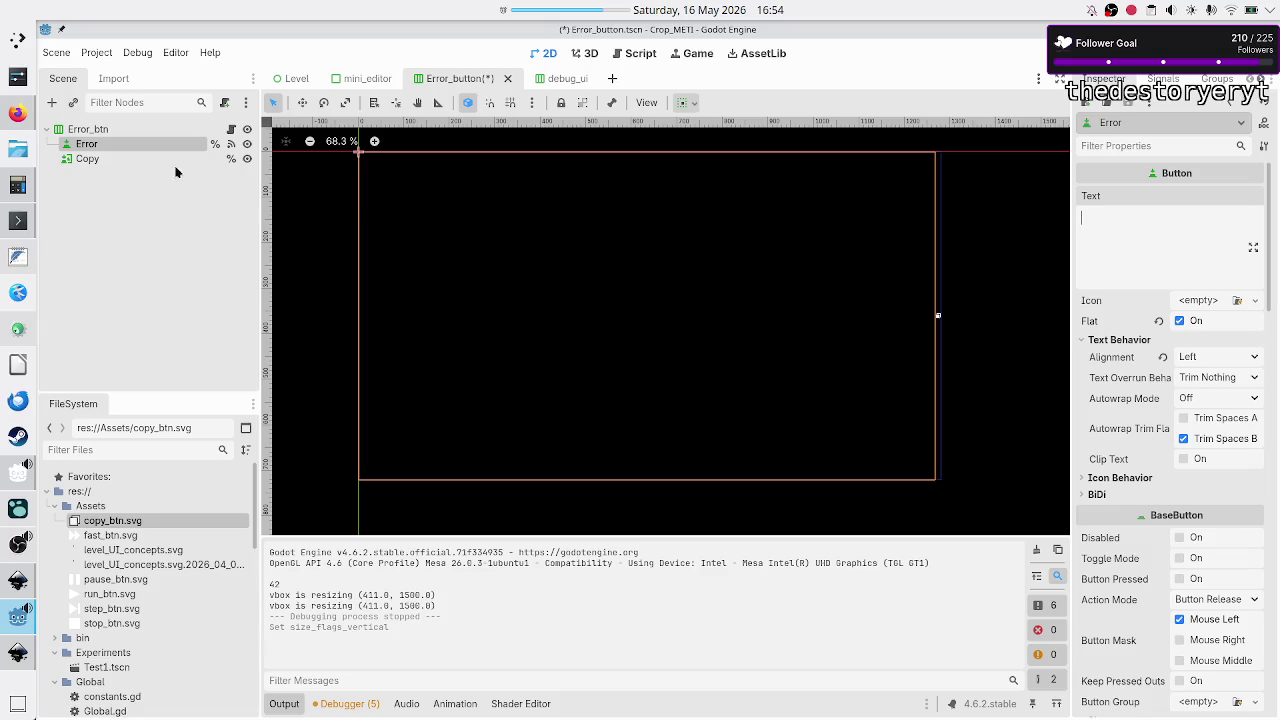
pyautogui.click(89, 159)
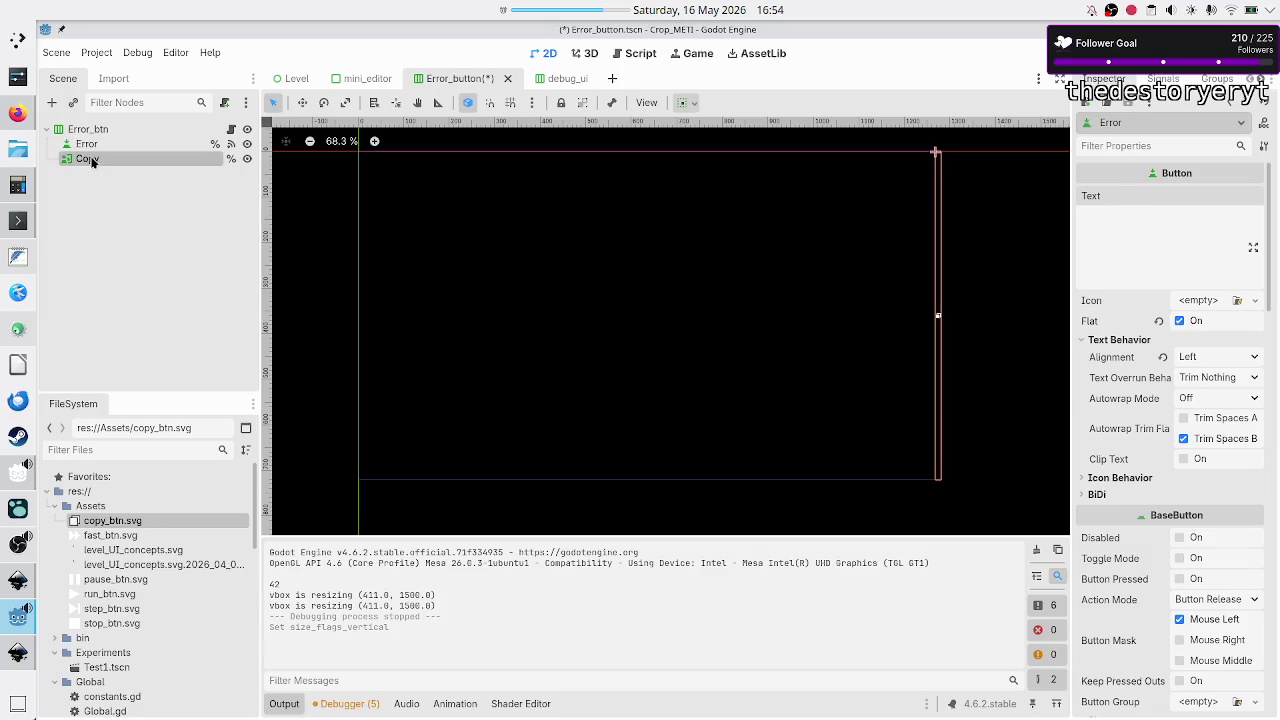
# - Review the Copy TextureButton's properties, then reselect the Error node
pyautogui.scroll(5, 1123, 281)
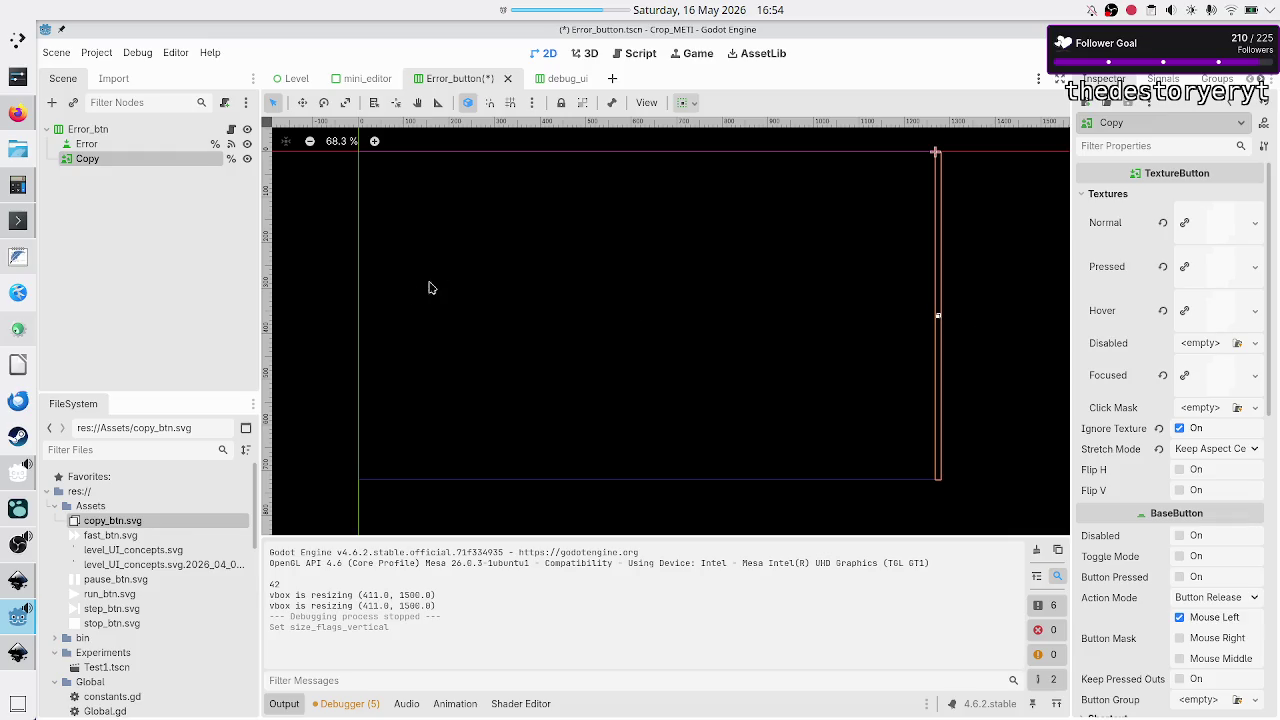
pyautogui.click(114, 143)
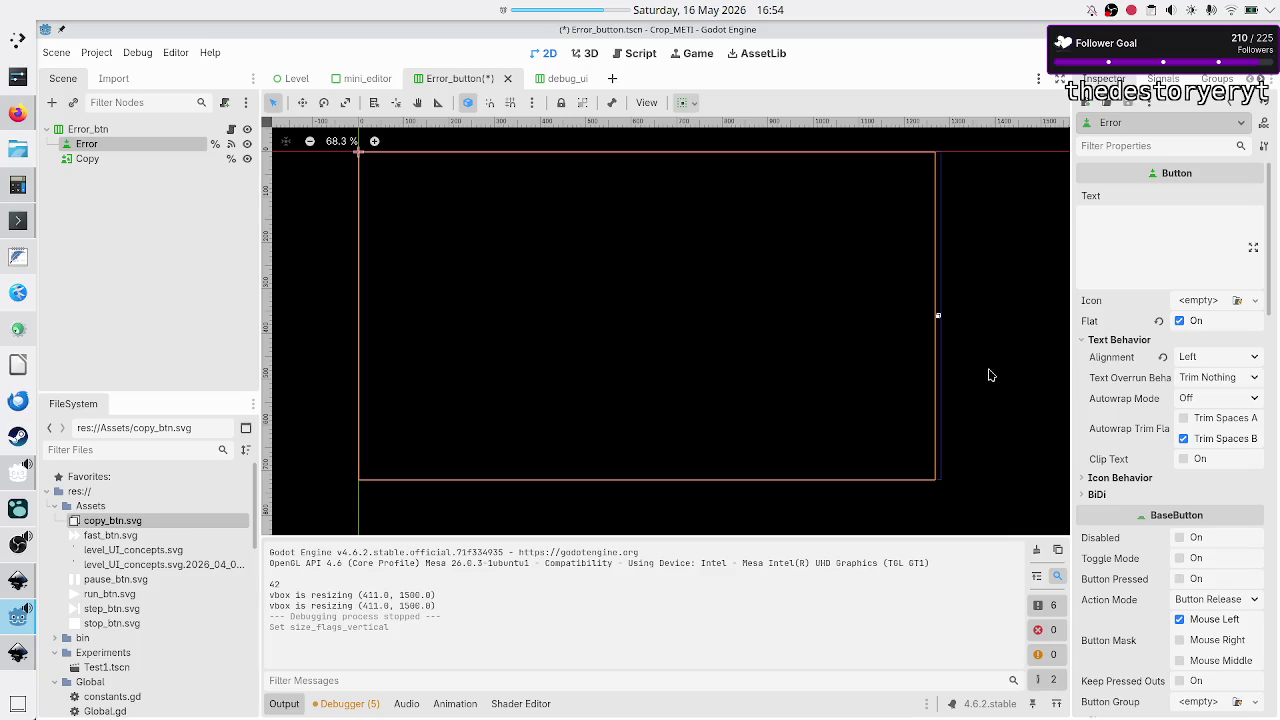
# - Enter 'this is some text' as the Error button's text
pyautogui.click(1174, 241)
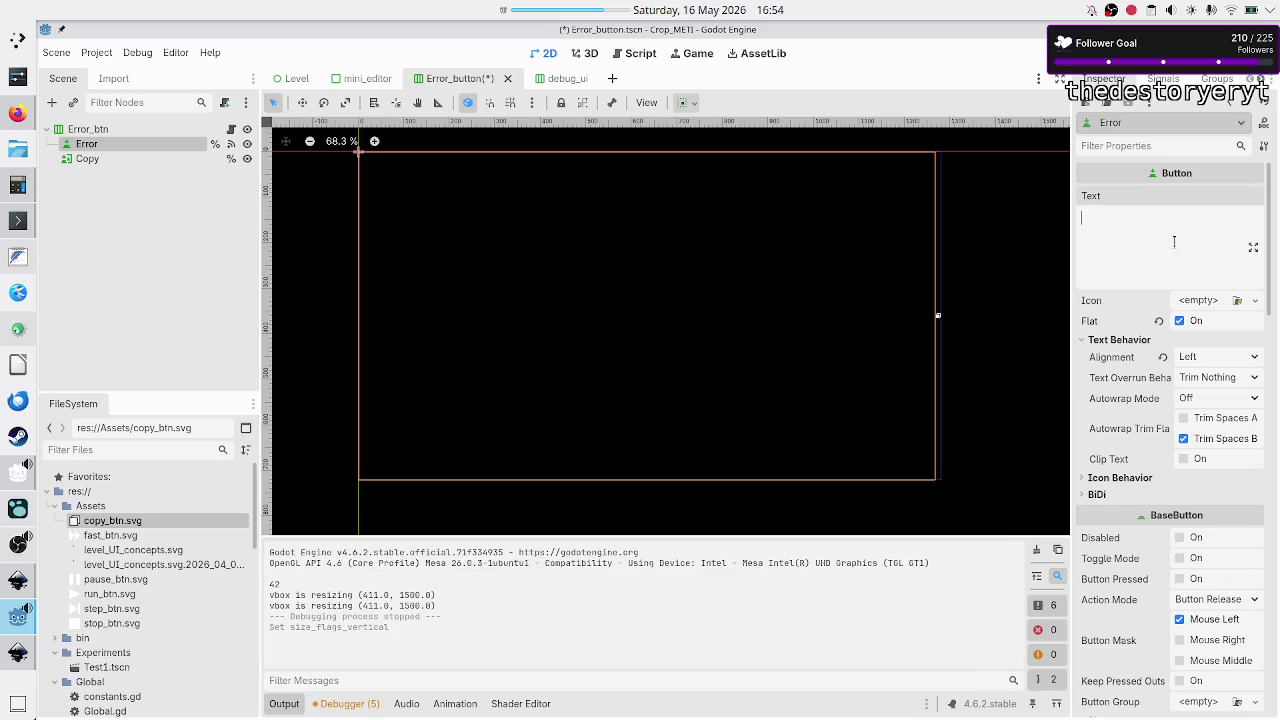
pyautogui.write('this is some text')
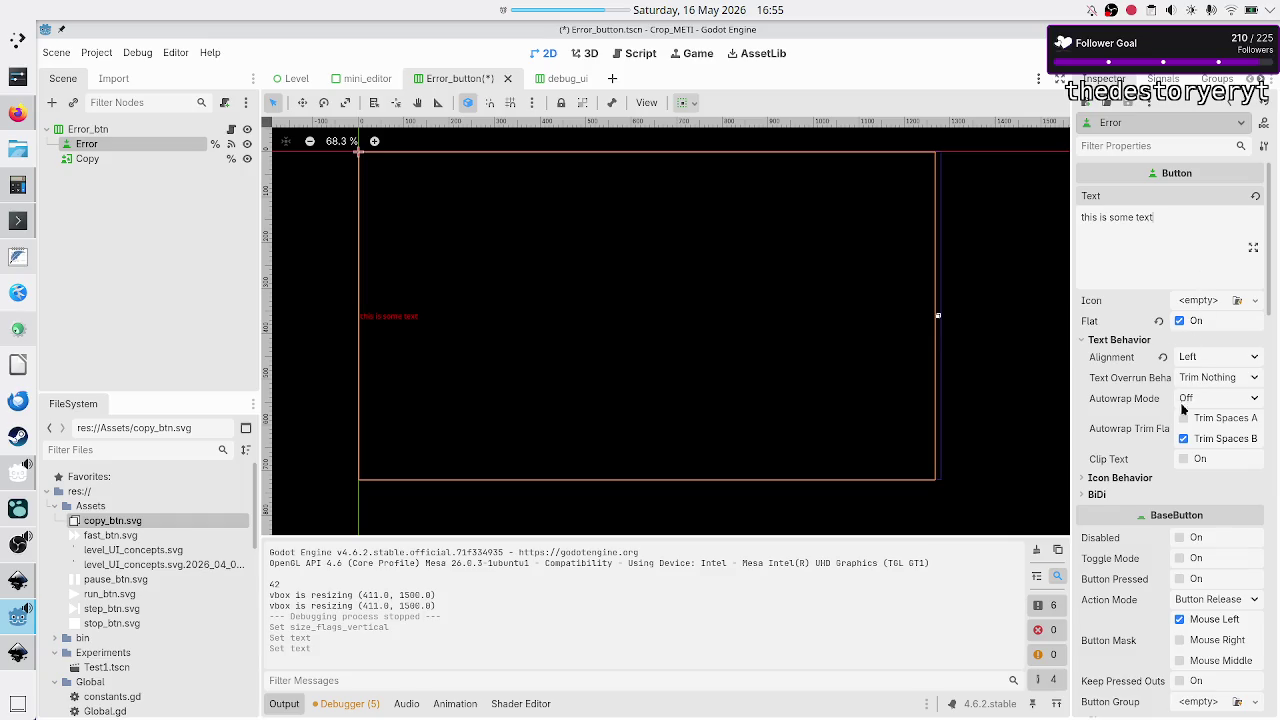
pyautogui.scroll(-5, 1157, 541)
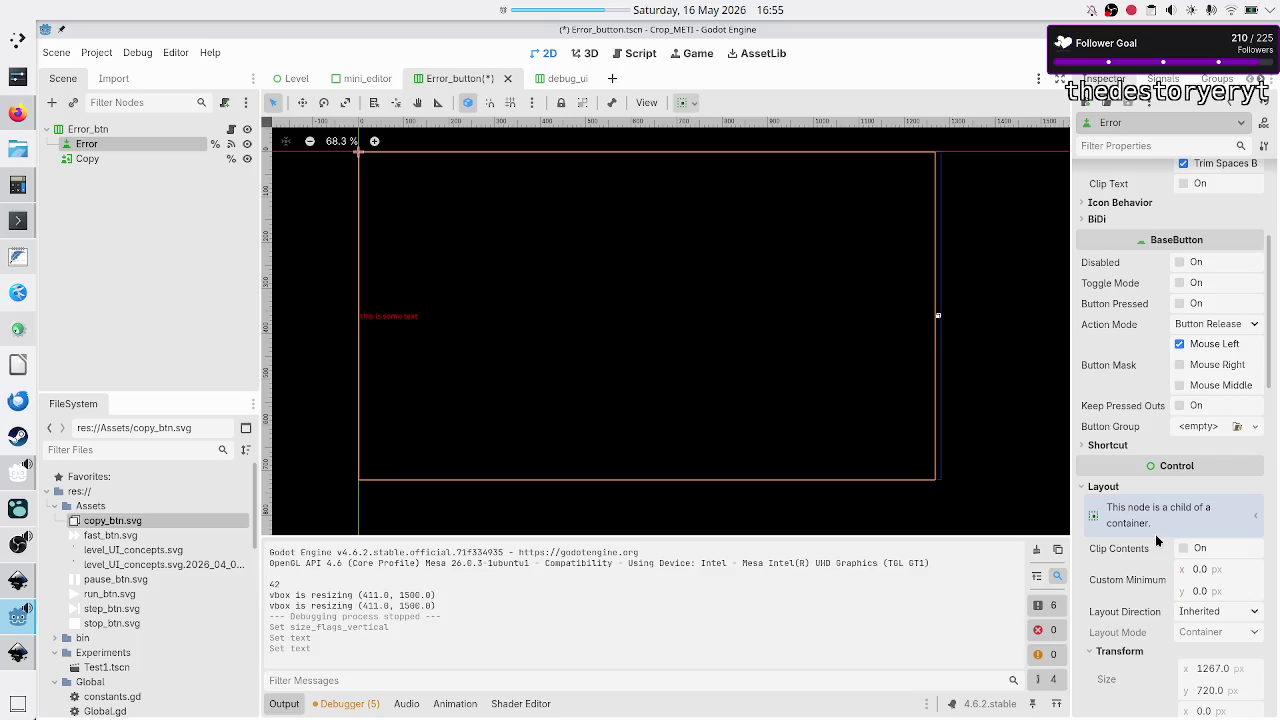
# - Expand the Error button's font overrides in the Inspector to check its Font
pyautogui.scroll(-4, 1156, 541)
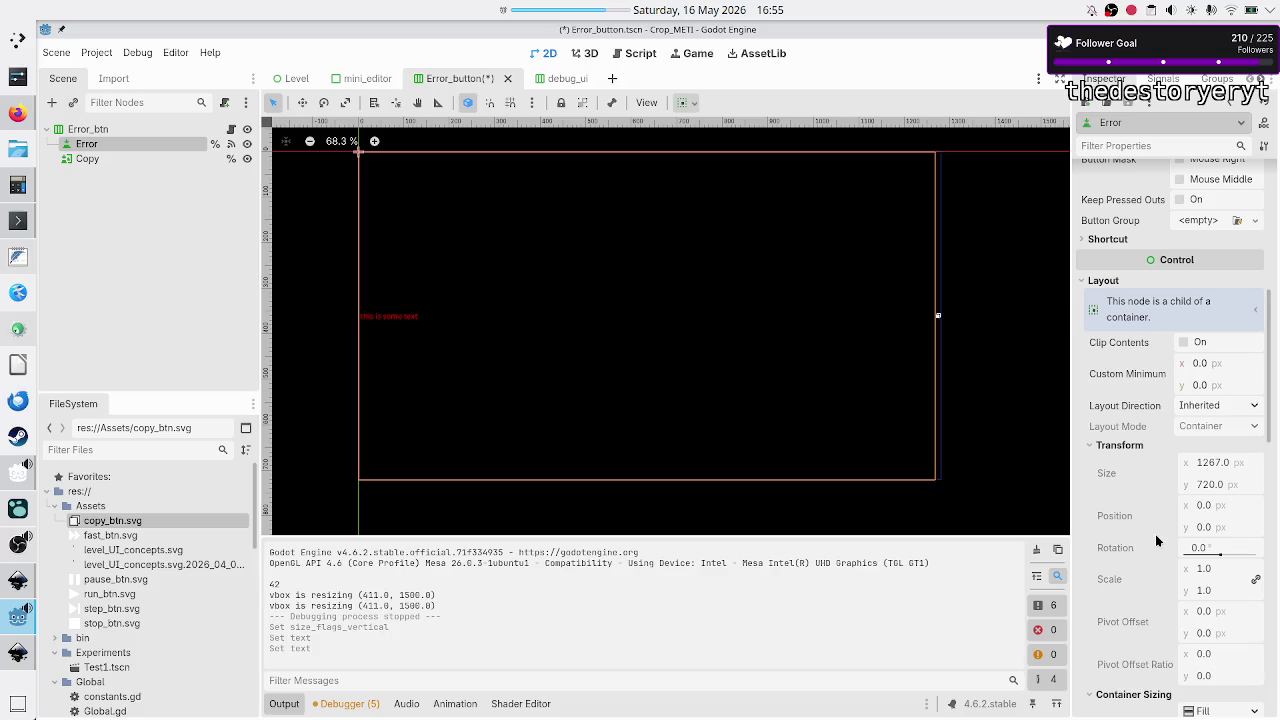
pyautogui.scroll(-1, 1156, 540)
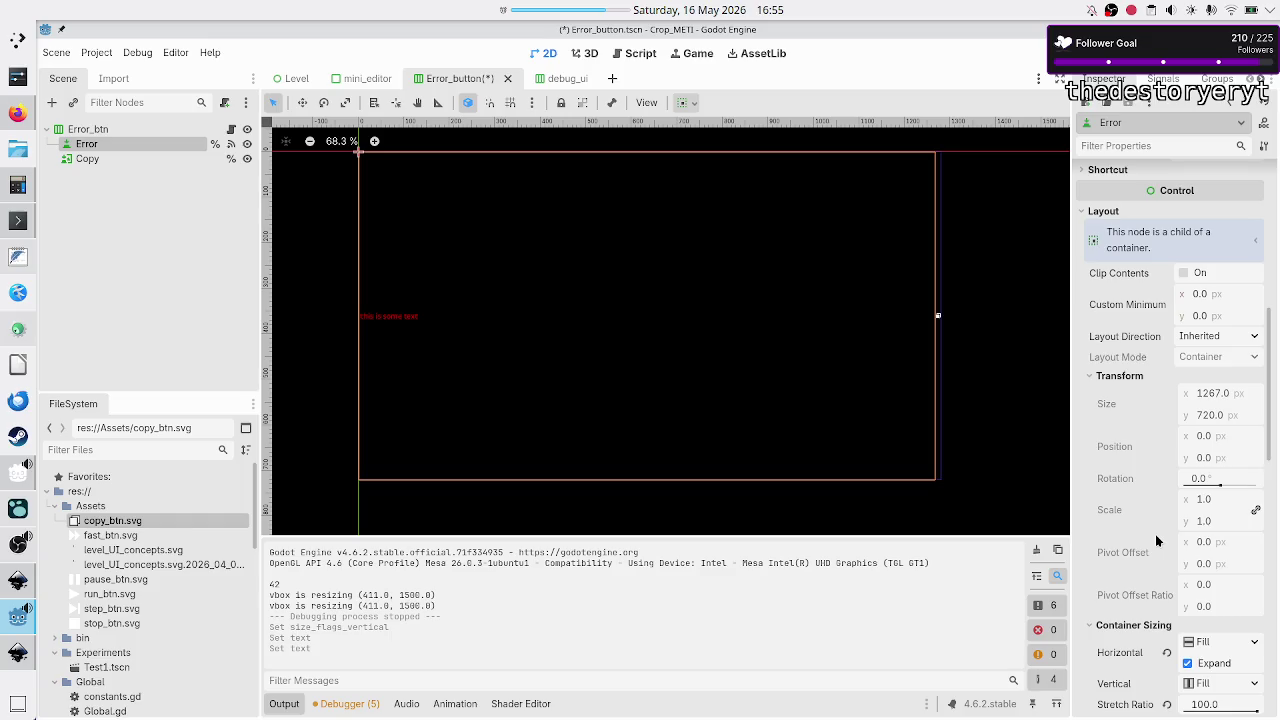
pyautogui.scroll(-4, 1156, 541)
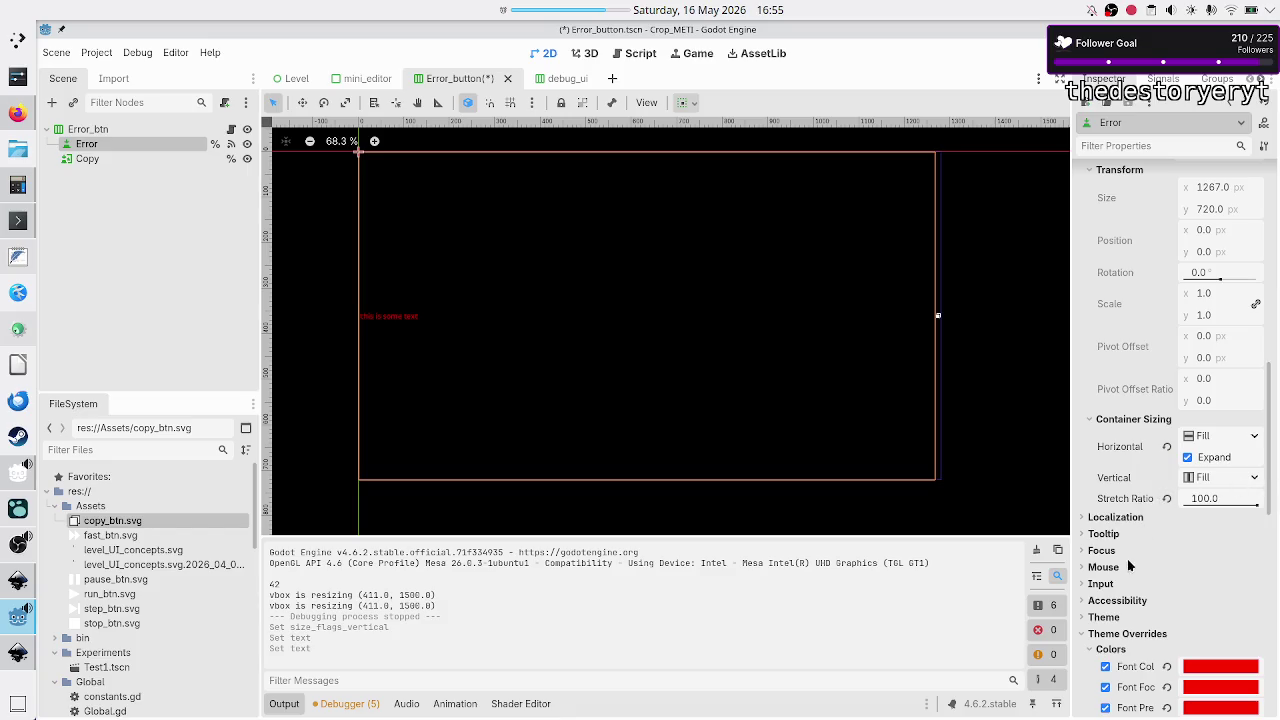
pyautogui.scroll(-9, 1121, 580)
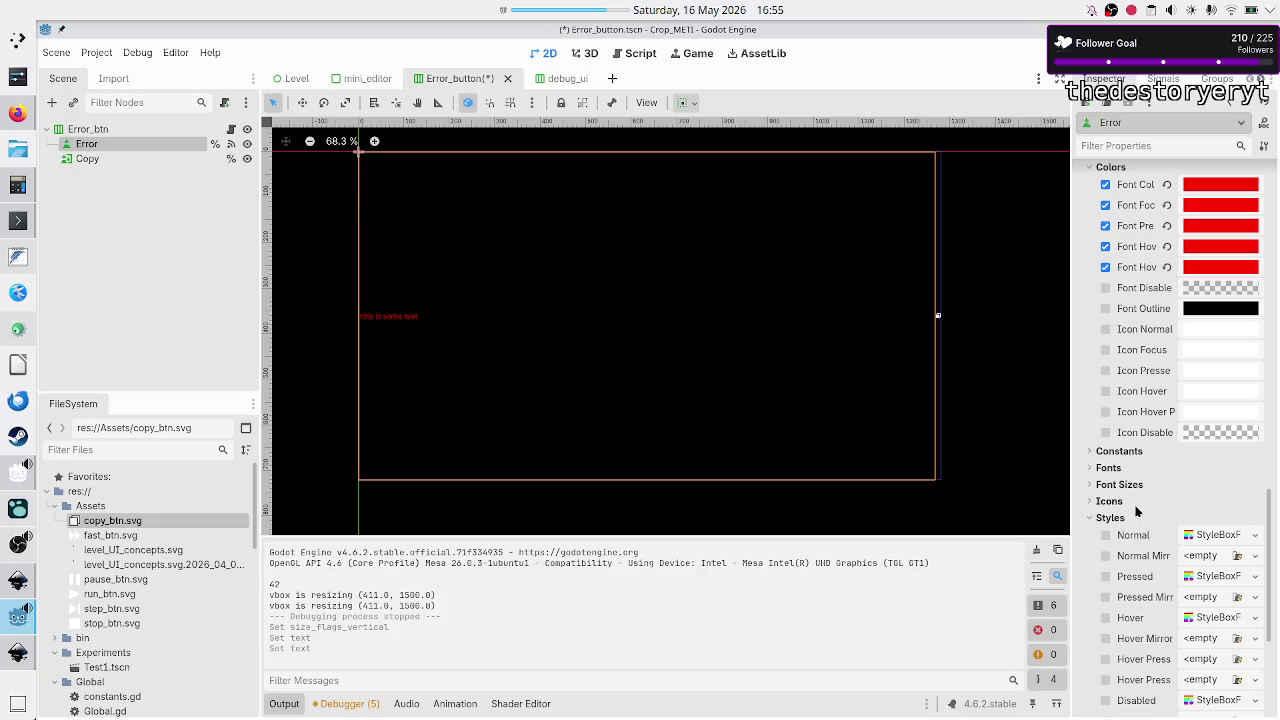
pyautogui.click(1117, 470)
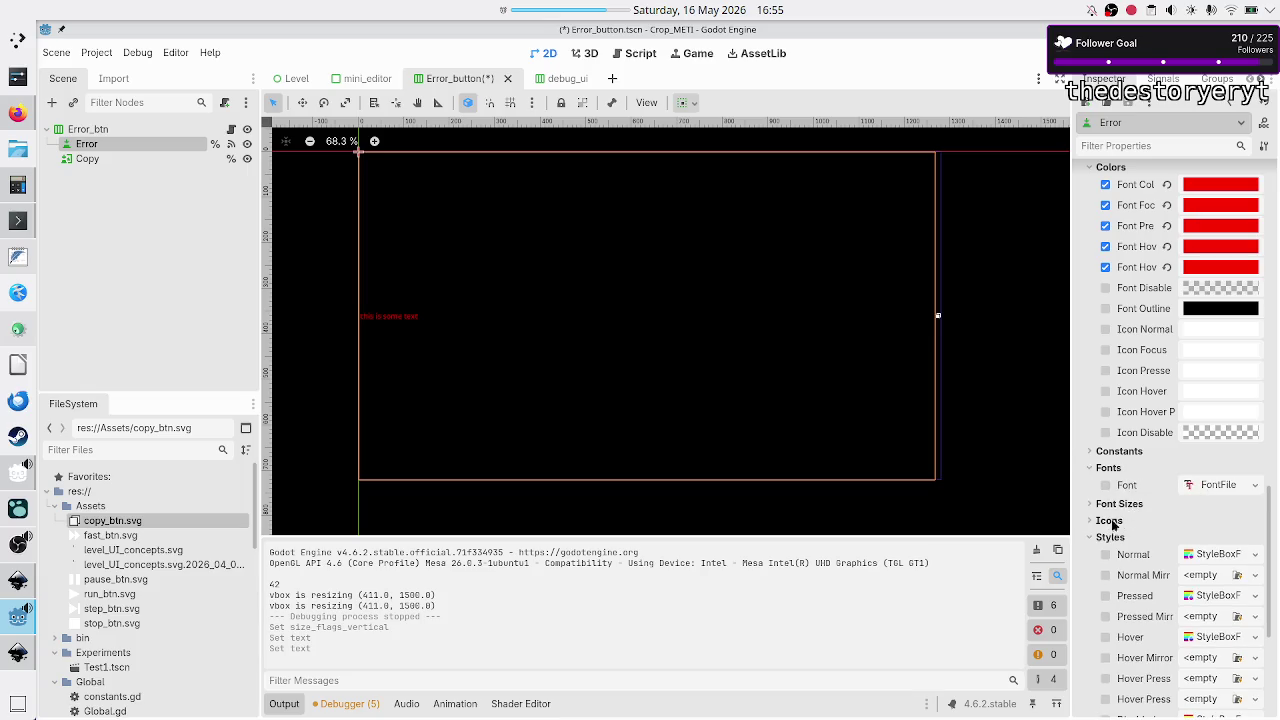
pyautogui.scroll(5, 1131, 546)
pyautogui.scroll(-3, 1131, 546)
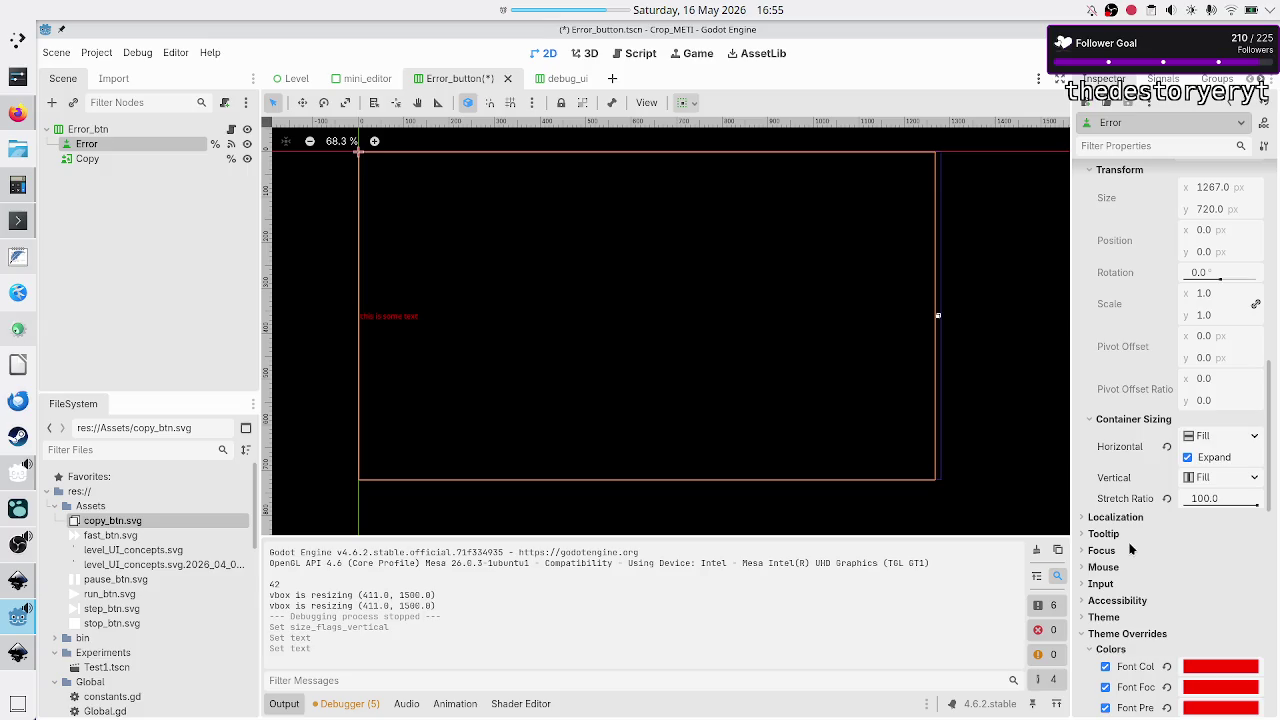
# - Review the Theme slot and Normal style override options without changing them, then edit the Text field
pyautogui.click(1104, 617)
pyautogui.scroll(-3, 1130, 628)
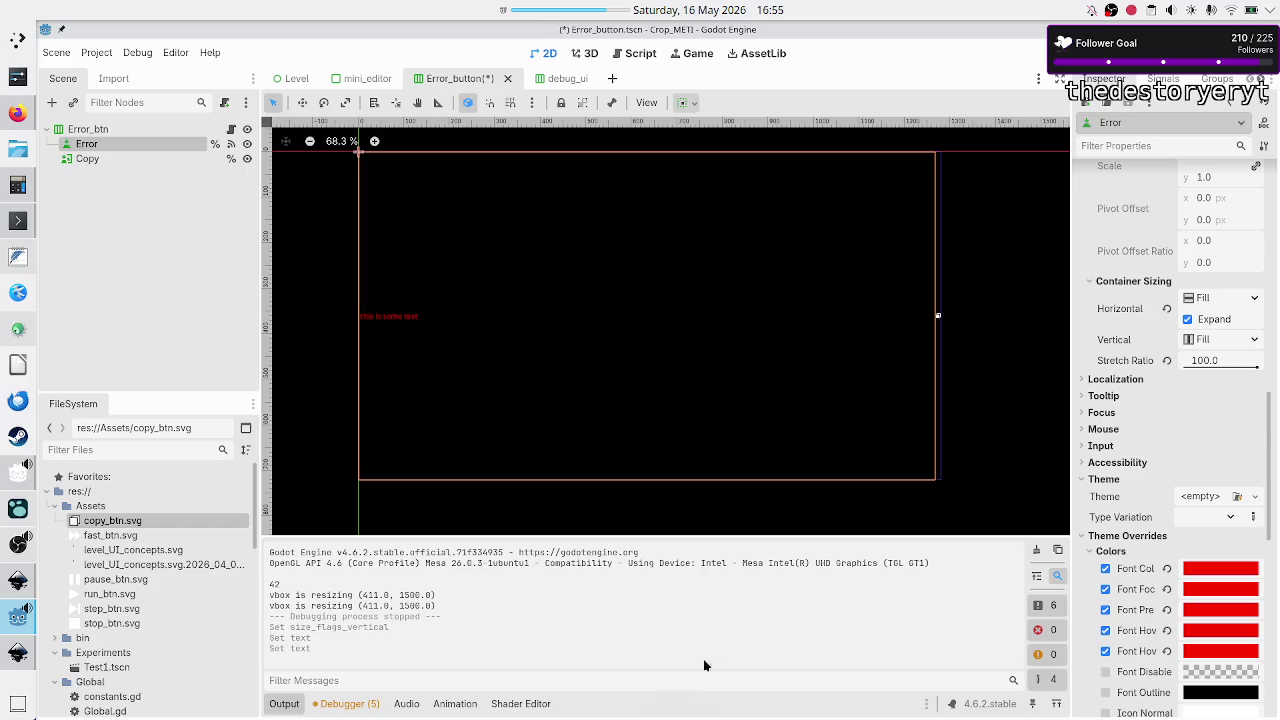
pyautogui.scroll(-8, 1120, 590)
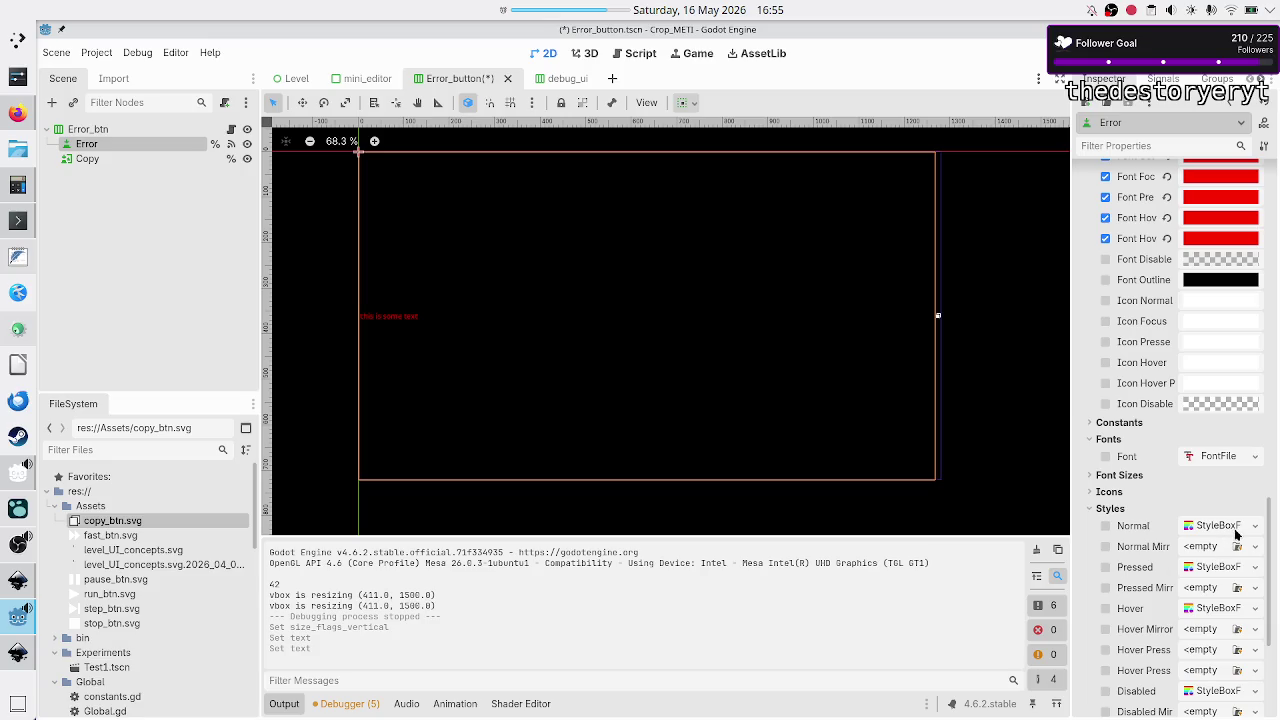
pyautogui.click(1253, 526)
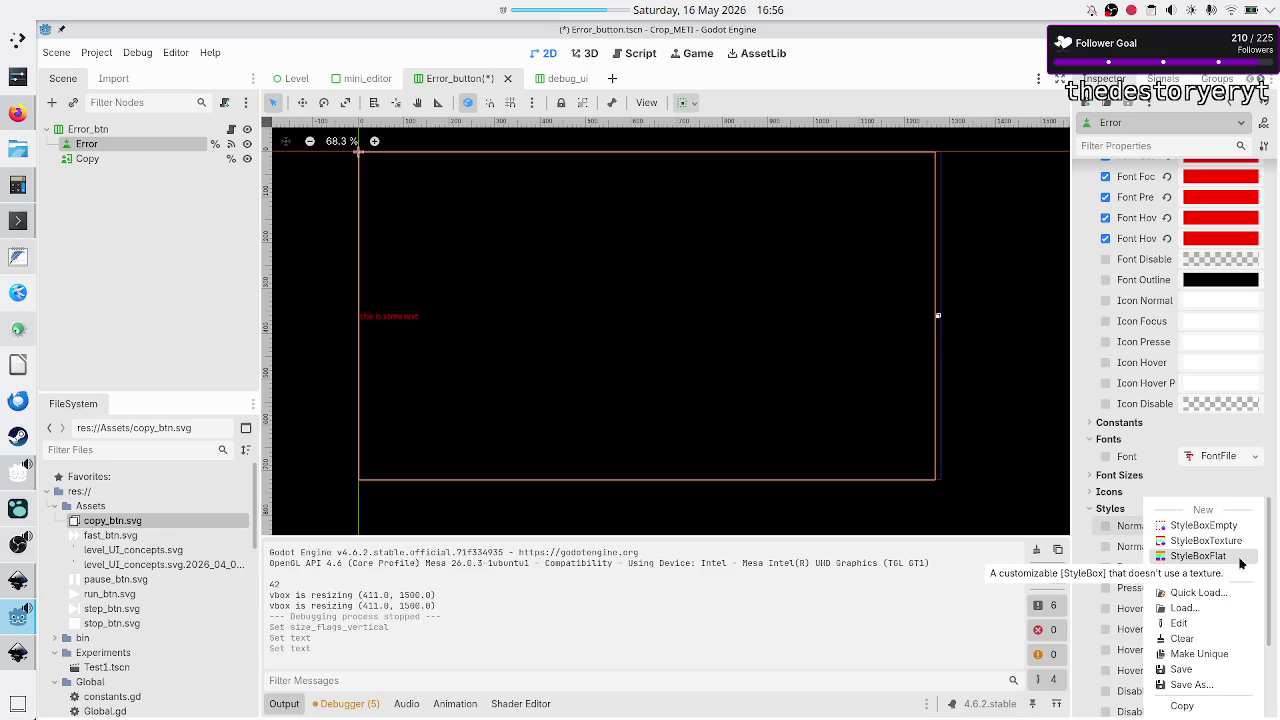
pyautogui.click(1270, 563)
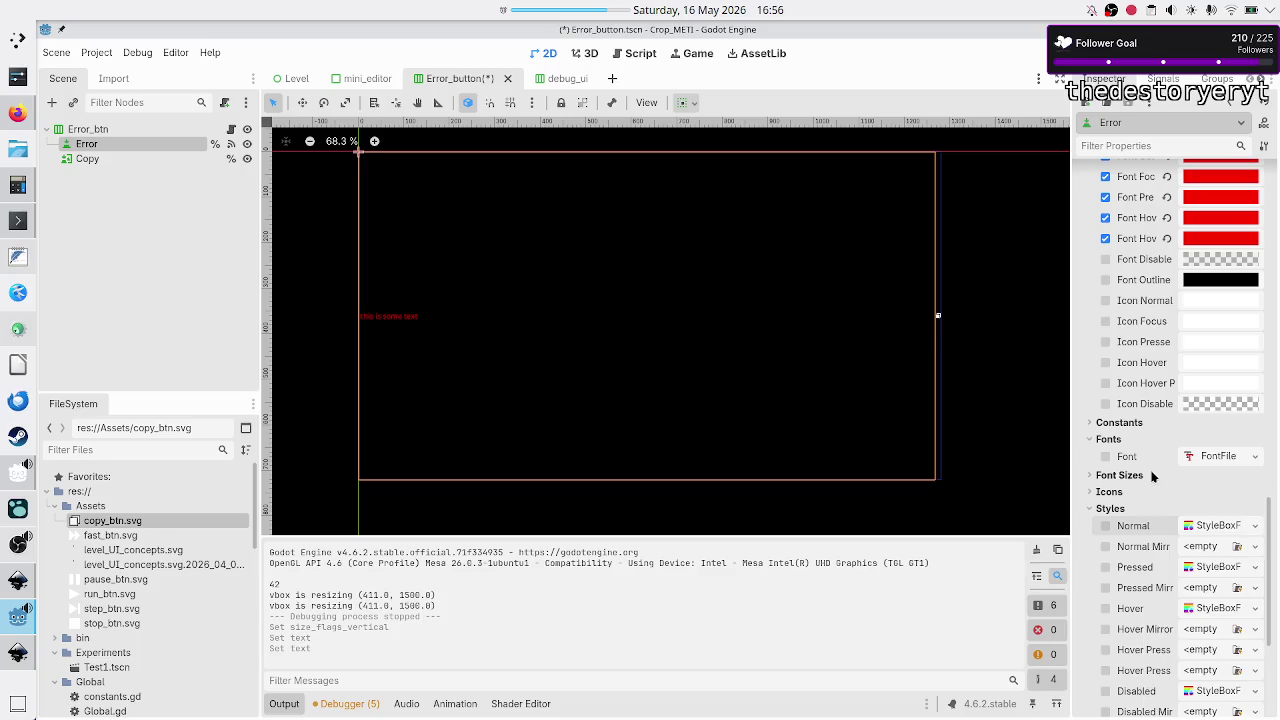
pyautogui.scroll(15, 1172, 323)
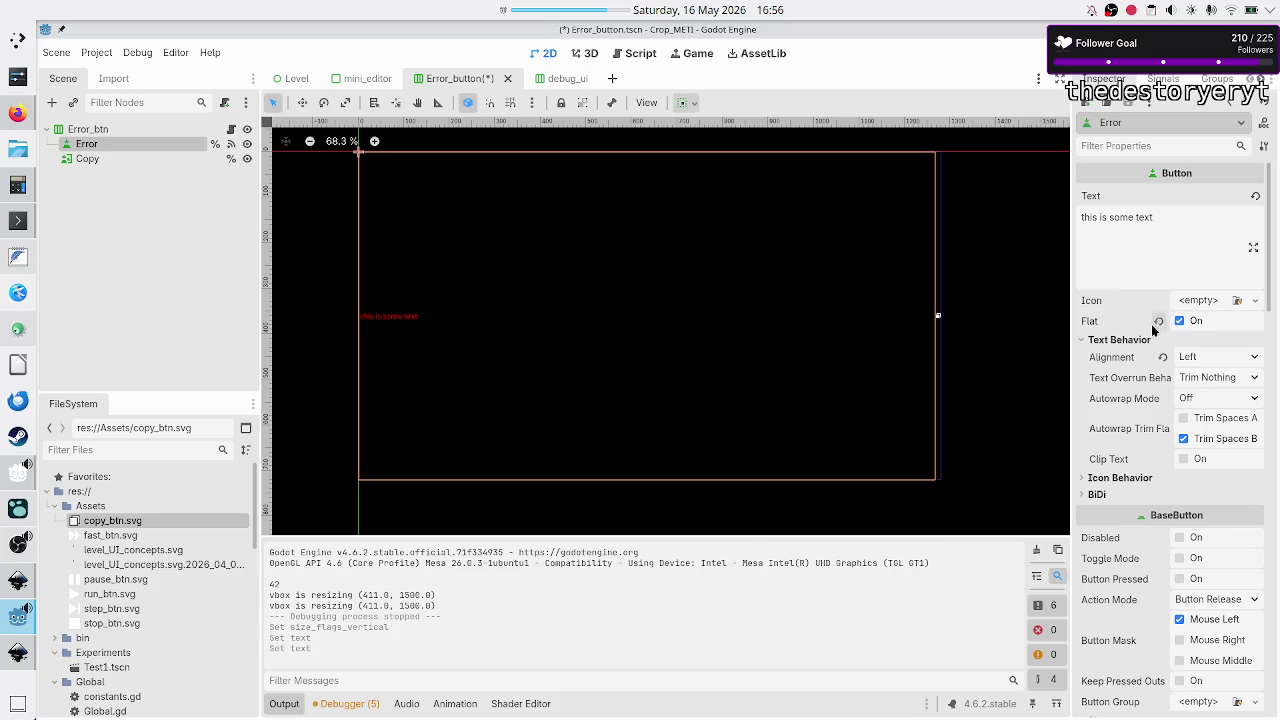
pyautogui.moveTo(1095, 328)
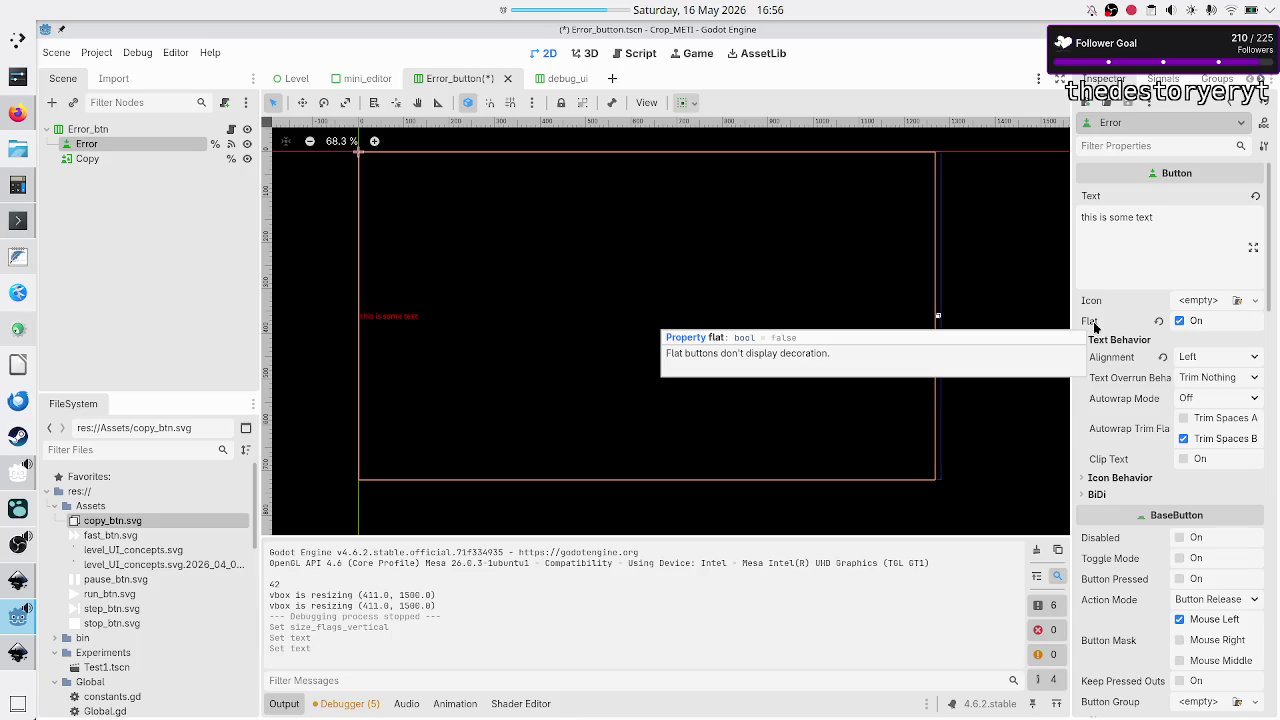
pyautogui.click(1166, 218)
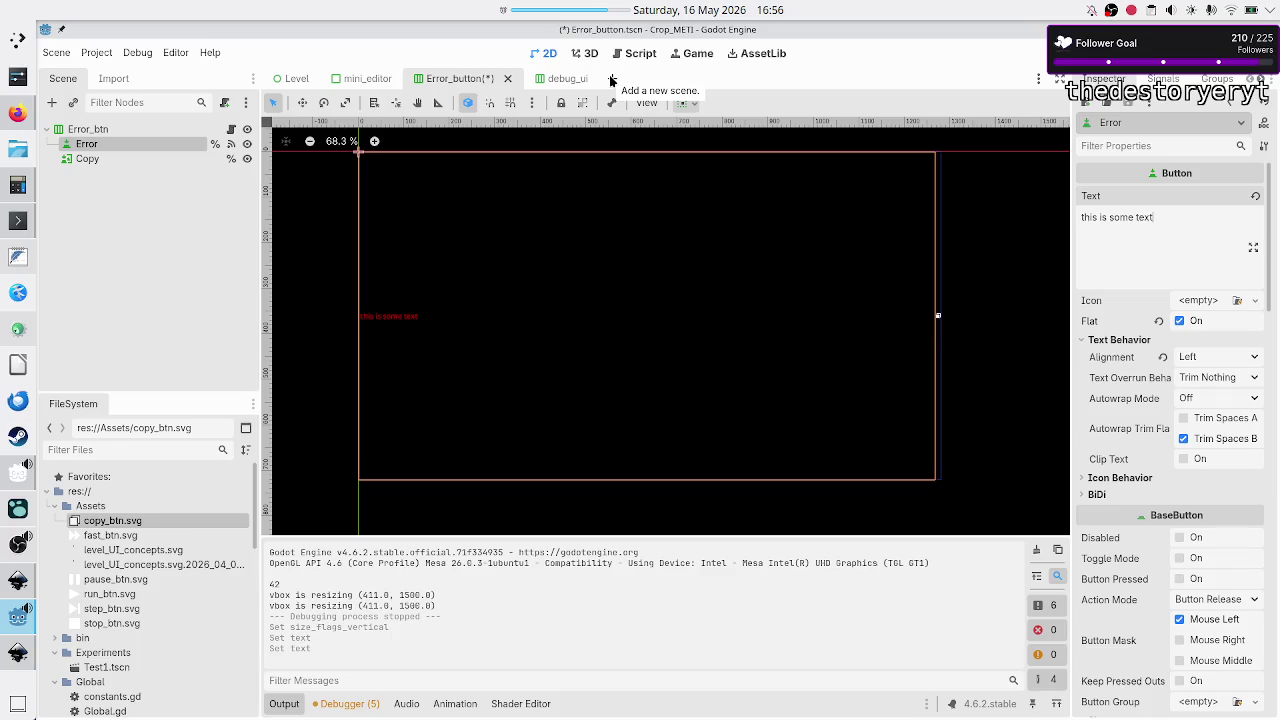
# - Save the Error_button scene and select Experiments/Test1.tscn in the FileSystem dock
pyautogui.hotkey('ctrl', 's')
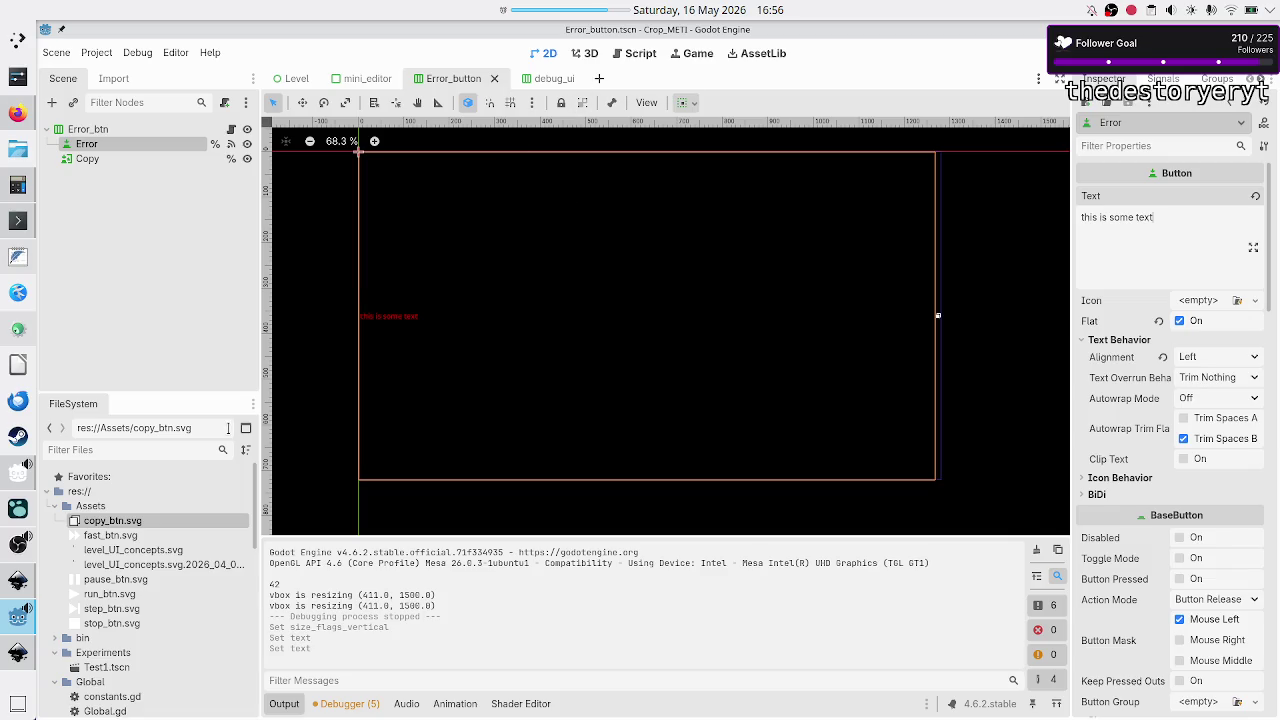
pyautogui.scroll(-10, 180, 600)
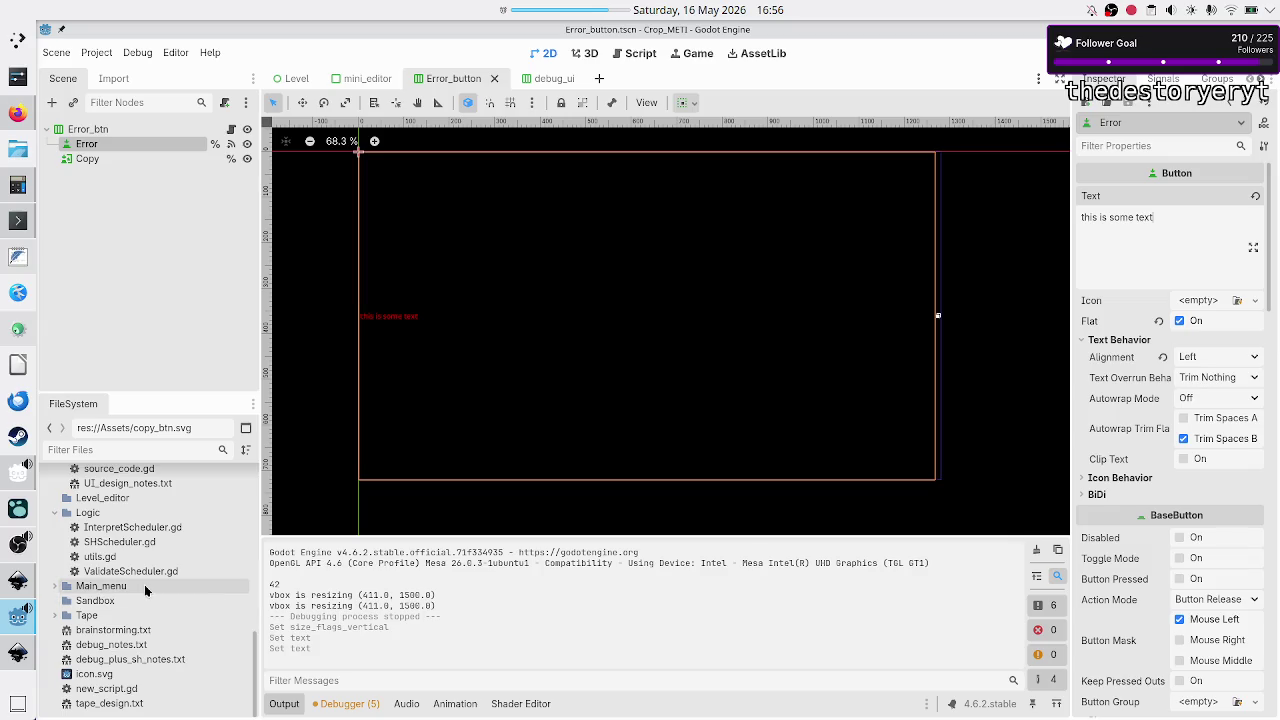
pyautogui.scroll(3, 137, 569)
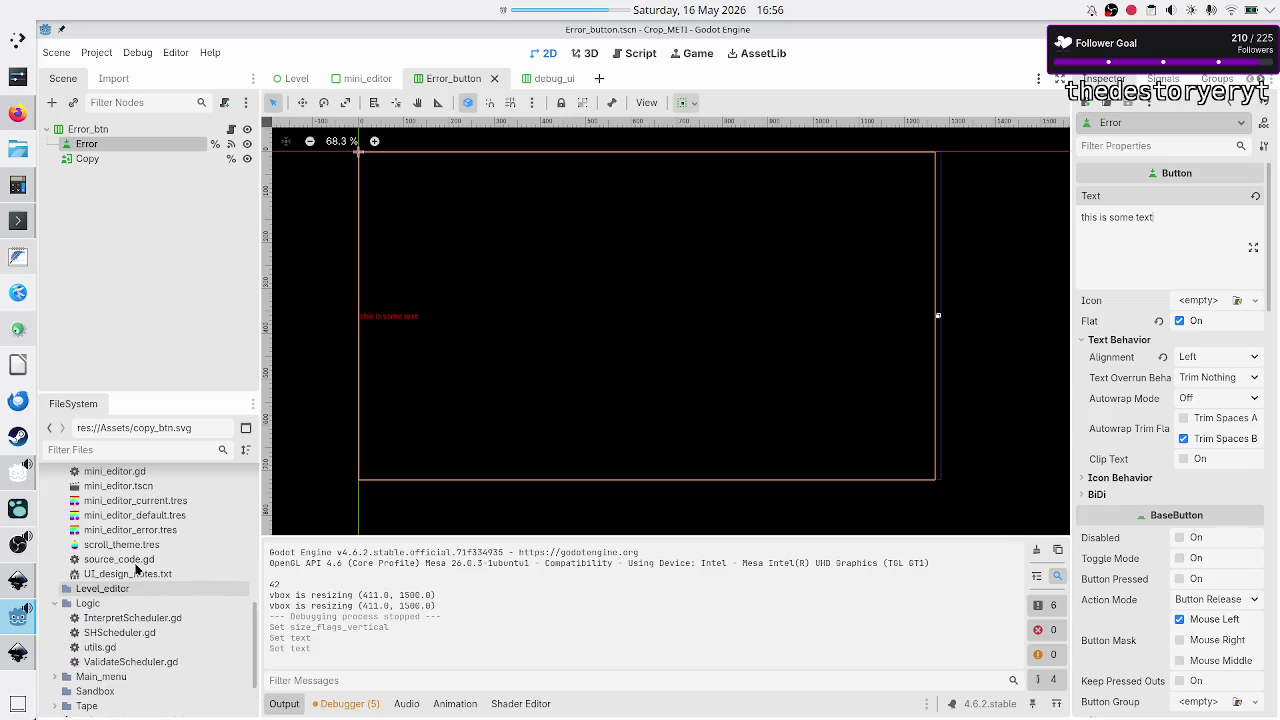
pyautogui.scroll(8, 137, 569)
pyautogui.scroll(2, 135, 566)
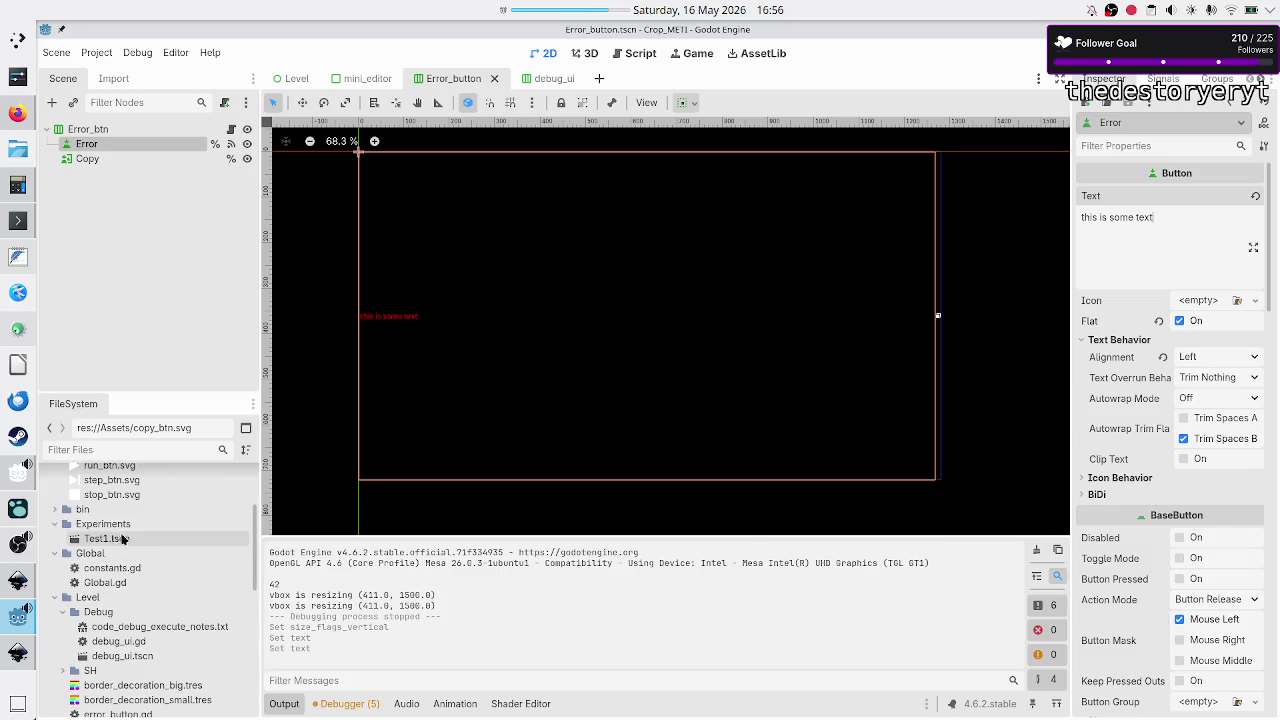
pyautogui.click(145, 538)
# - Open the Test1 scene and add a VBoxContainer under its Test1 root node
pyautogui.doubleClick(145, 538)
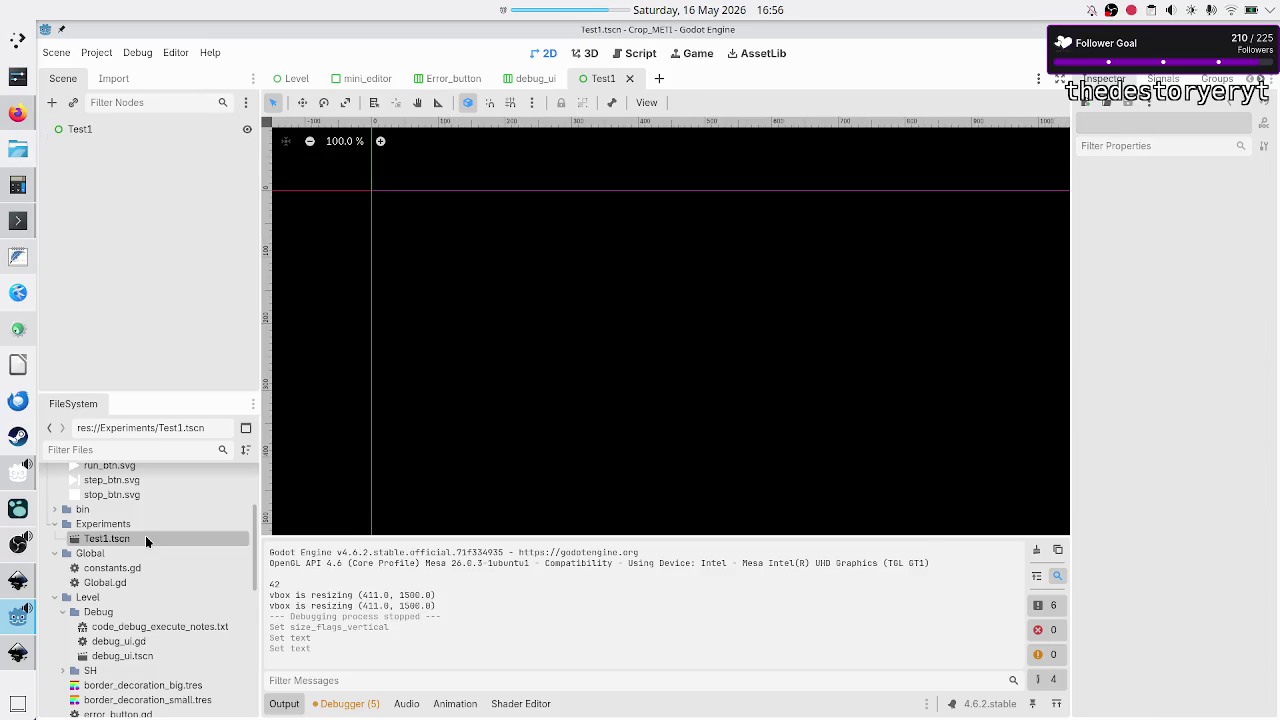
pyautogui.click(89, 129)
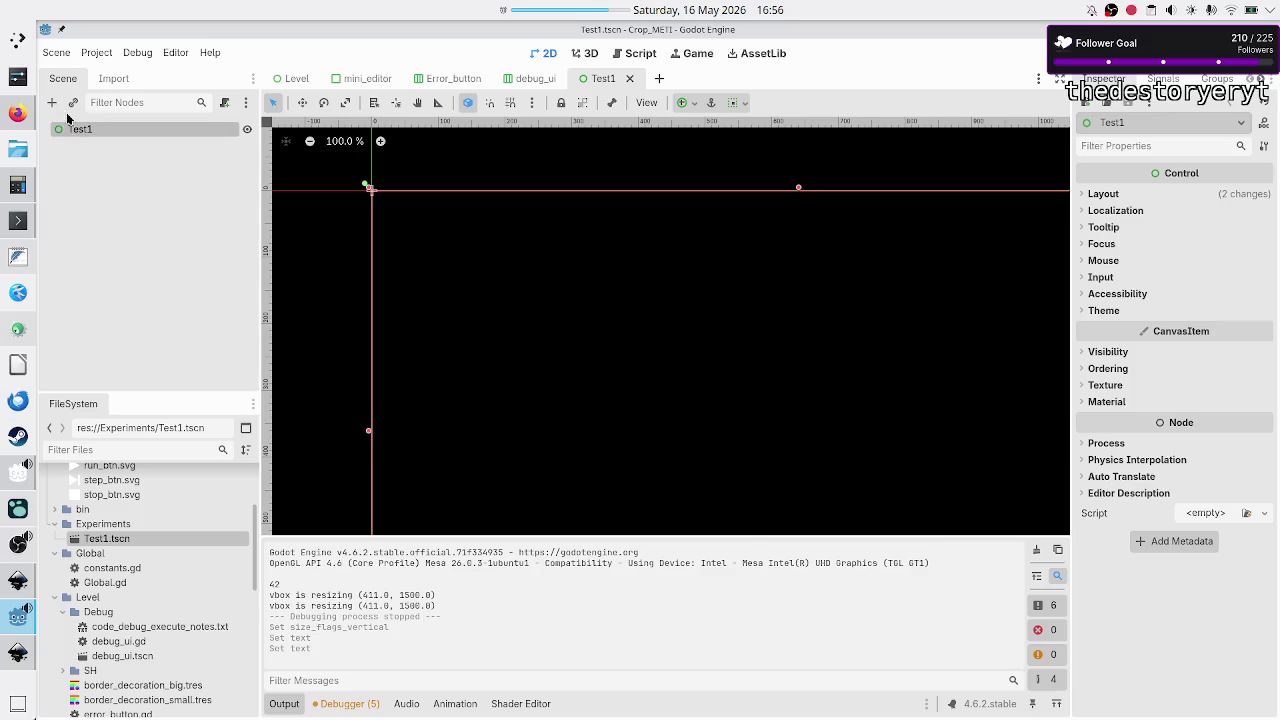
pyautogui.click(52, 103)
pyautogui.write('vbox')
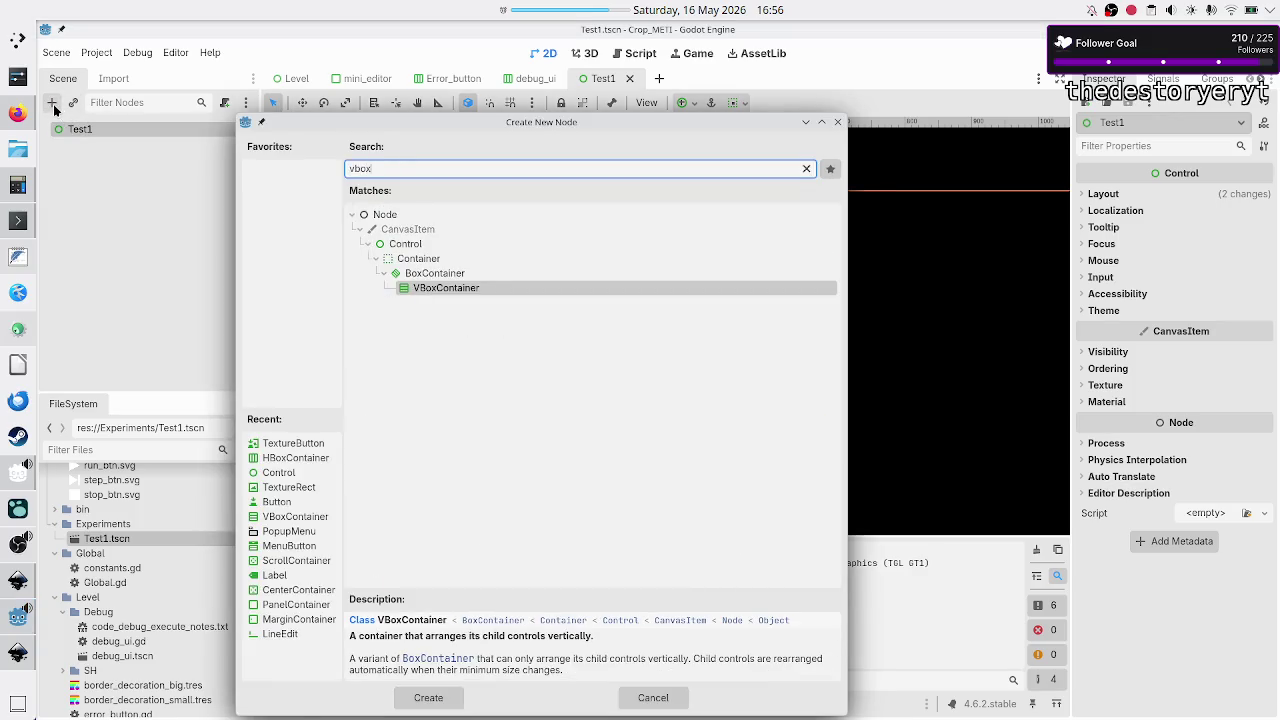
pyautogui.press('Return')
# - Add two Button children, Button and Button2, to the VBoxContainer
pyautogui.click(52, 103)
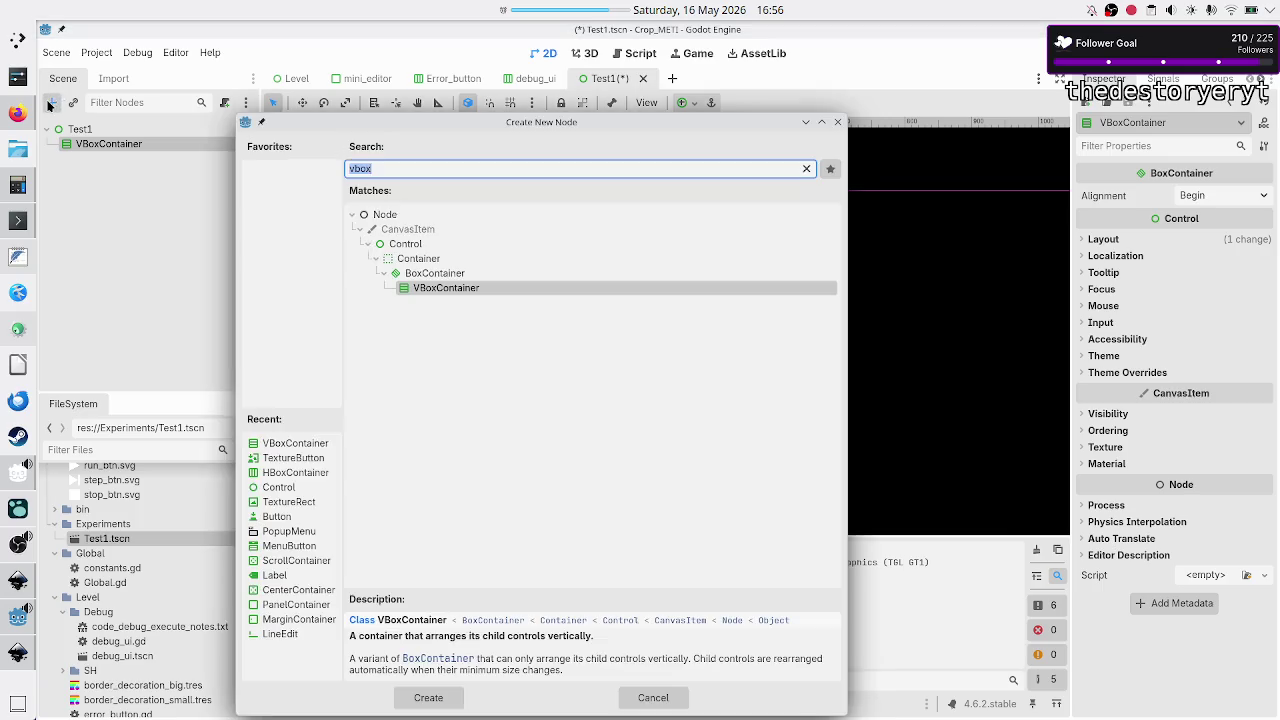
pyautogui.write('butto')
pyautogui.press('Return')
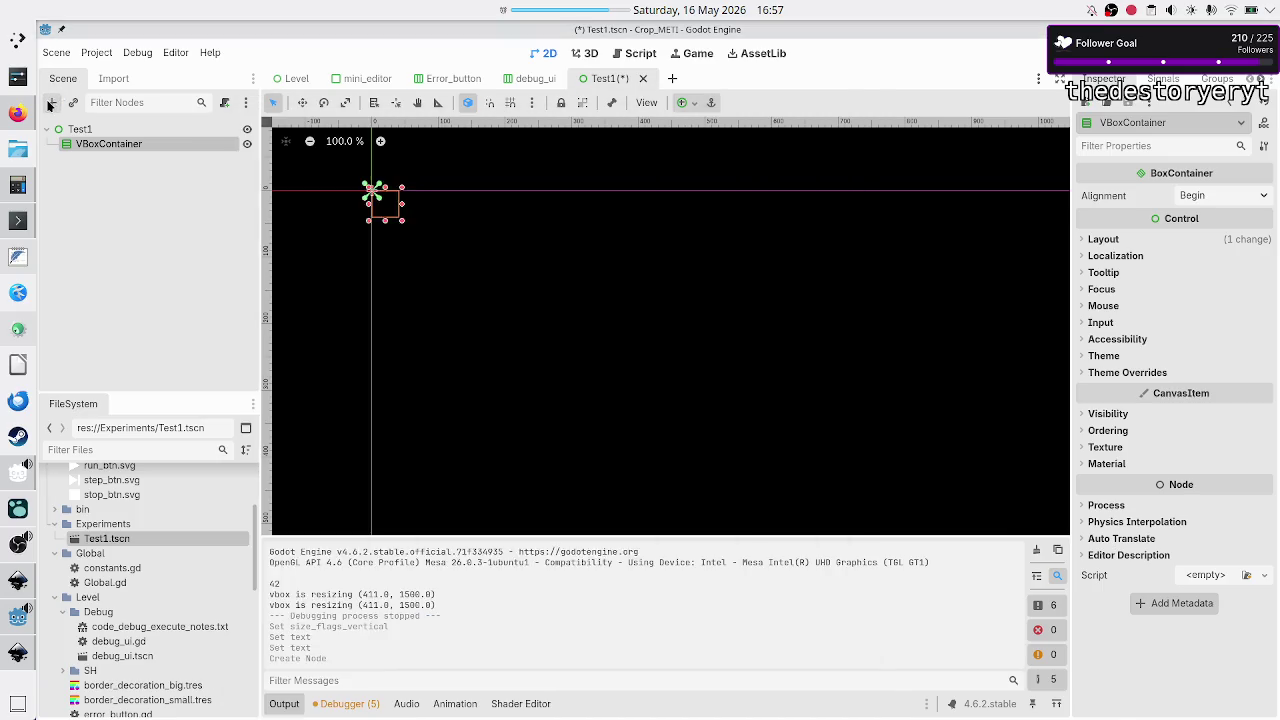
pyautogui.click(100, 144)
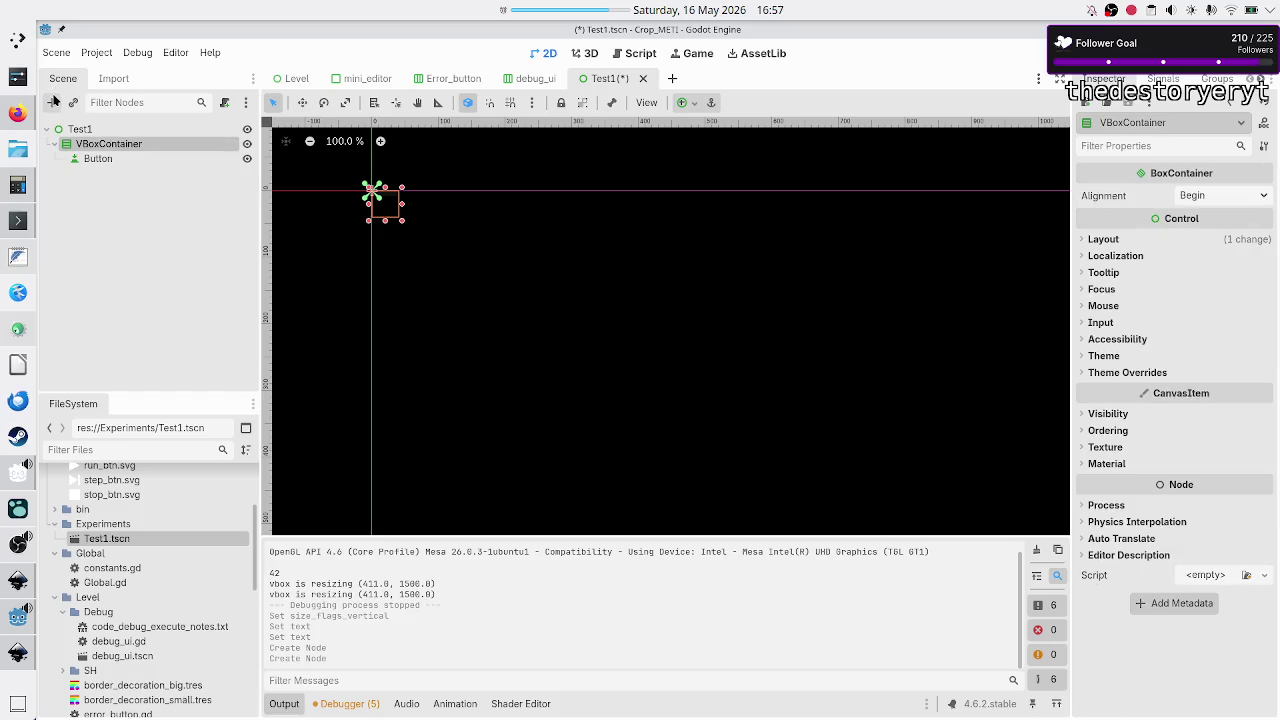
pyautogui.click(53, 102)
pyautogui.write('button')
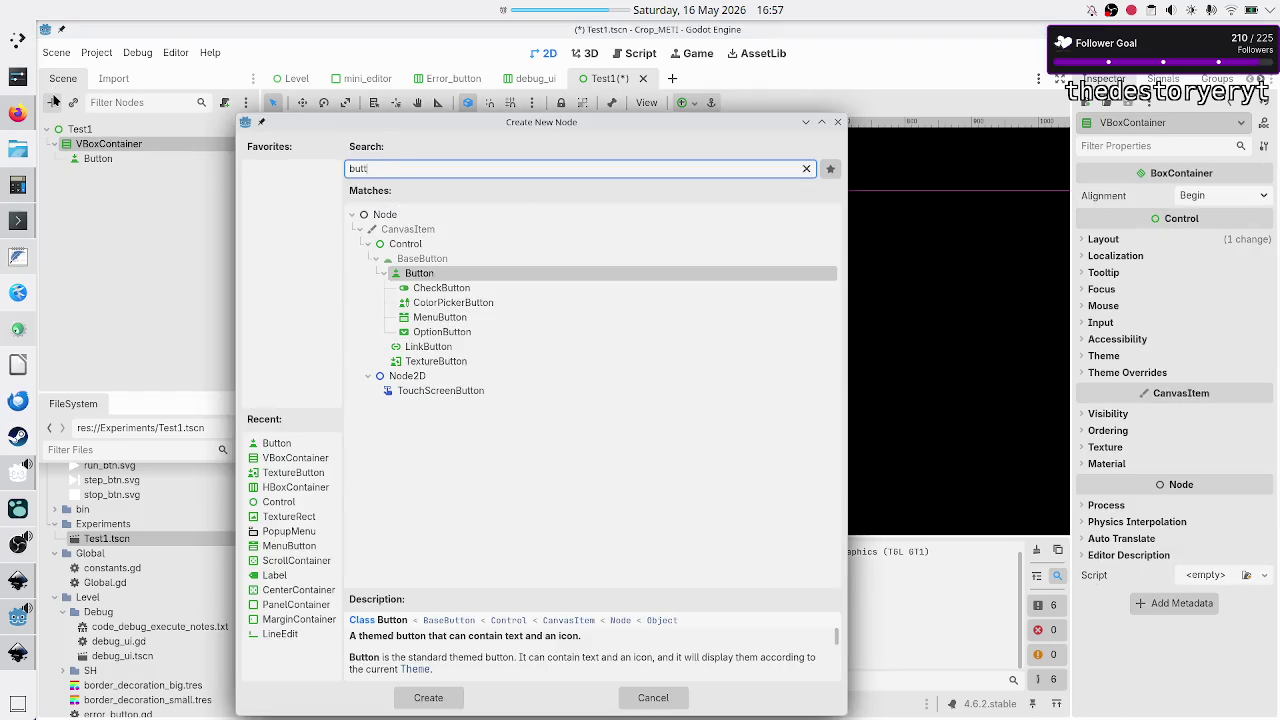
pyautogui.press('Return')
# - Apply the Full Rect anchor preset so the VBoxContainer fills the view
pyautogui.click(90, 144)
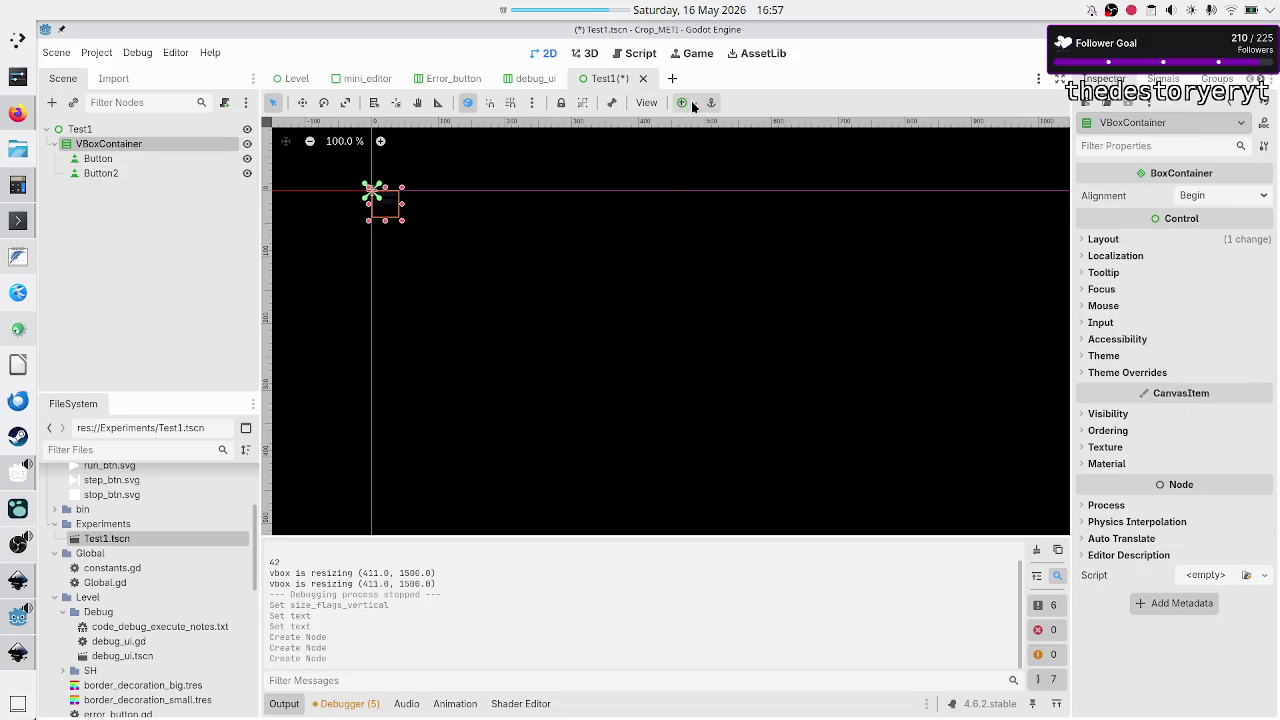
pyautogui.click(688, 102)
pyautogui.click(763, 225)
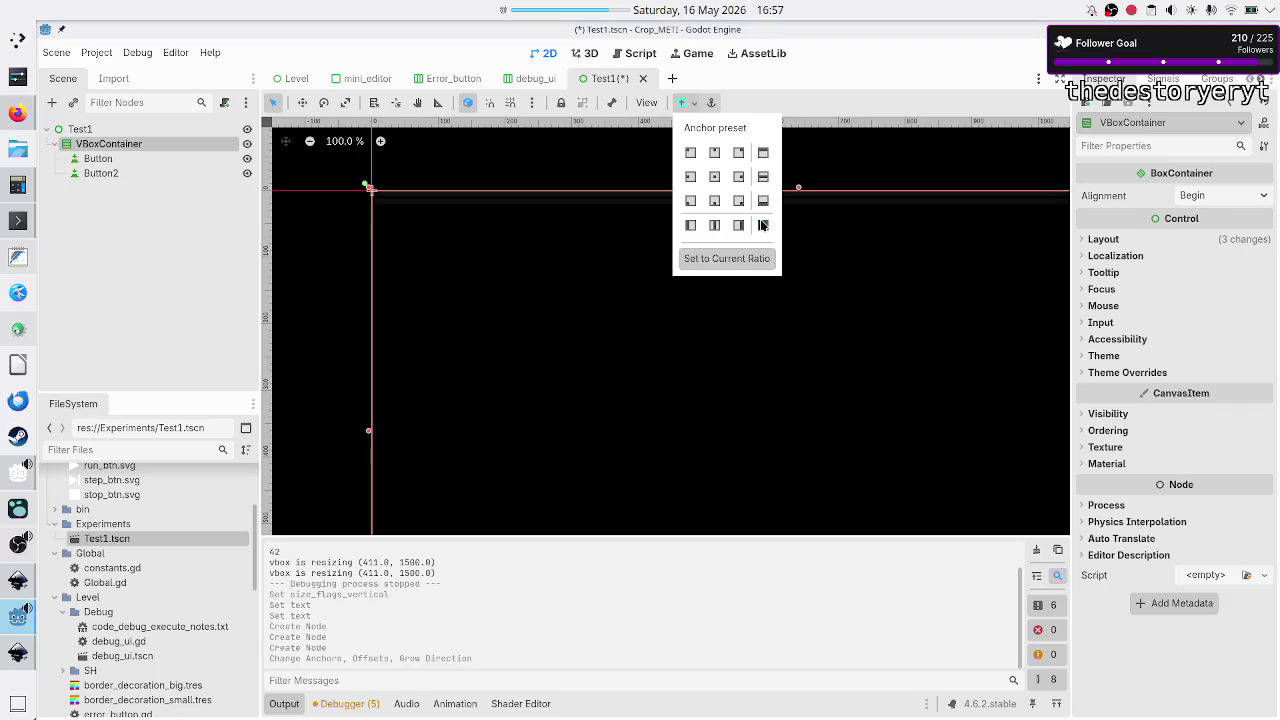
# - Select the buttons and inspect Button2's layout and container sizing properties
pyautogui.click(163, 237)
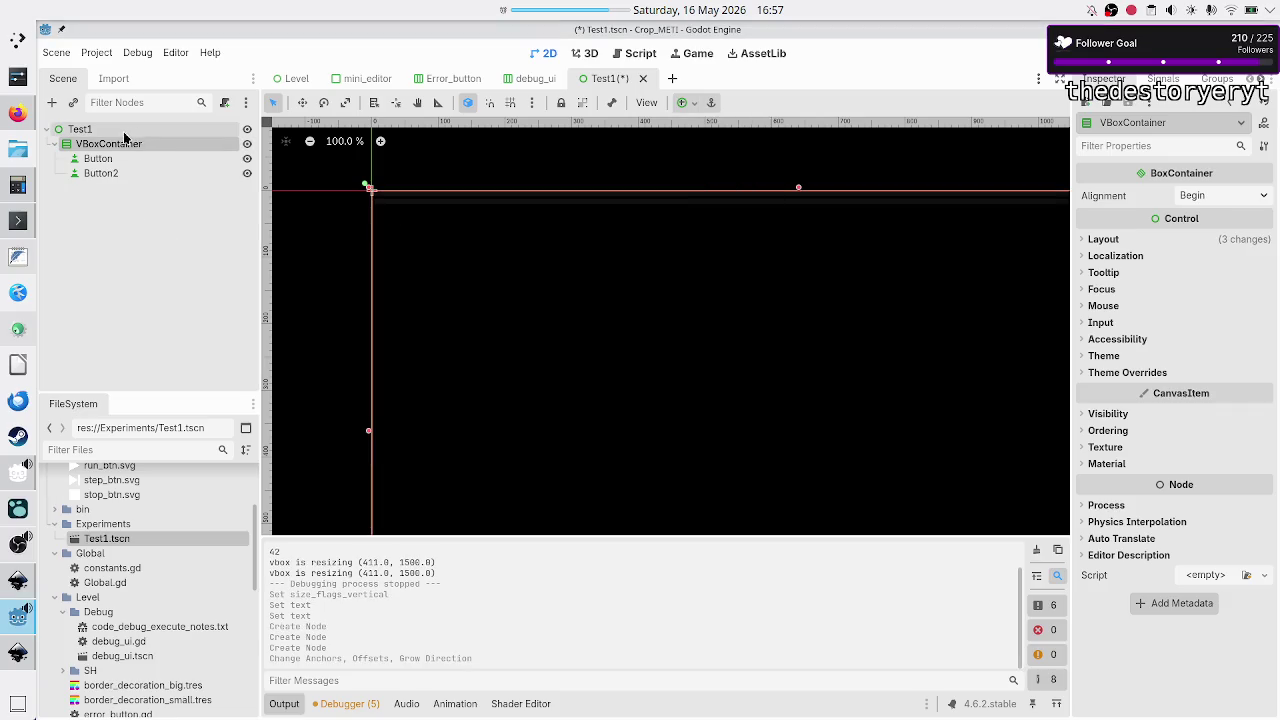
pyautogui.click(110, 162)
pyautogui.keyDown('shift'); pyautogui.click(110, 174); pyautogui.keyUp('shift')
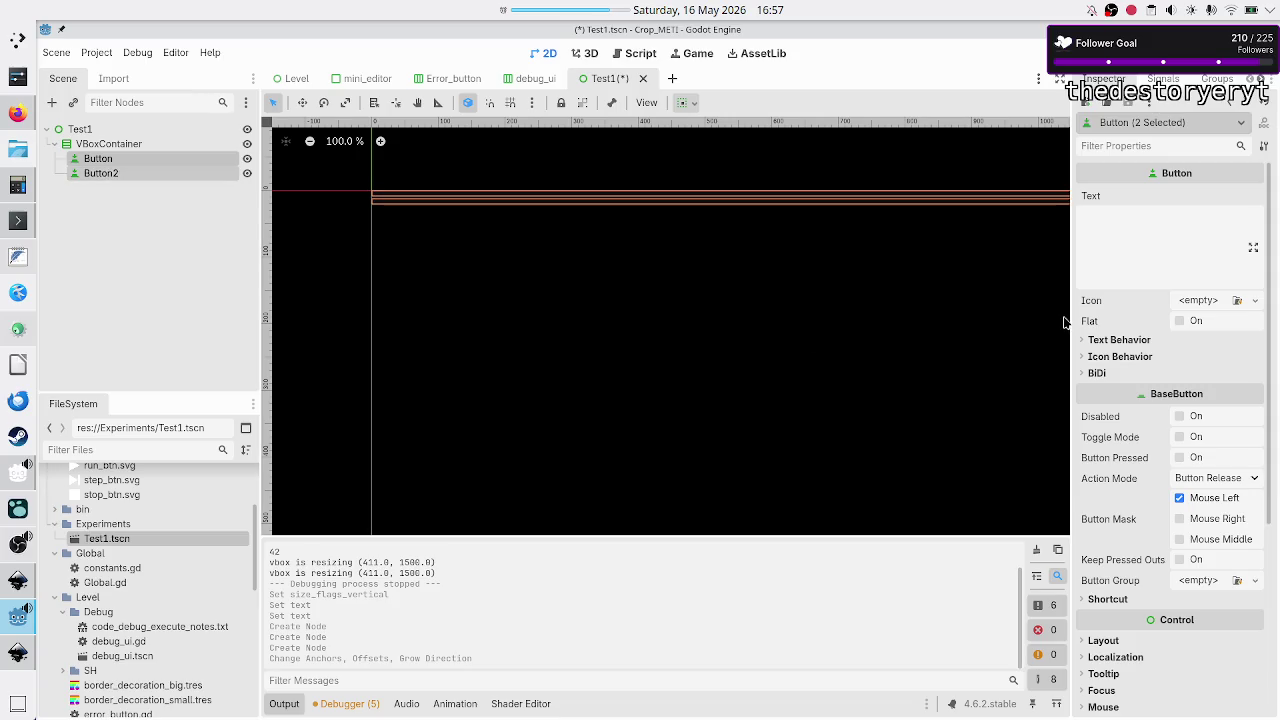
pyautogui.click(196, 224)
pyautogui.click(150, 157)
pyautogui.click(132, 176)
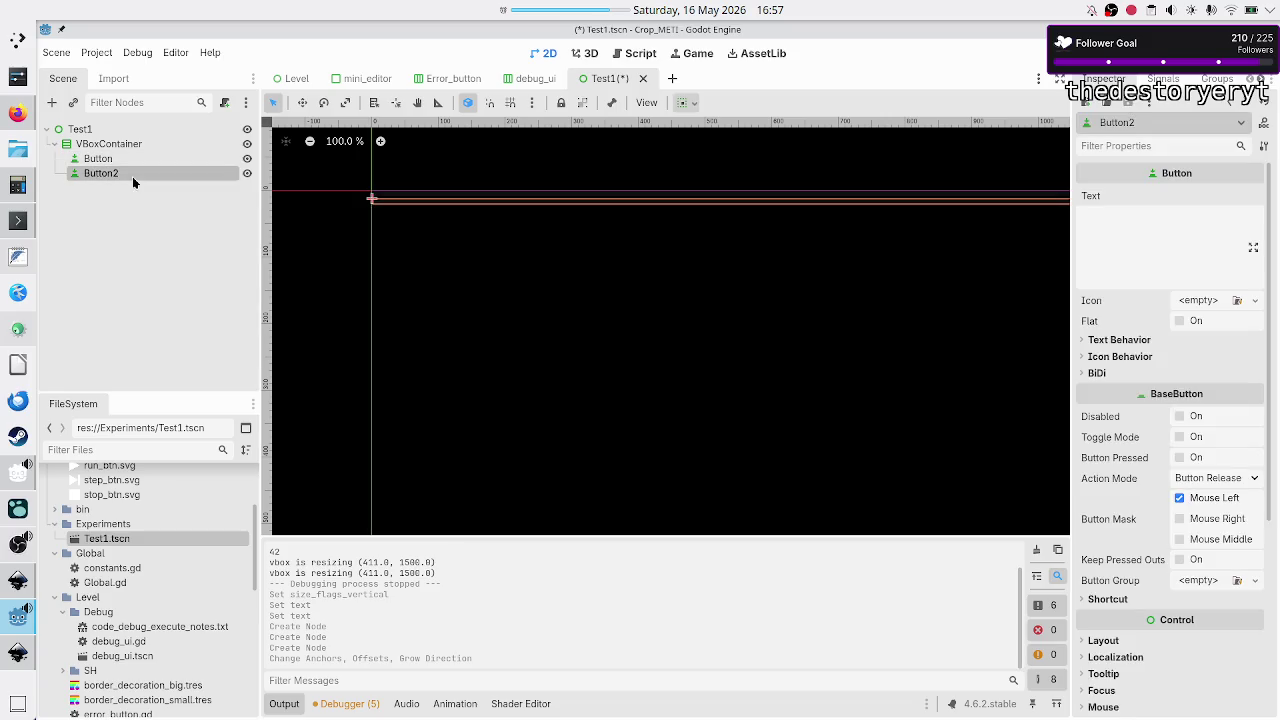
pyautogui.click(1140, 641)
pyautogui.scroll(-5, 1163, 705)
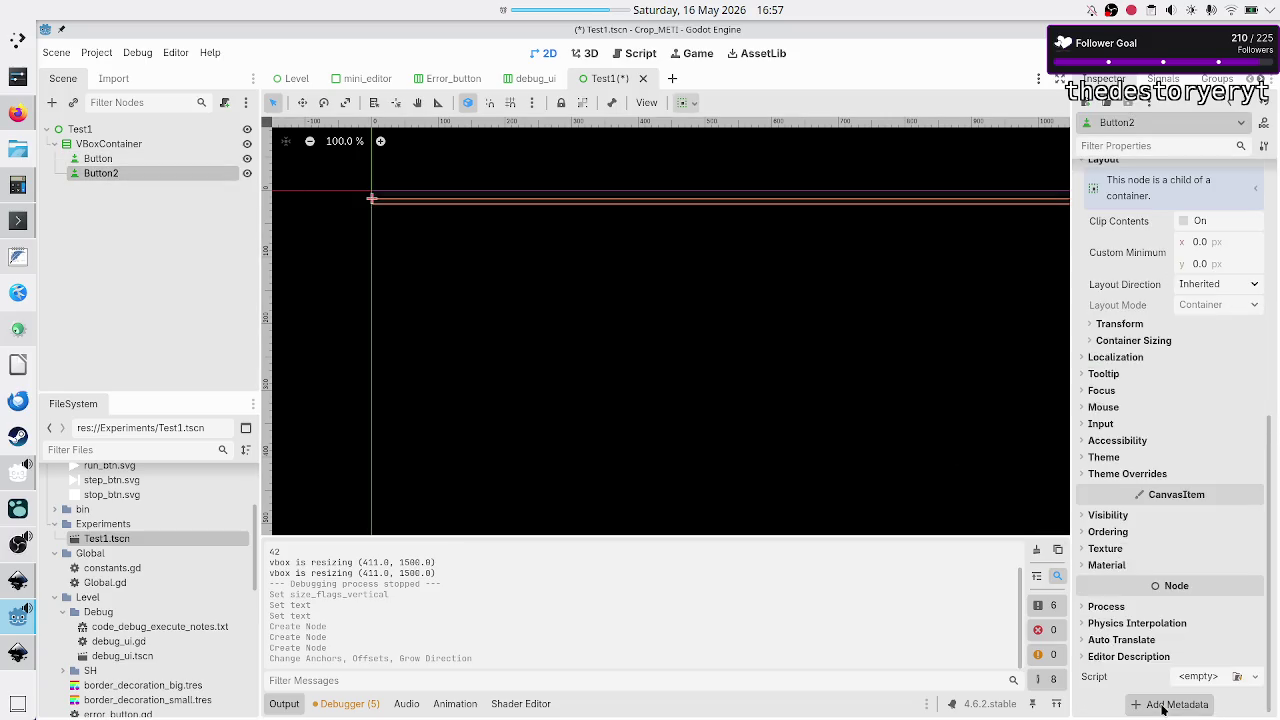
pyautogui.click(1152, 341)
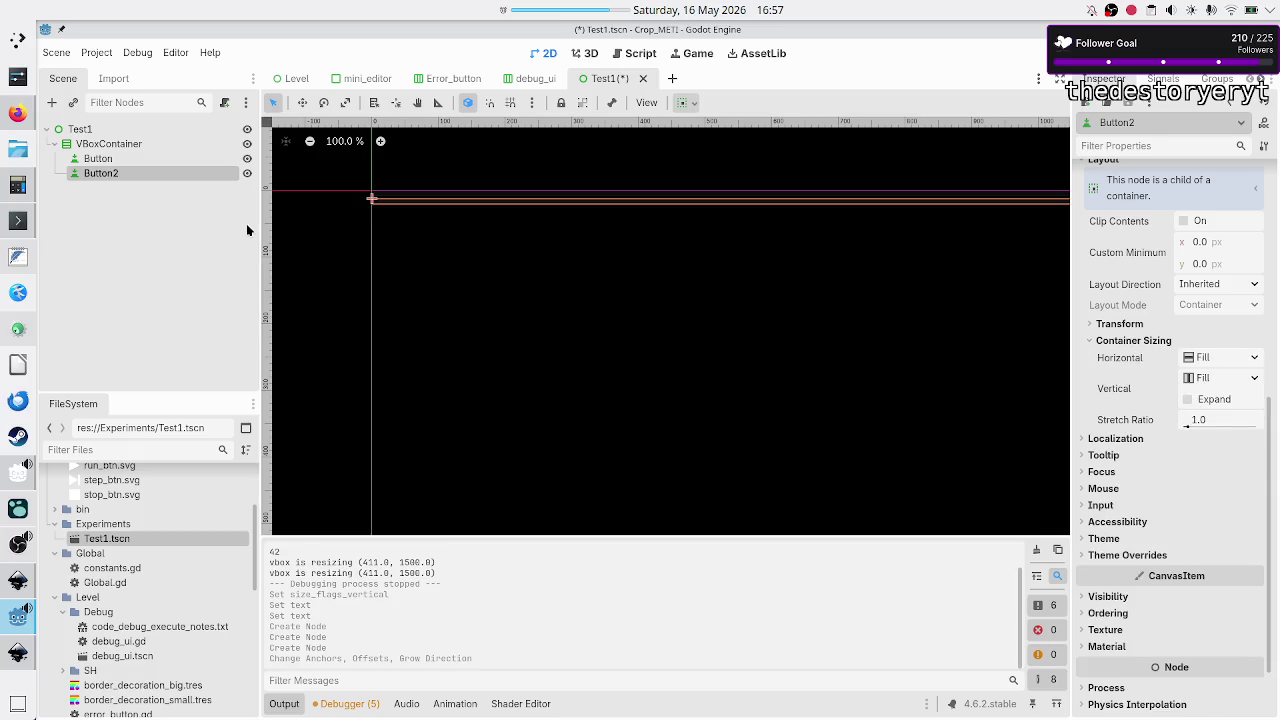
# - Set the Text Behavior alignment of both Button and Button2 to Left
pyautogui.click(144, 157)
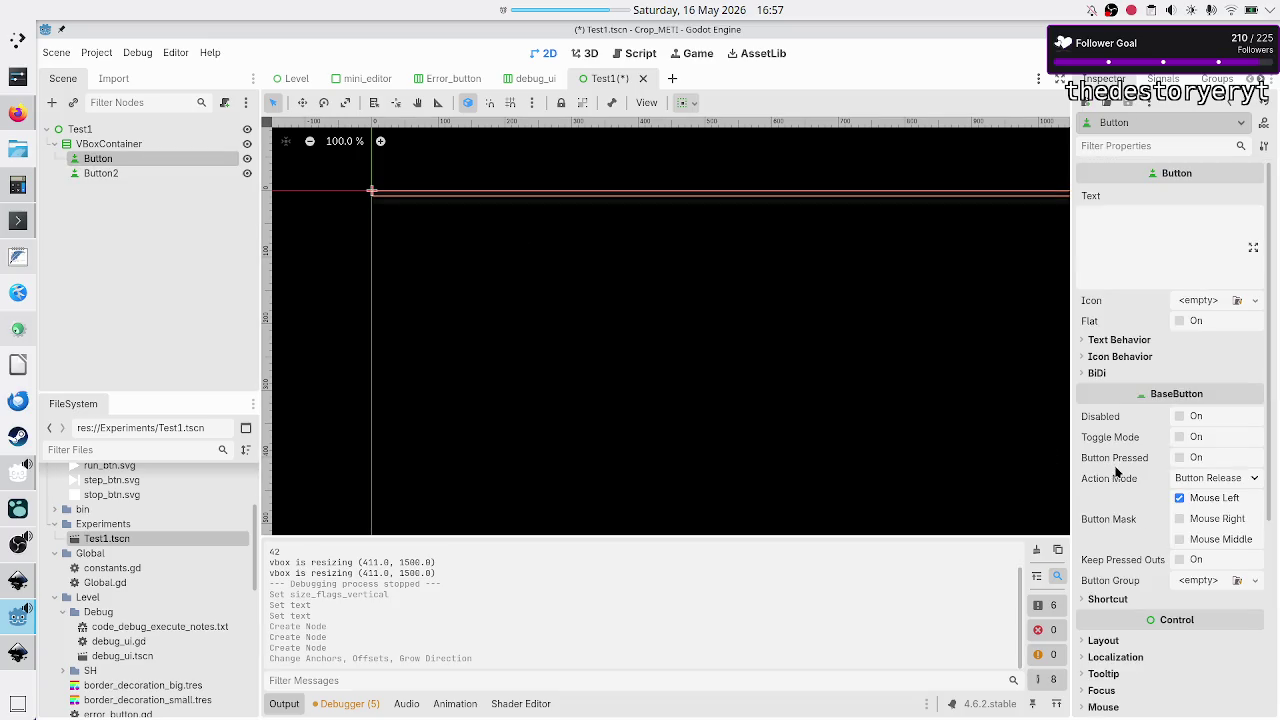
pyautogui.keyDown('ctrl'); pyautogui.click(134, 175); pyautogui.keyUp('ctrl')
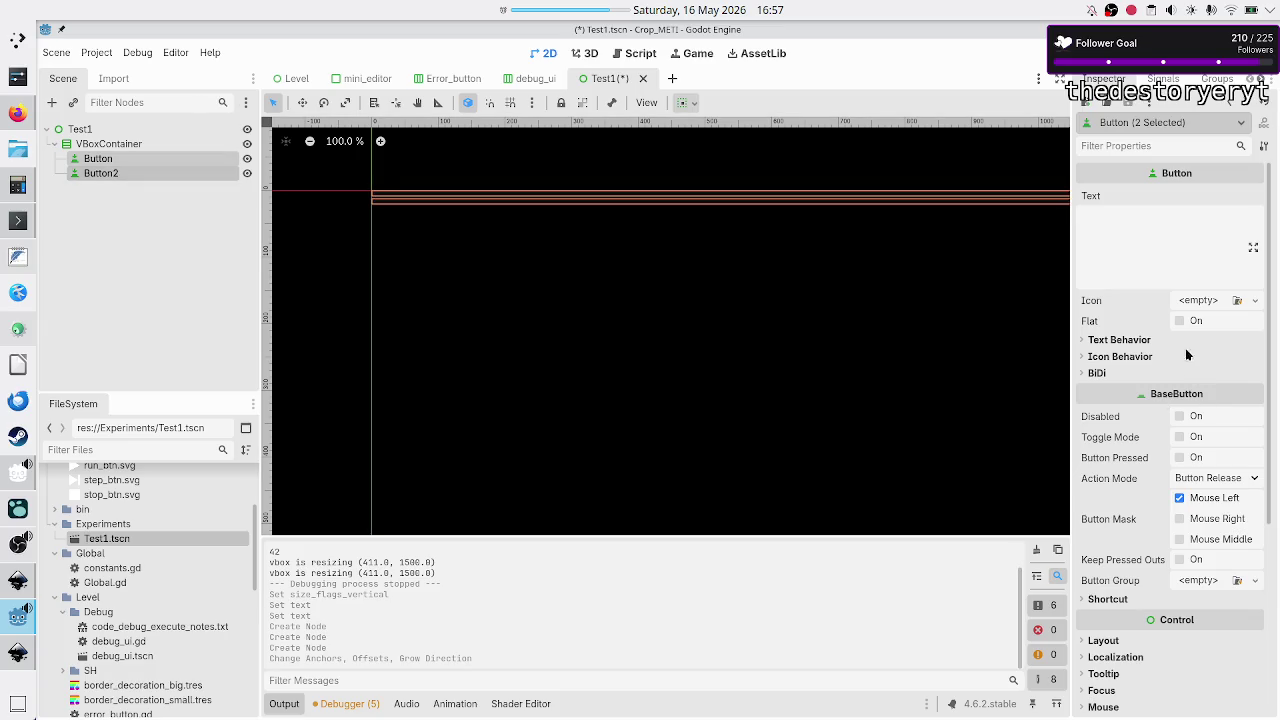
pyautogui.click(1142, 340)
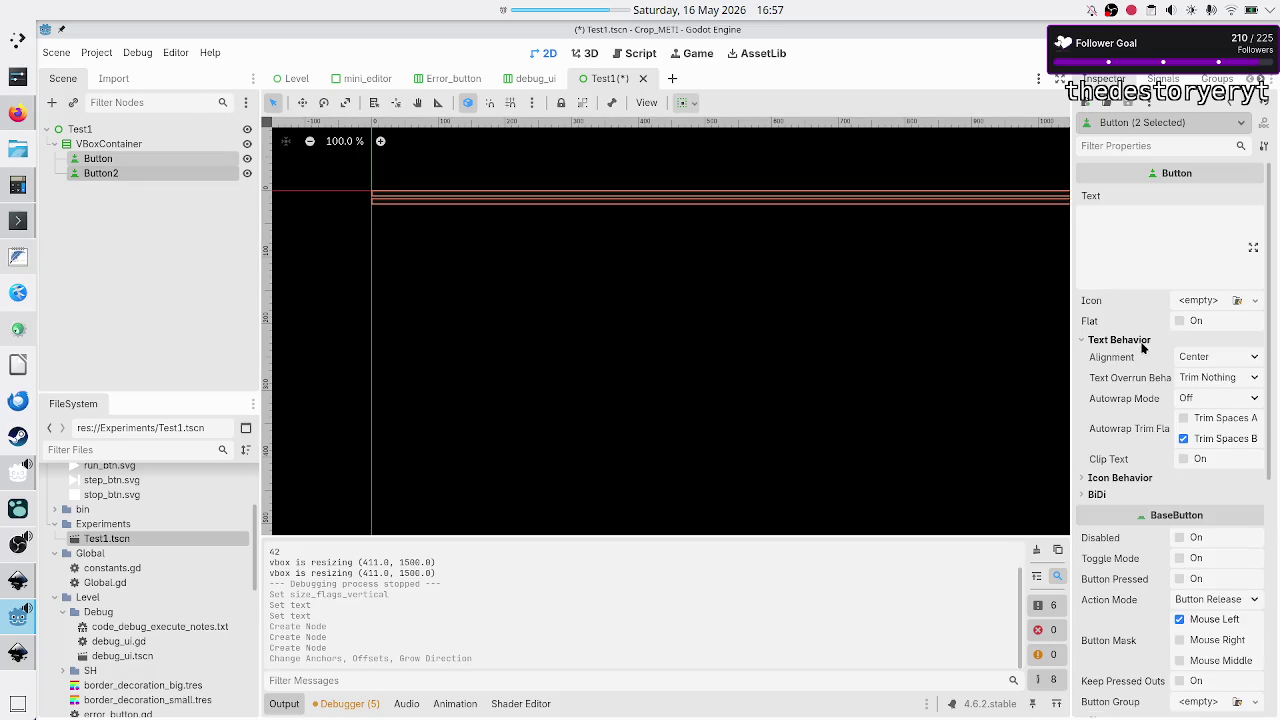
pyautogui.click(1205, 357)
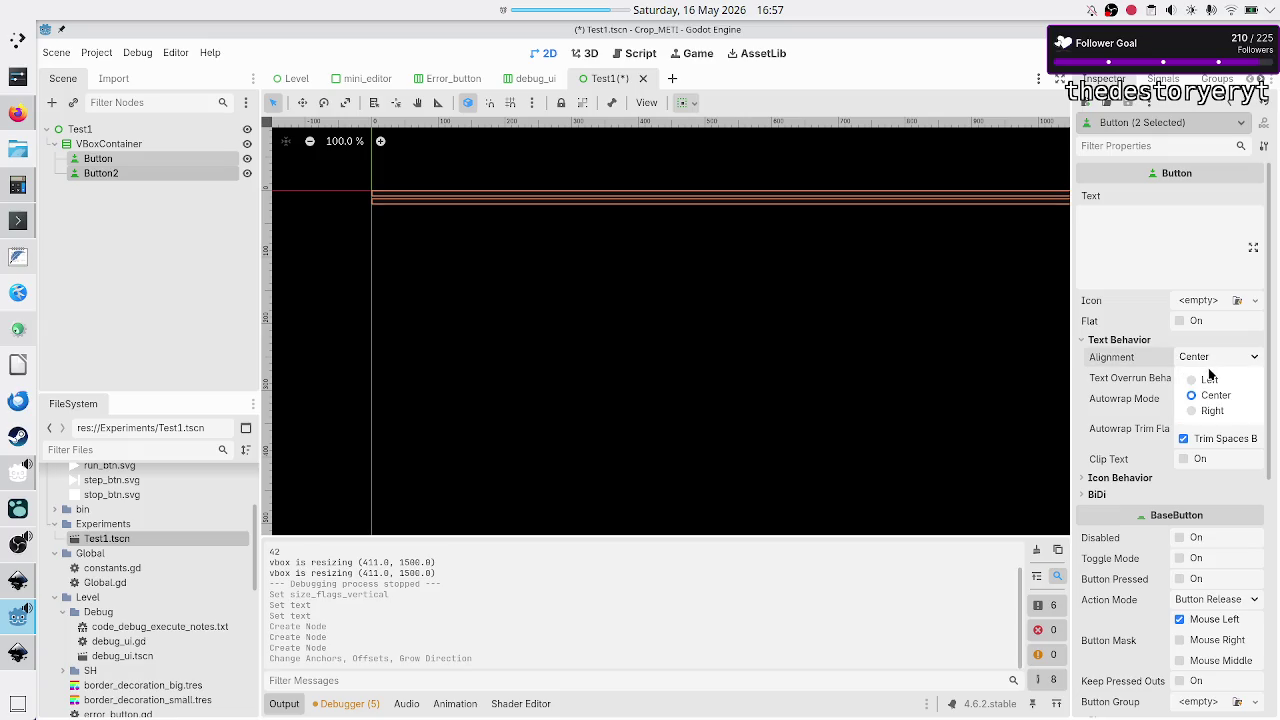
pyautogui.click(1211, 382)
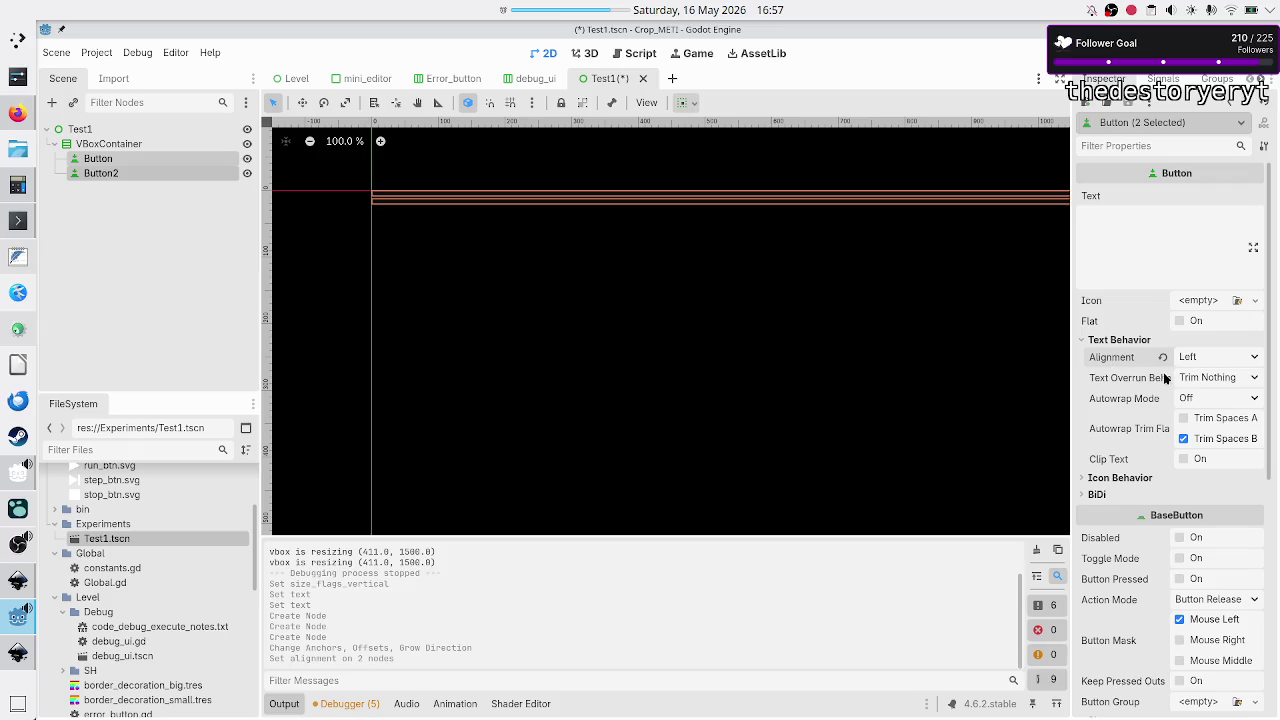
# - Set the first Button's text to 'b'
pyautogui.scroll(-5, 1126, 538)
pyautogui.scroll(5, 1126, 540)
pyautogui.click(1152, 253)
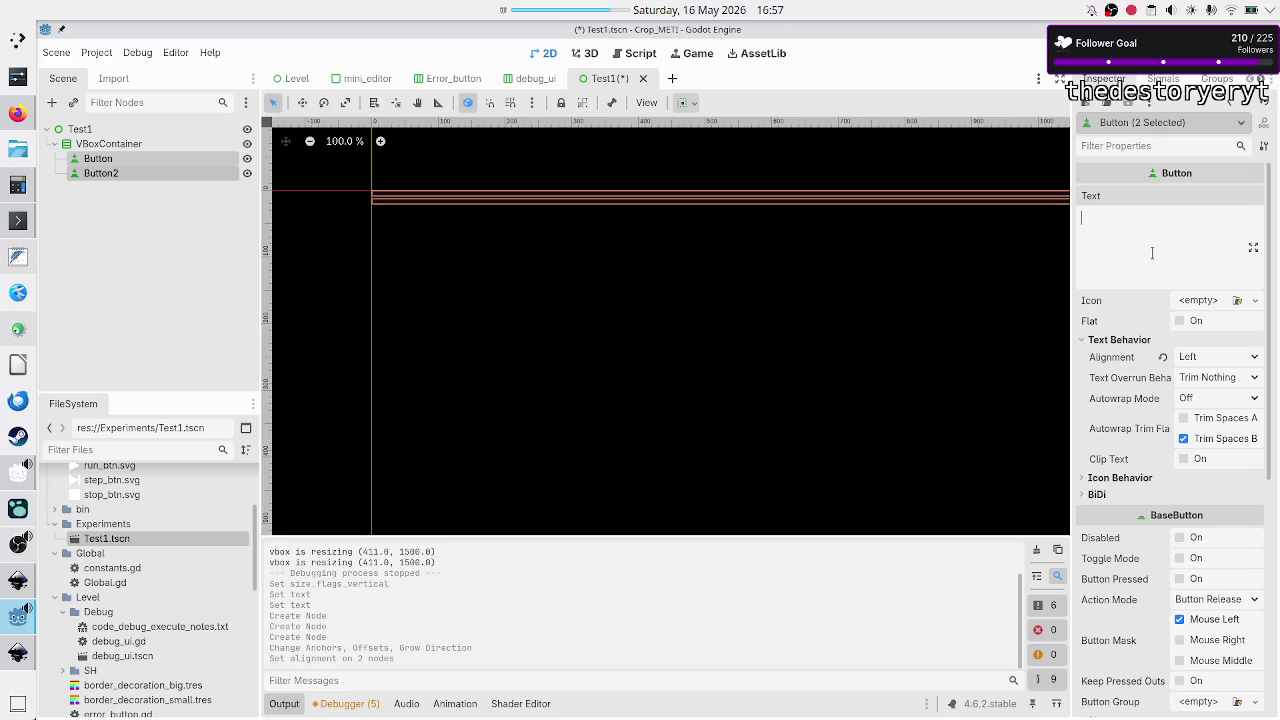
pyautogui.click(108, 237)
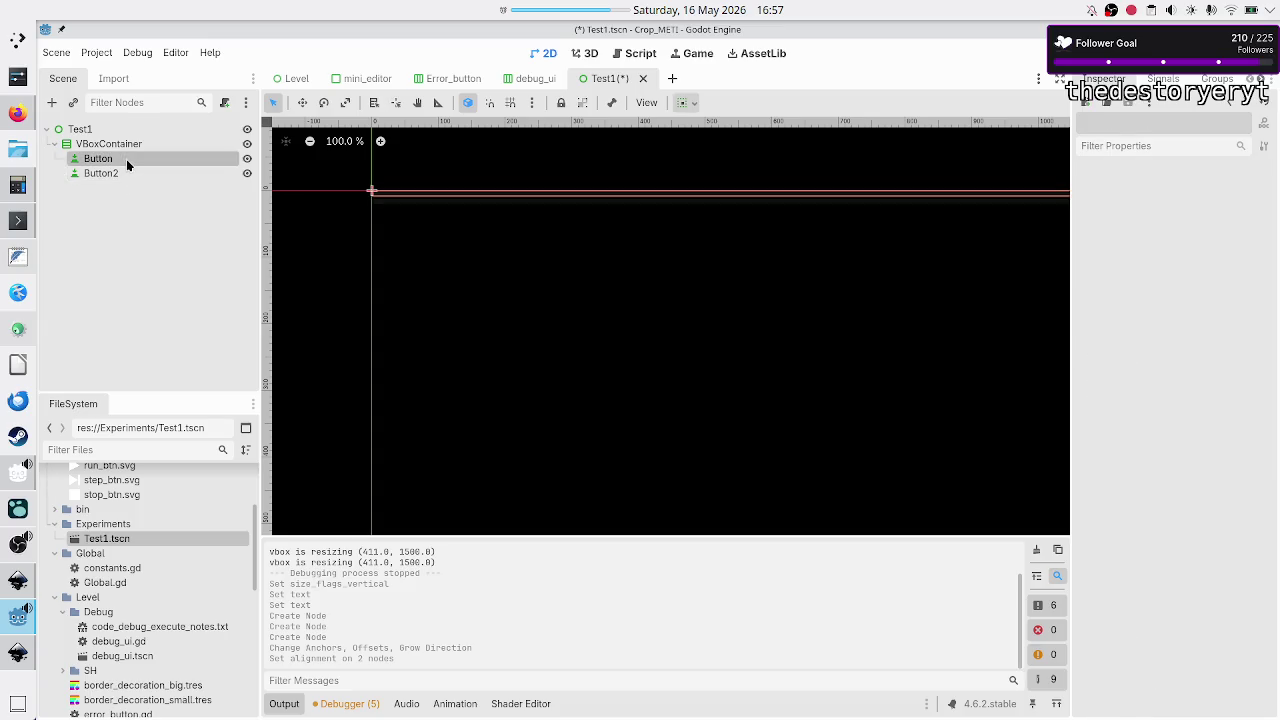
pyautogui.click(126, 159)
pyautogui.click(1147, 235)
pyautogui.write('button 1')
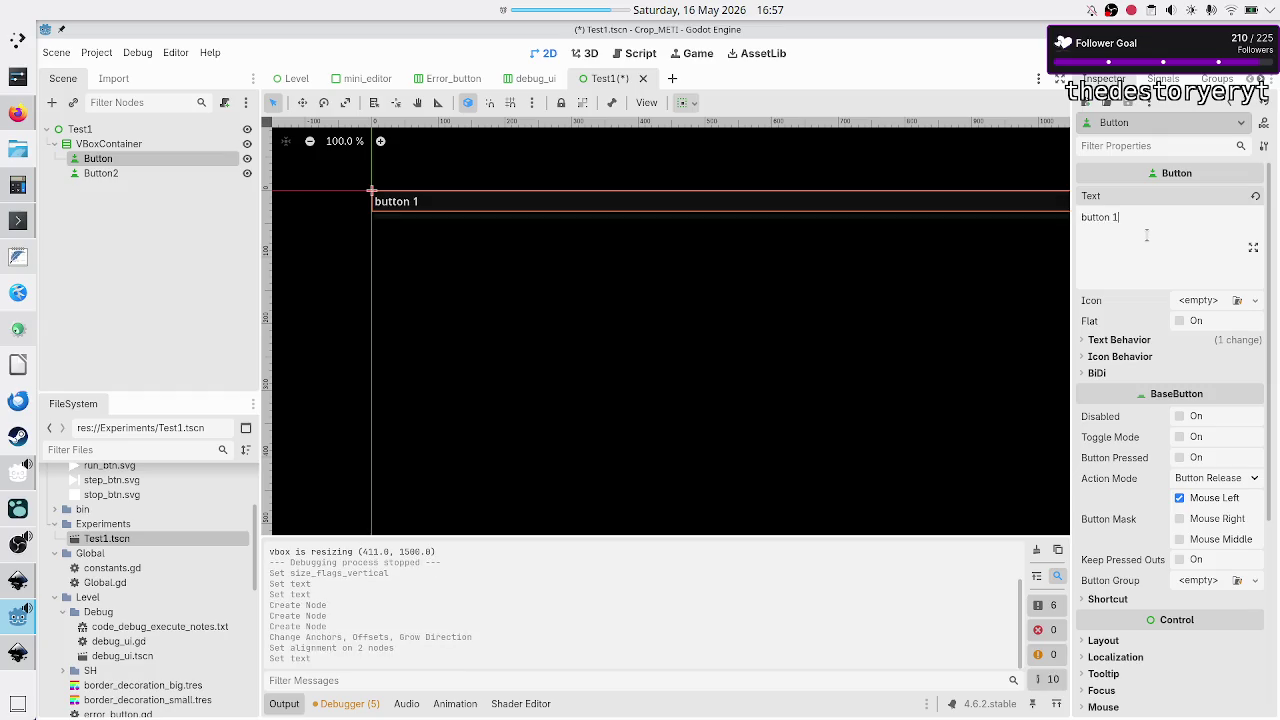
pyautogui.press('BackSpace')
pyautogui.press('BackSpace')
pyautogui.press('BackSpace')
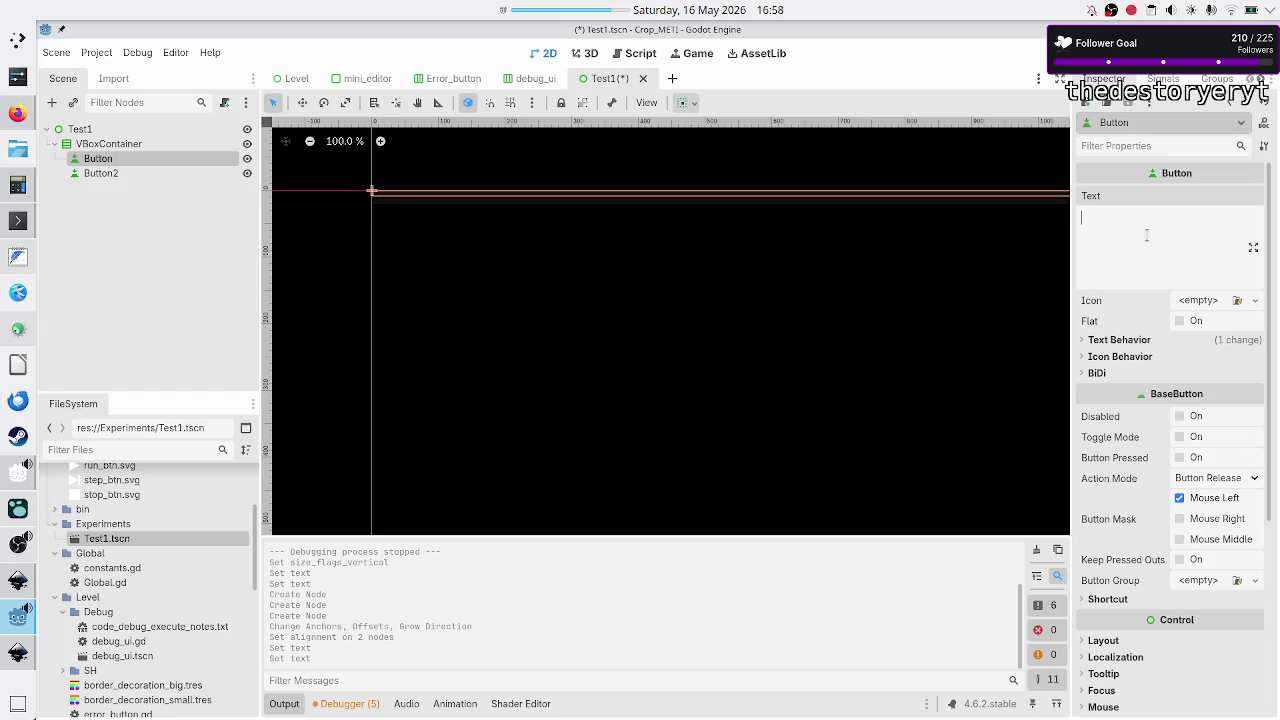
pyautogui.write('b')
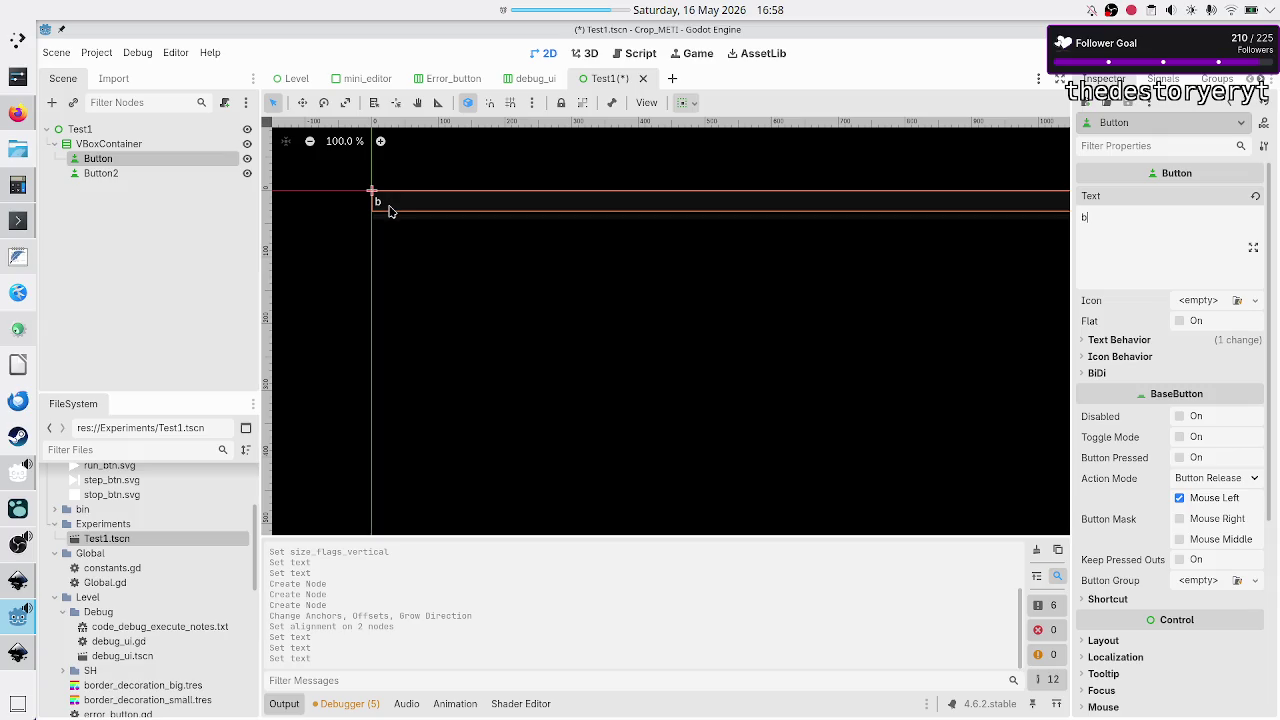
# - Set Button2's text to 'b' as well
pyautogui.scroll(3, 390, 211)
pyautogui.keyDown('ctrl'); pyautogui.scroll(5, 391, 211); pyautogui.keyUp('ctrl')
pyautogui.scroll(8, 390, 211)
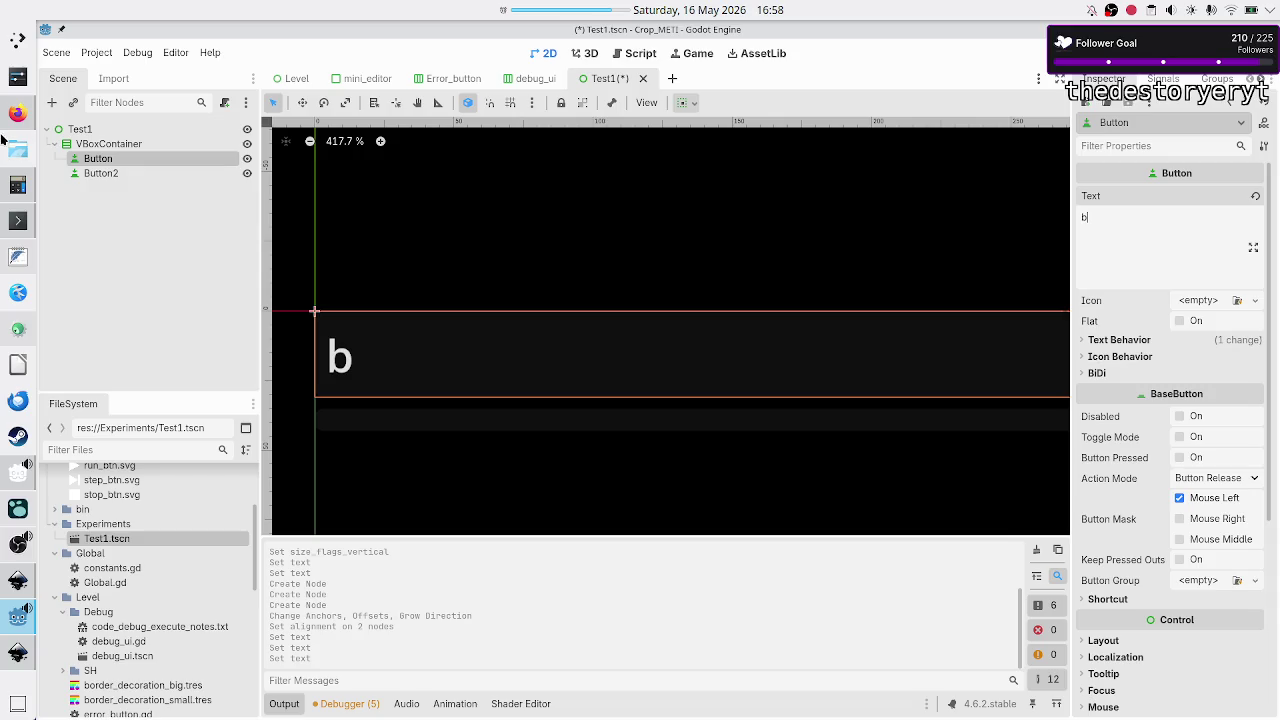
pyautogui.click(100, 173)
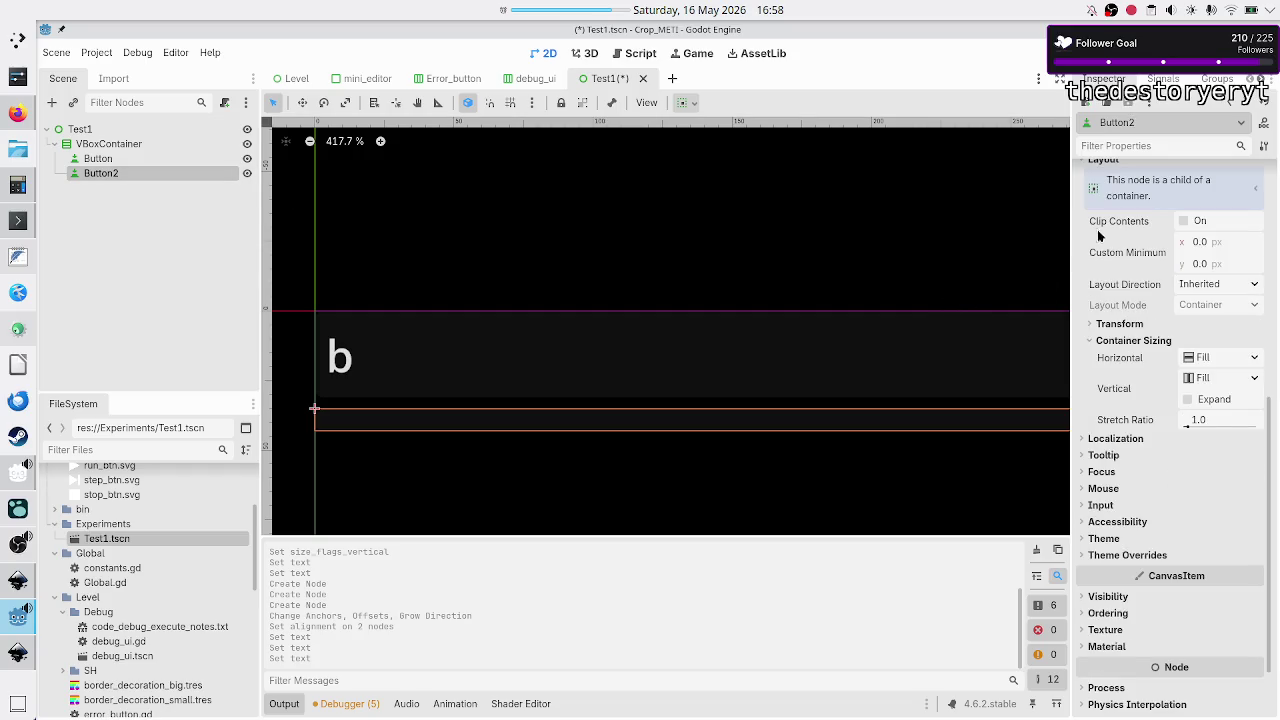
pyautogui.scroll(10, 1097, 239)
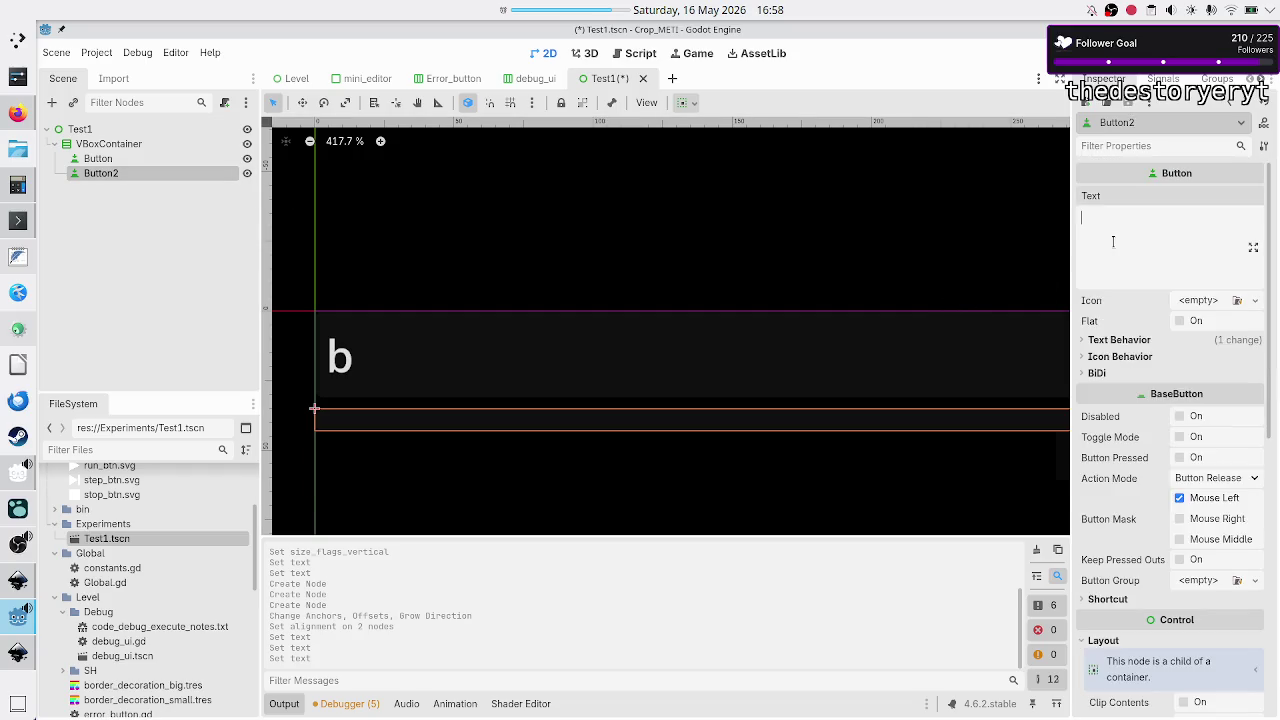
pyautogui.write('b')
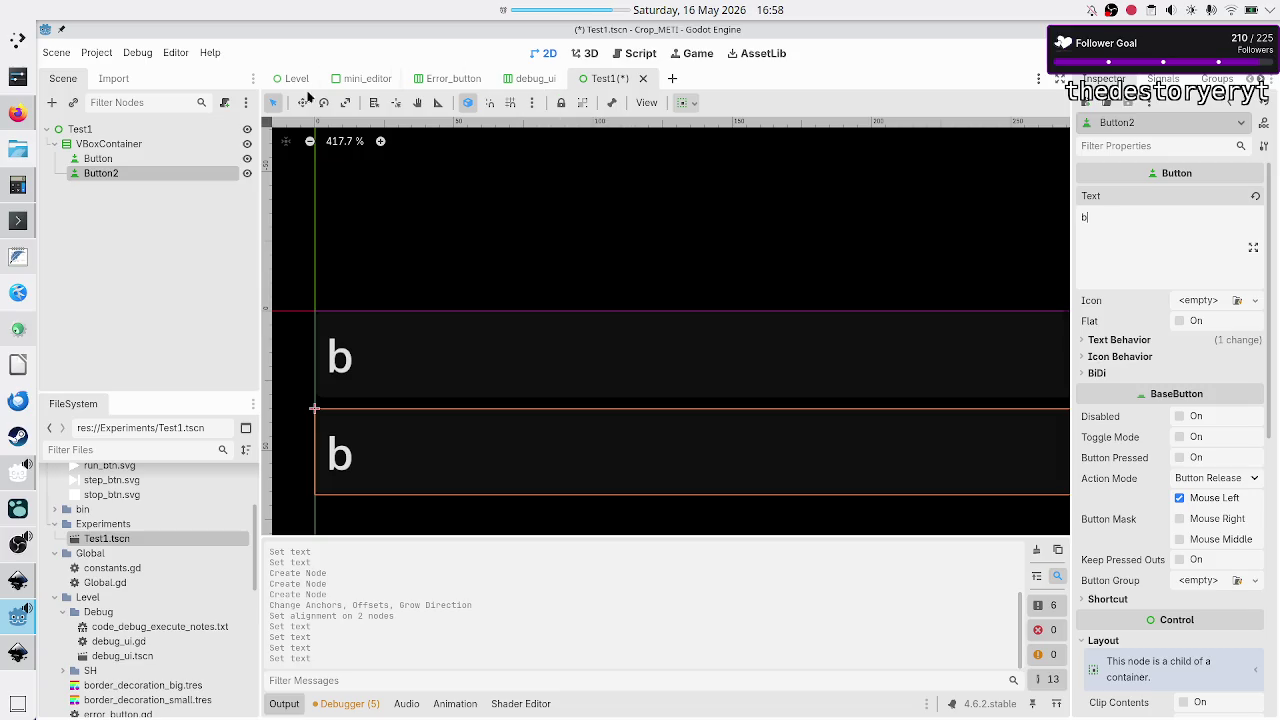
pyautogui.click(150, 133)
# - Set the VBoxContainer's Separation theme constant override to 0
pyautogui.click(150, 144)
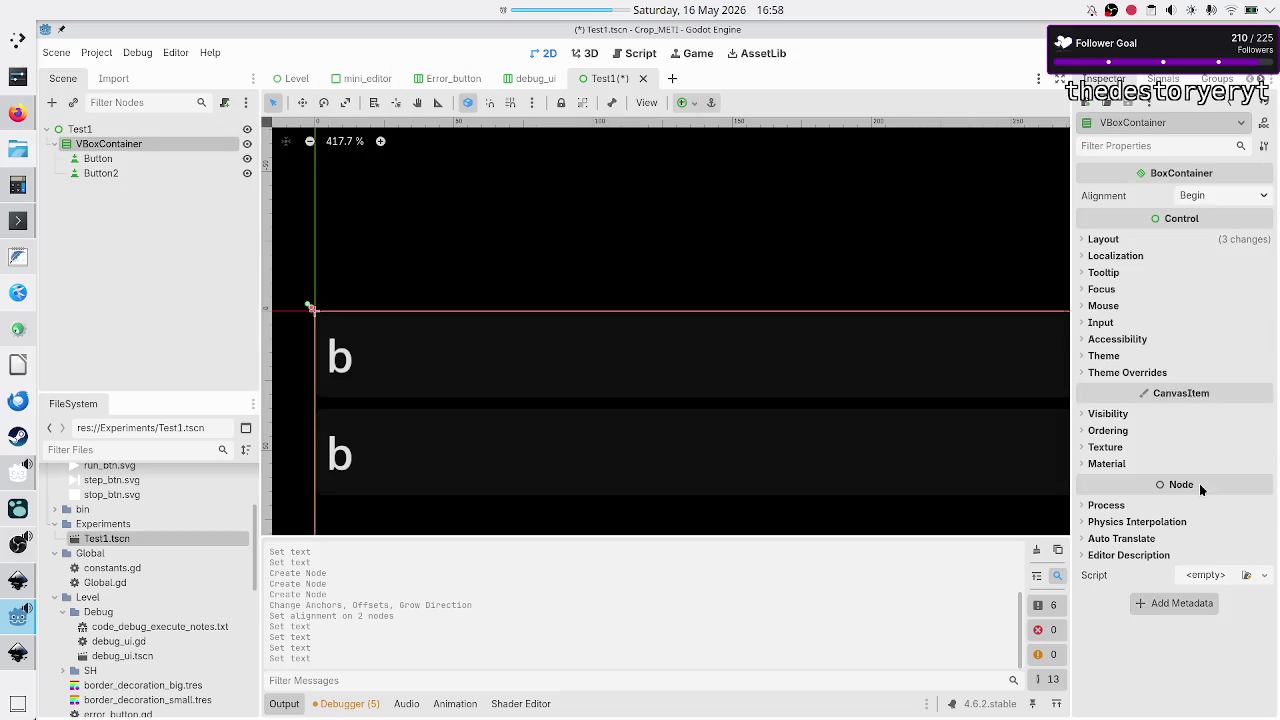
pyautogui.click(1150, 374)
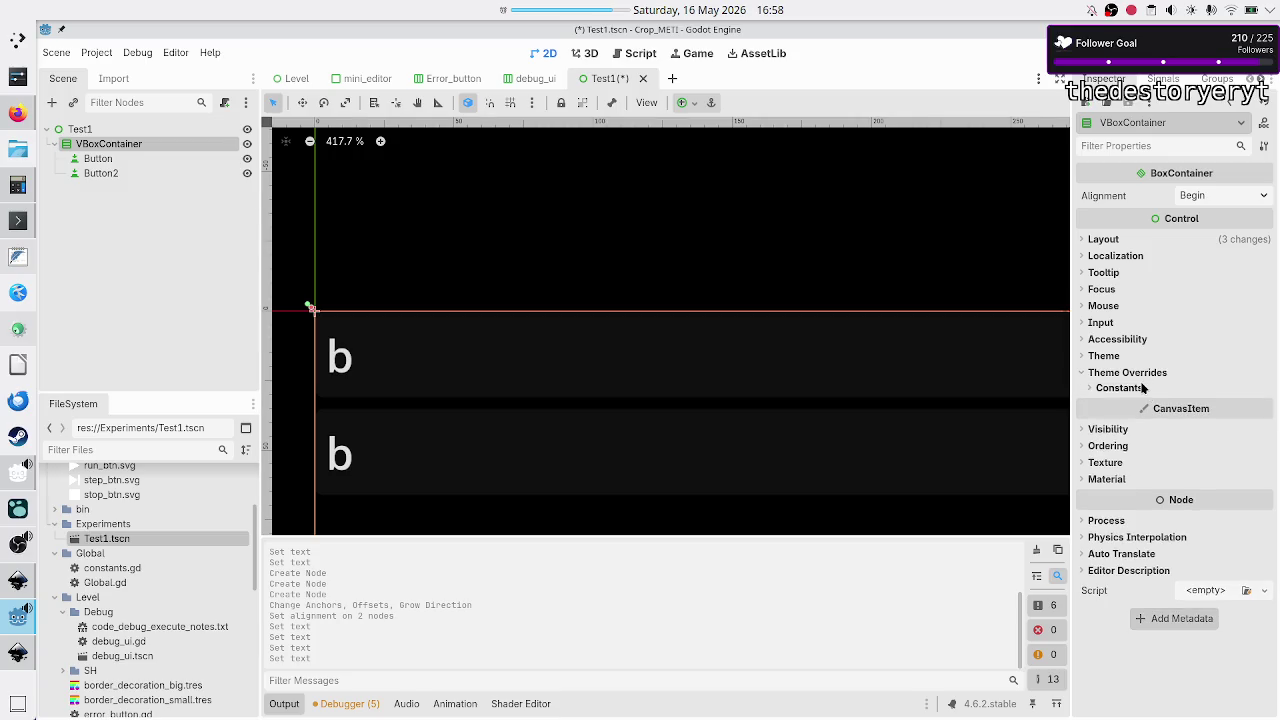
pyautogui.click(1142, 388)
pyautogui.click(1227, 404)
pyautogui.write('0')
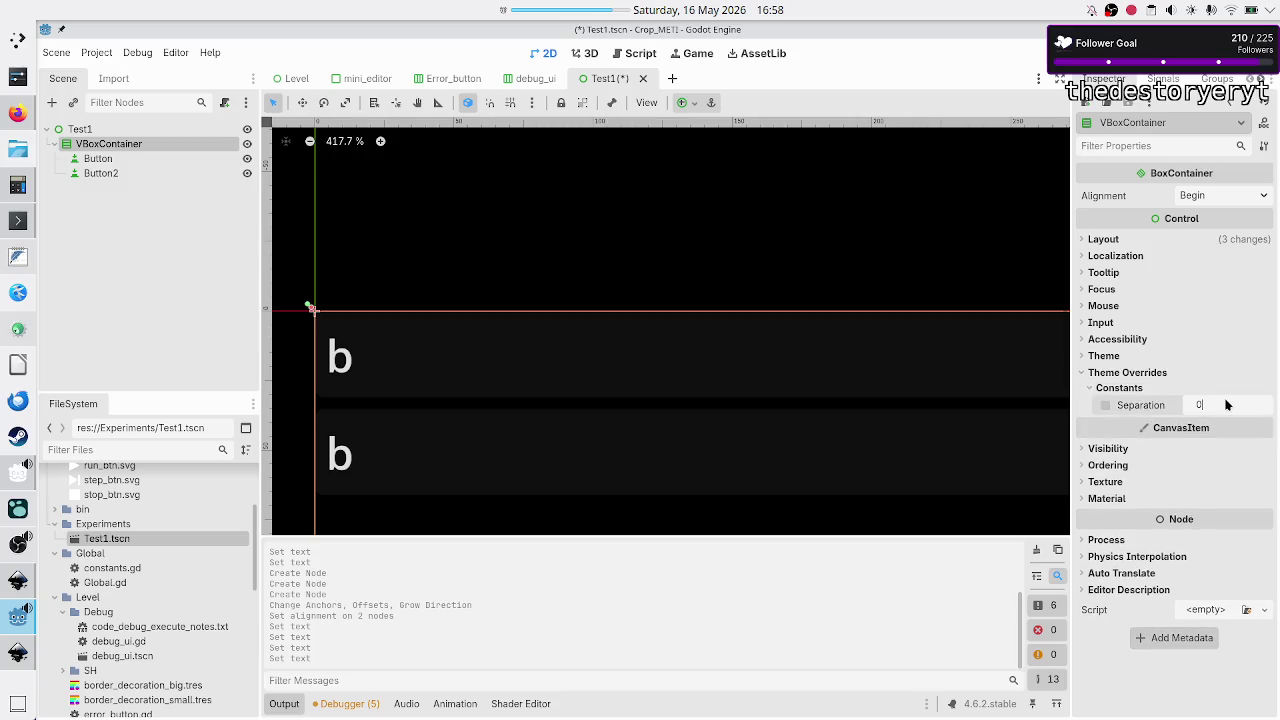
pyautogui.press('Return')
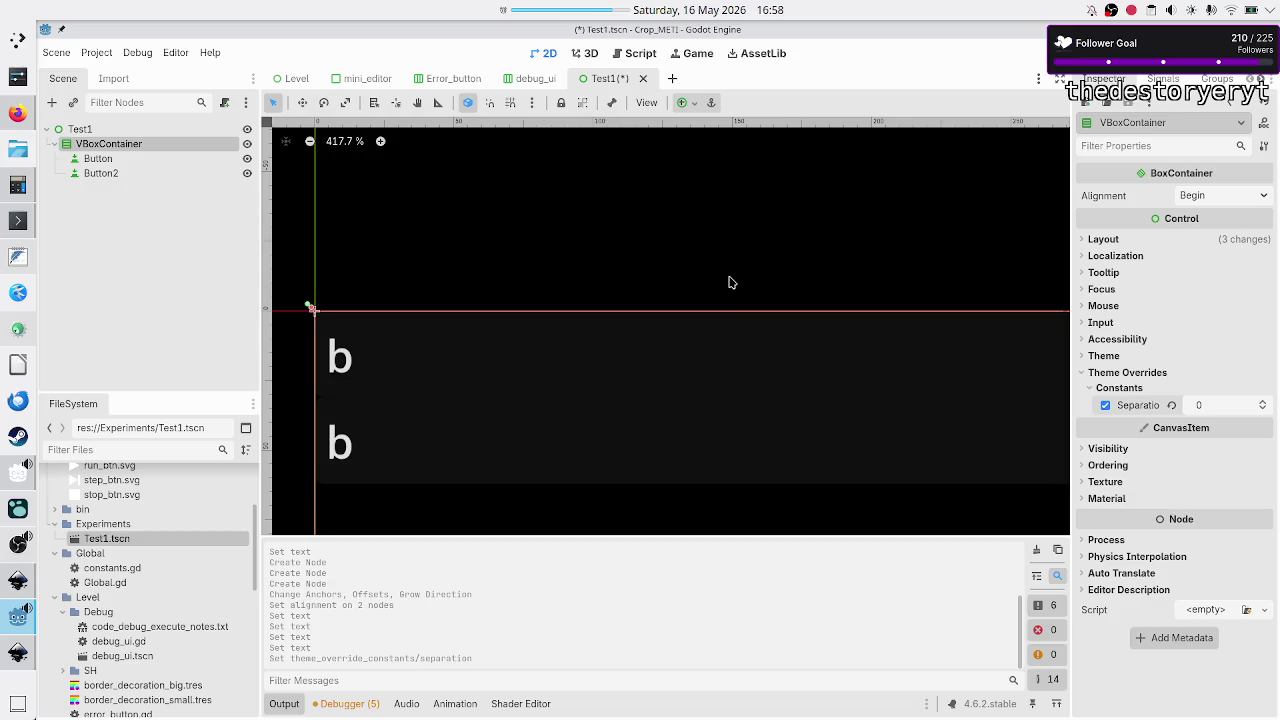
# - Reset the canvas zoom to 100%, collapse the Output panel and hide the side docks
pyautogui.scroll(-3, 729, 284)
pyautogui.scroll(-2, 727, 279)
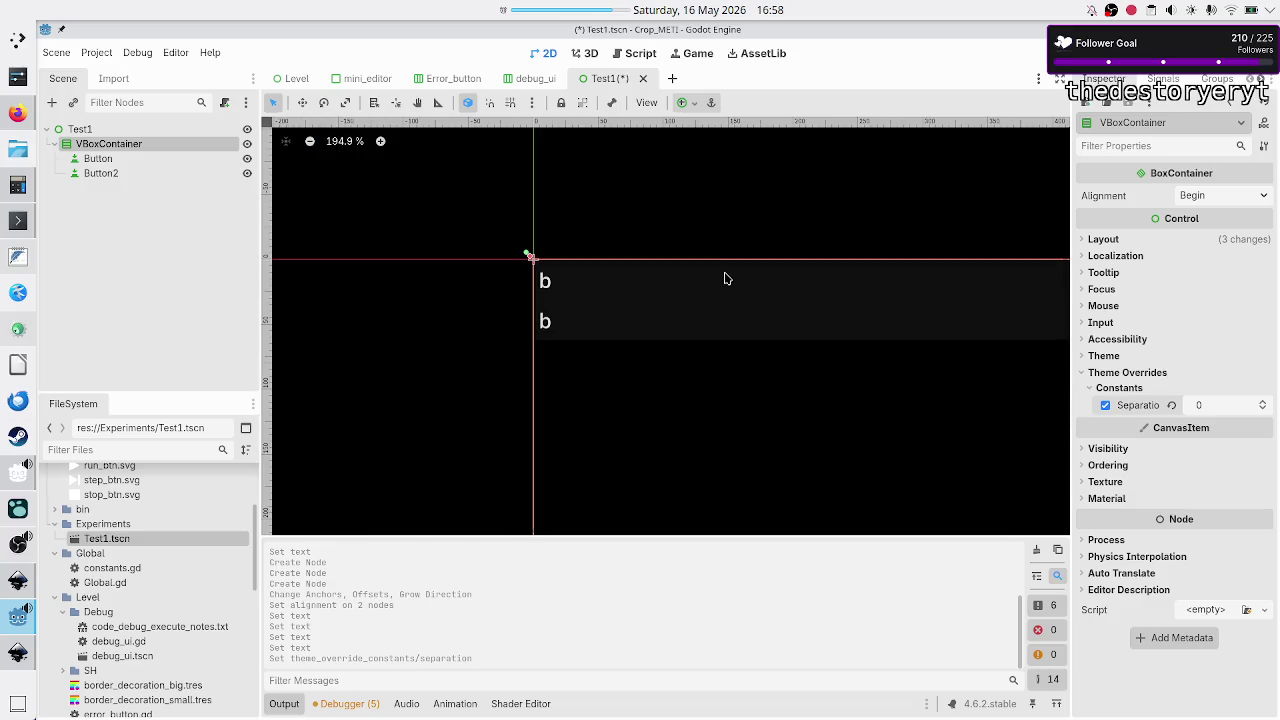
pyautogui.scroll(-3, 727, 279)
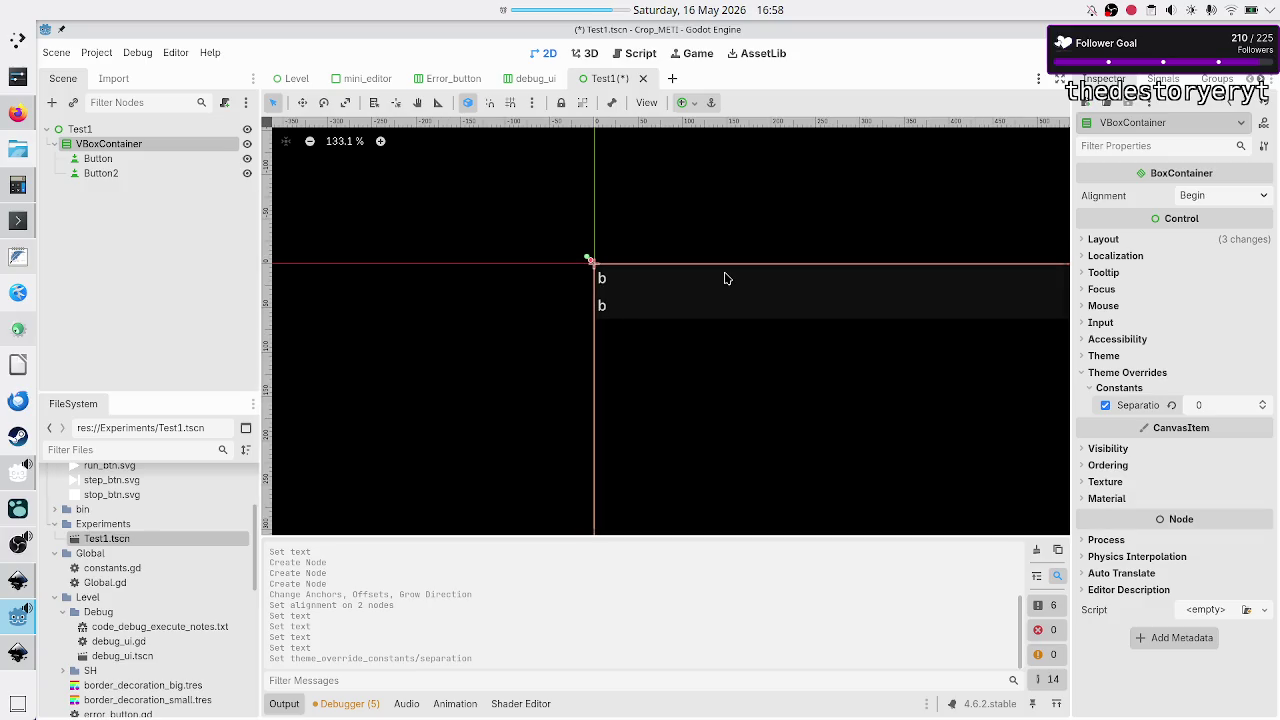
pyautogui.scroll(-1, 727, 279)
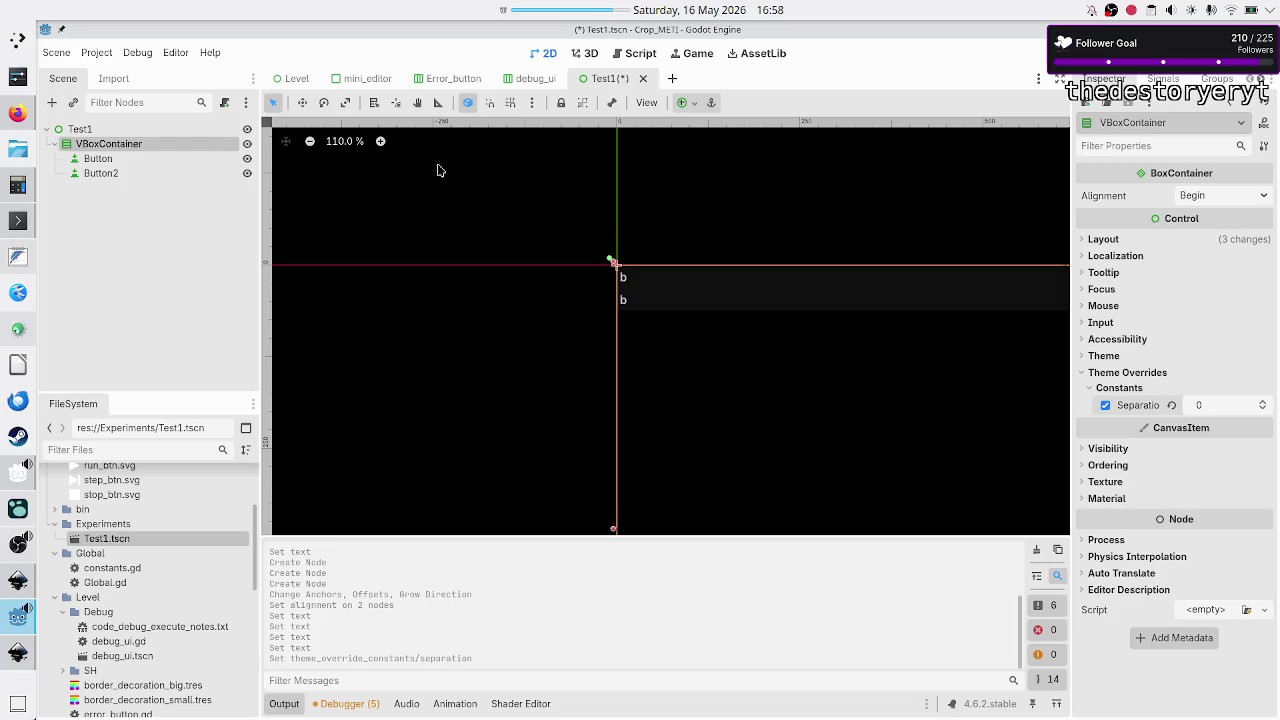
pyautogui.click(342, 146)
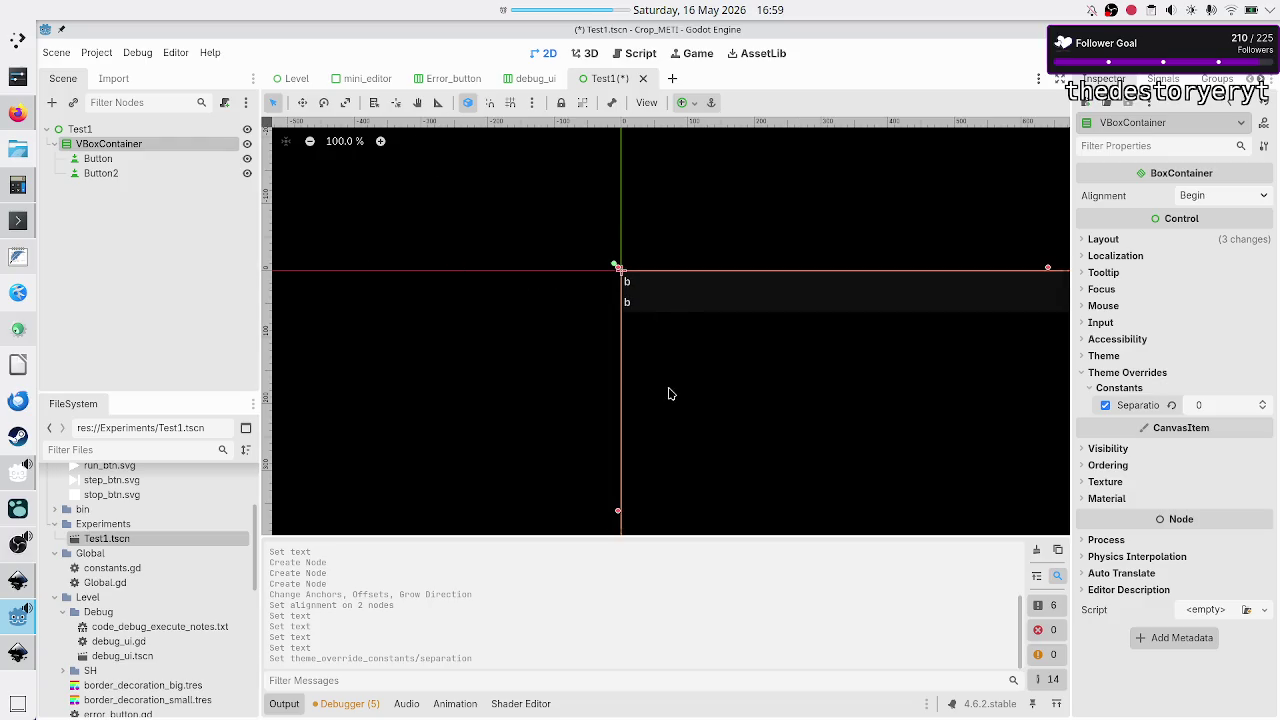
pyautogui.click(287, 705)
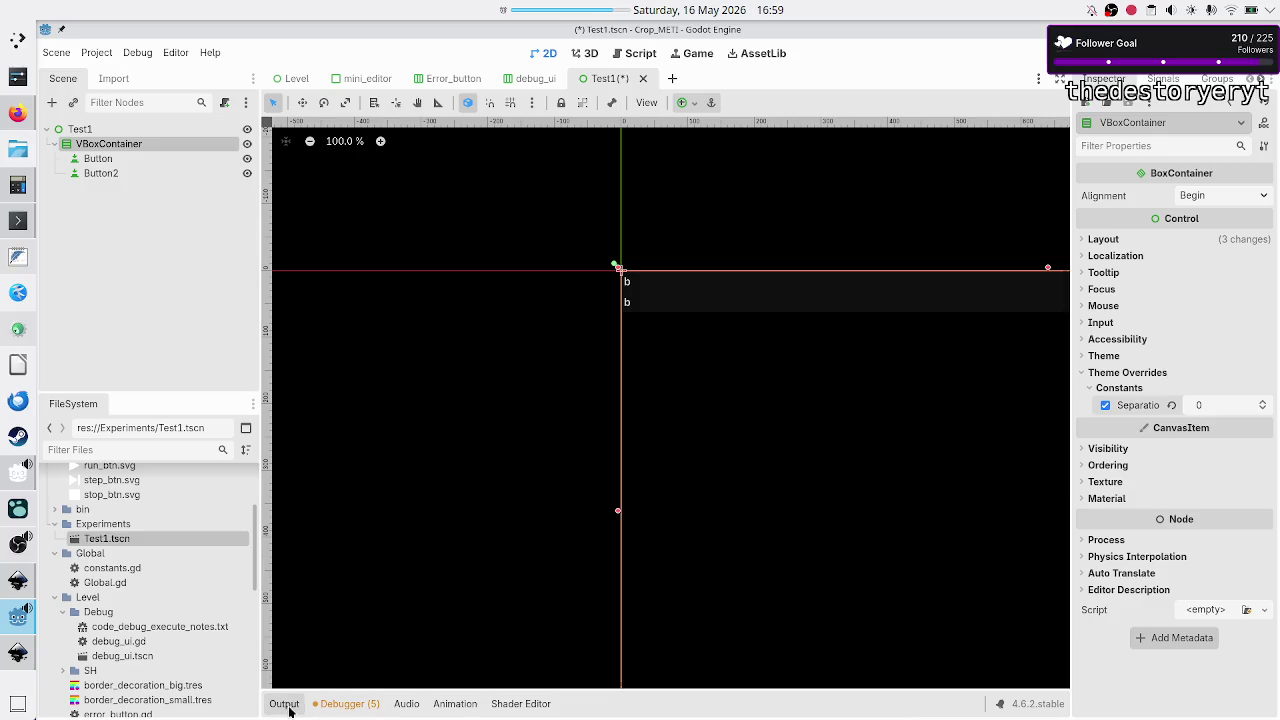
pyautogui.click(1062, 78)
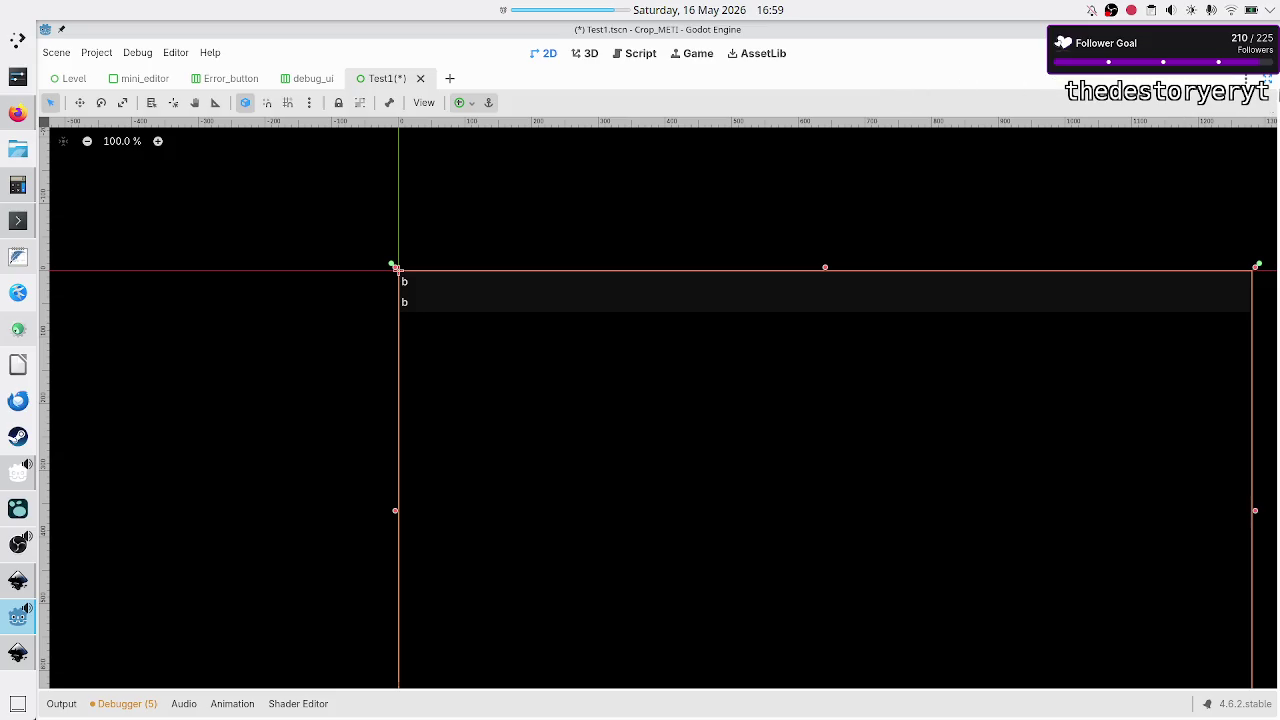
# - Change the text of Button2 and Button from 'b' to 'H'
pyautogui.click(1266, 80)
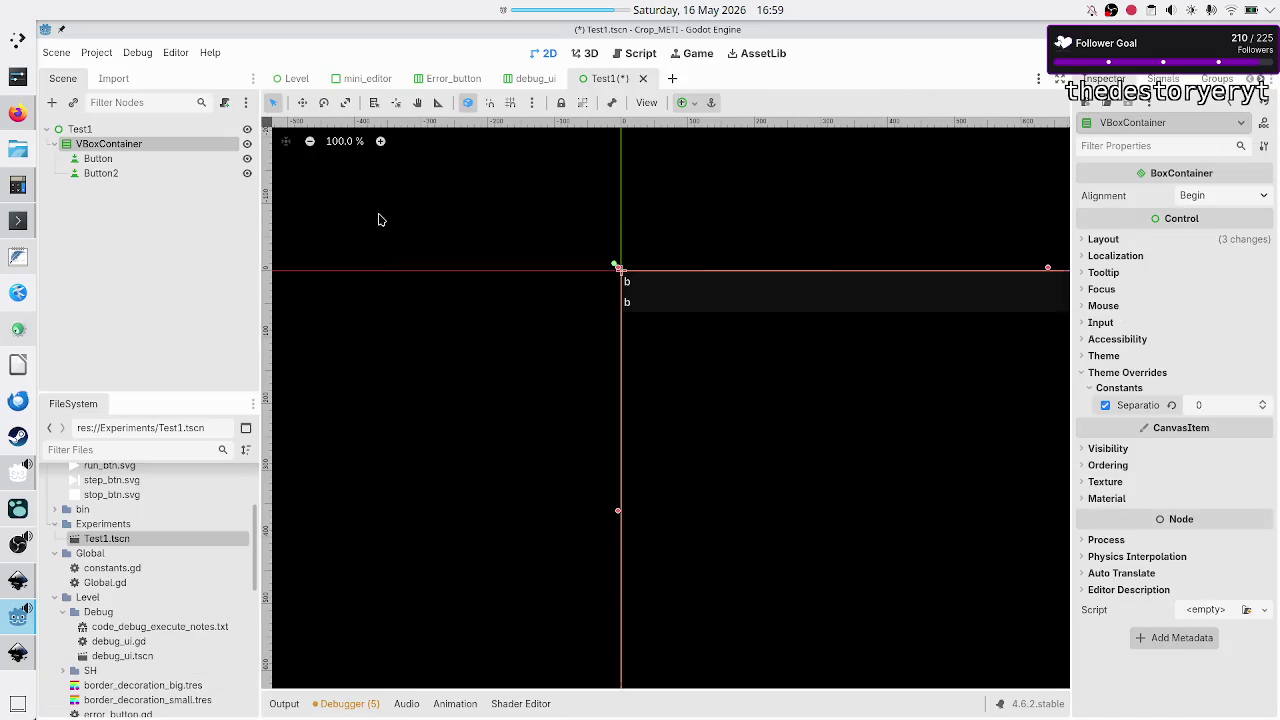
pyautogui.click(113, 173)
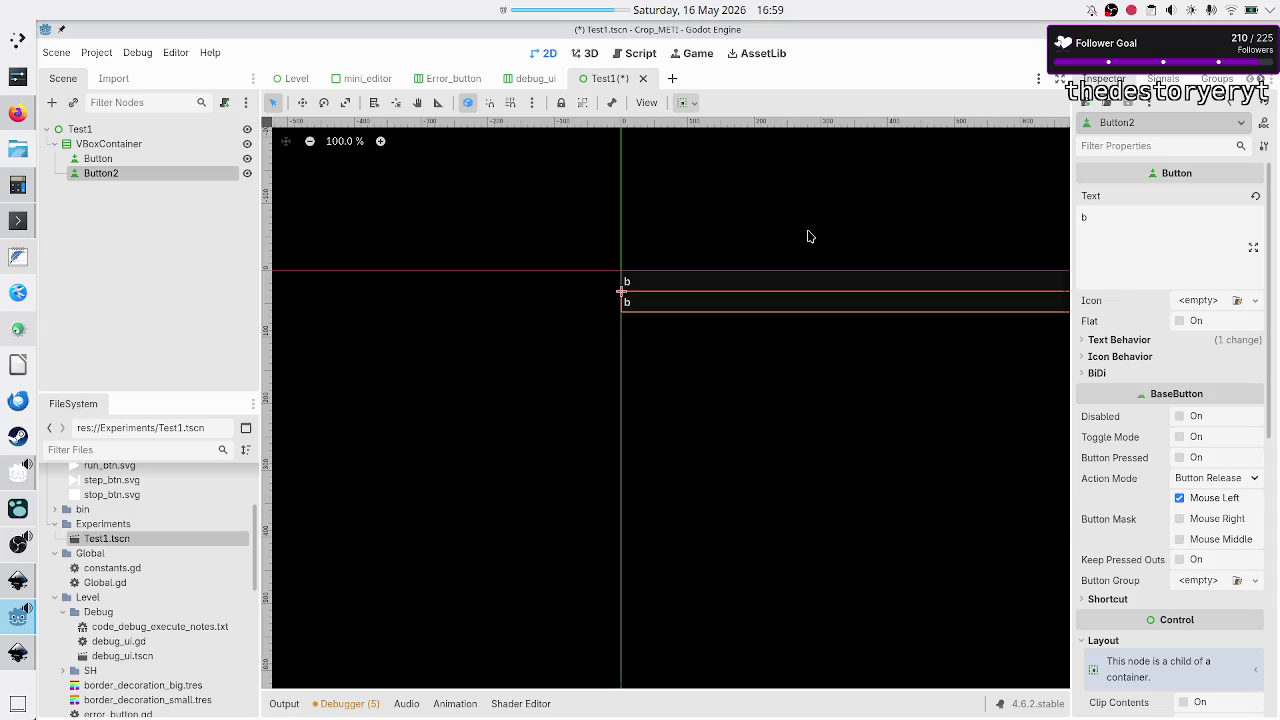
pyautogui.doubleClick(1126, 248)
pyautogui.write('H')
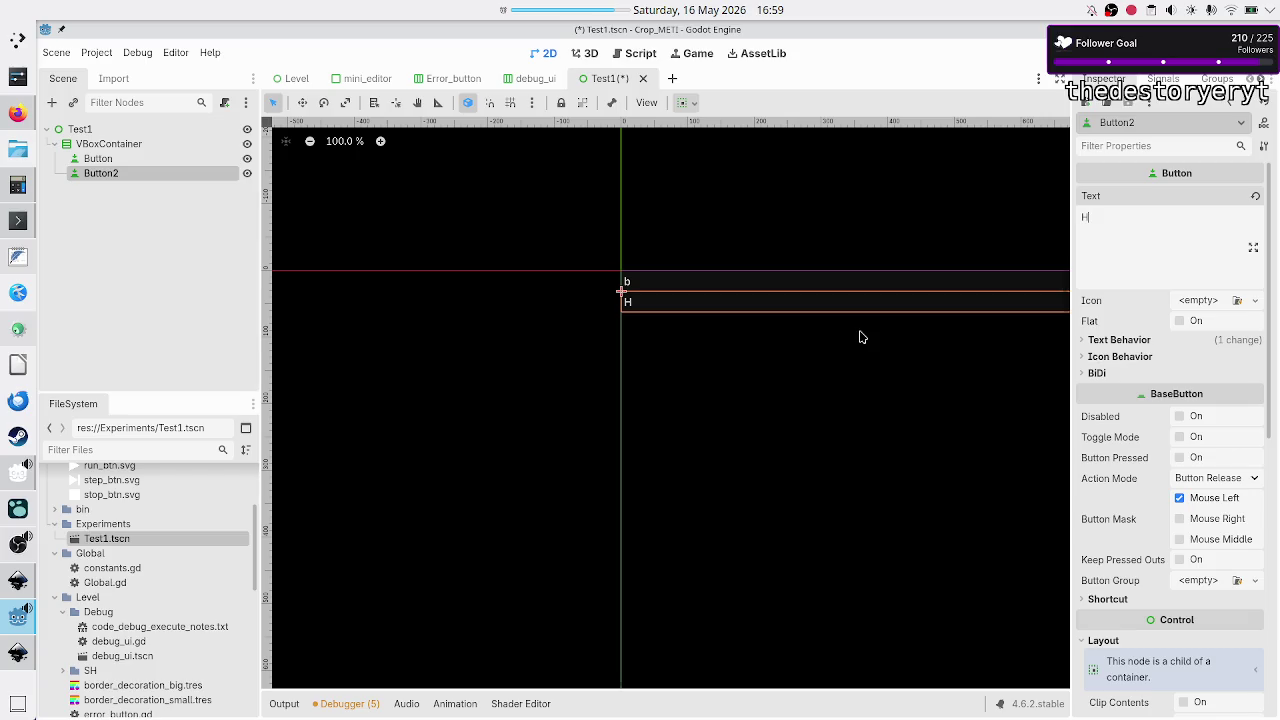
pyautogui.click(86, 157)
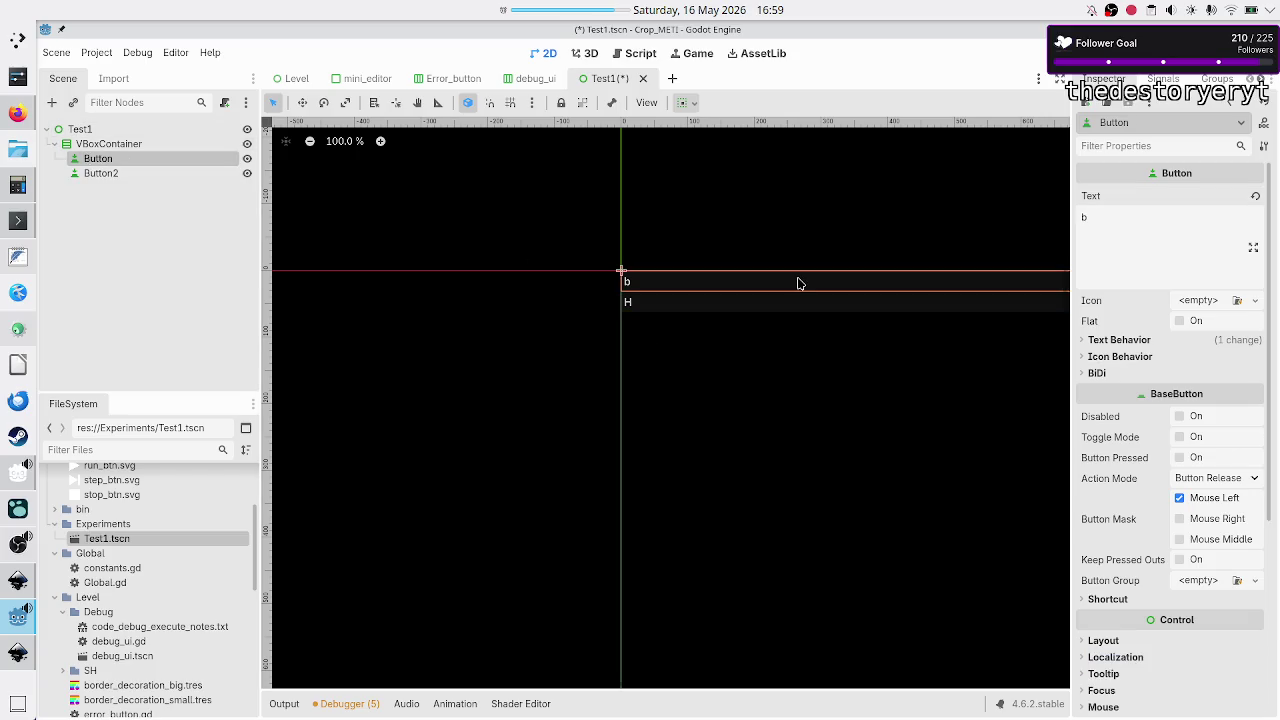
pyautogui.doubleClick(1176, 237)
pyautogui.write('H')
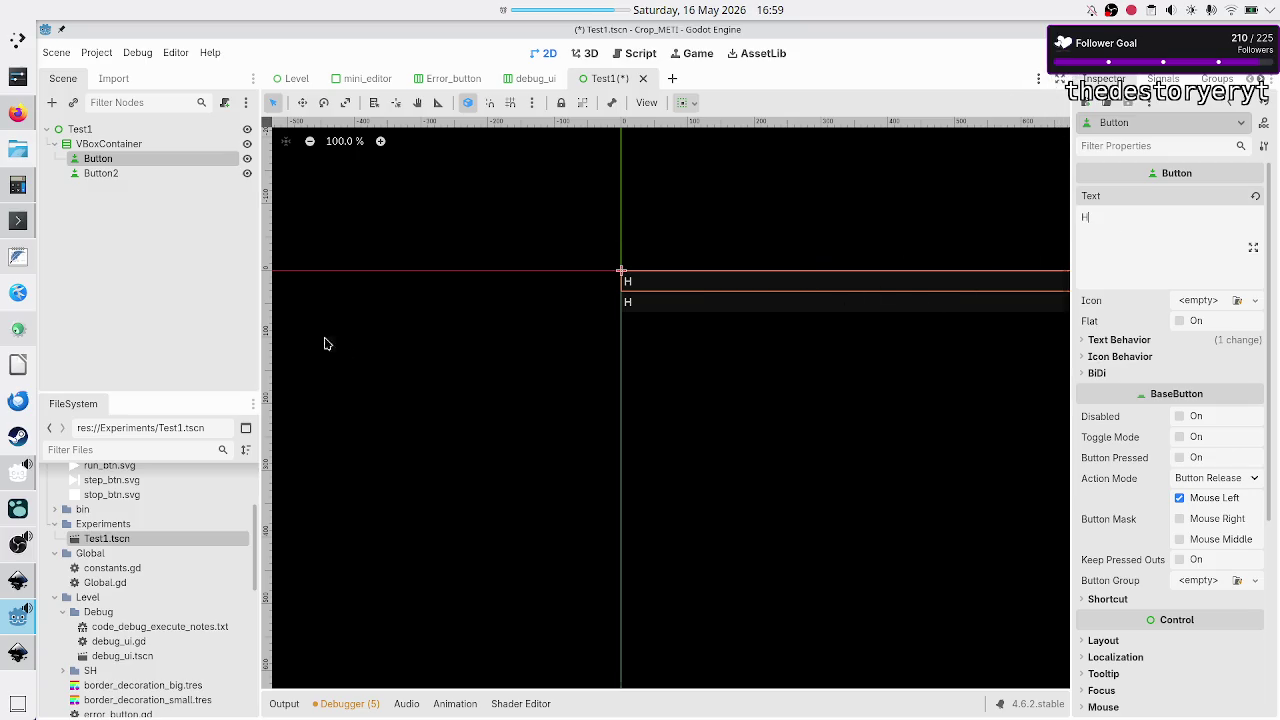
pyautogui.click(186, 305)
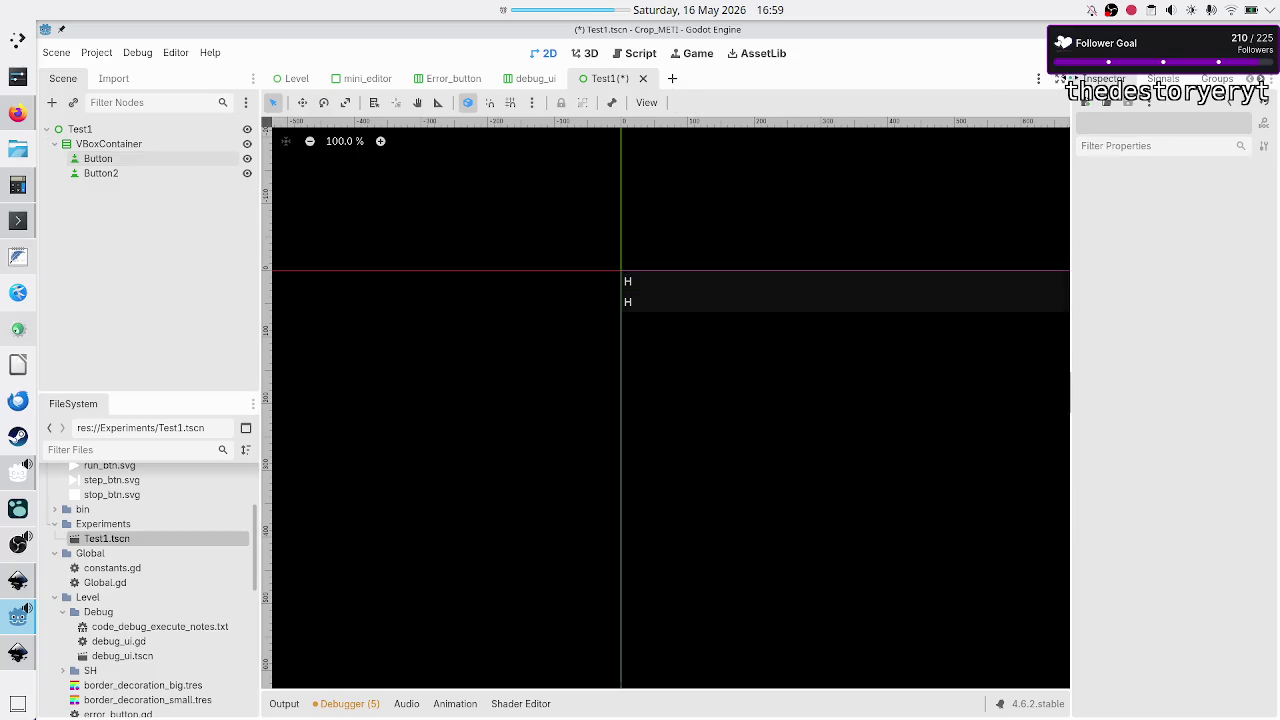
pyautogui.click(1062, 79)
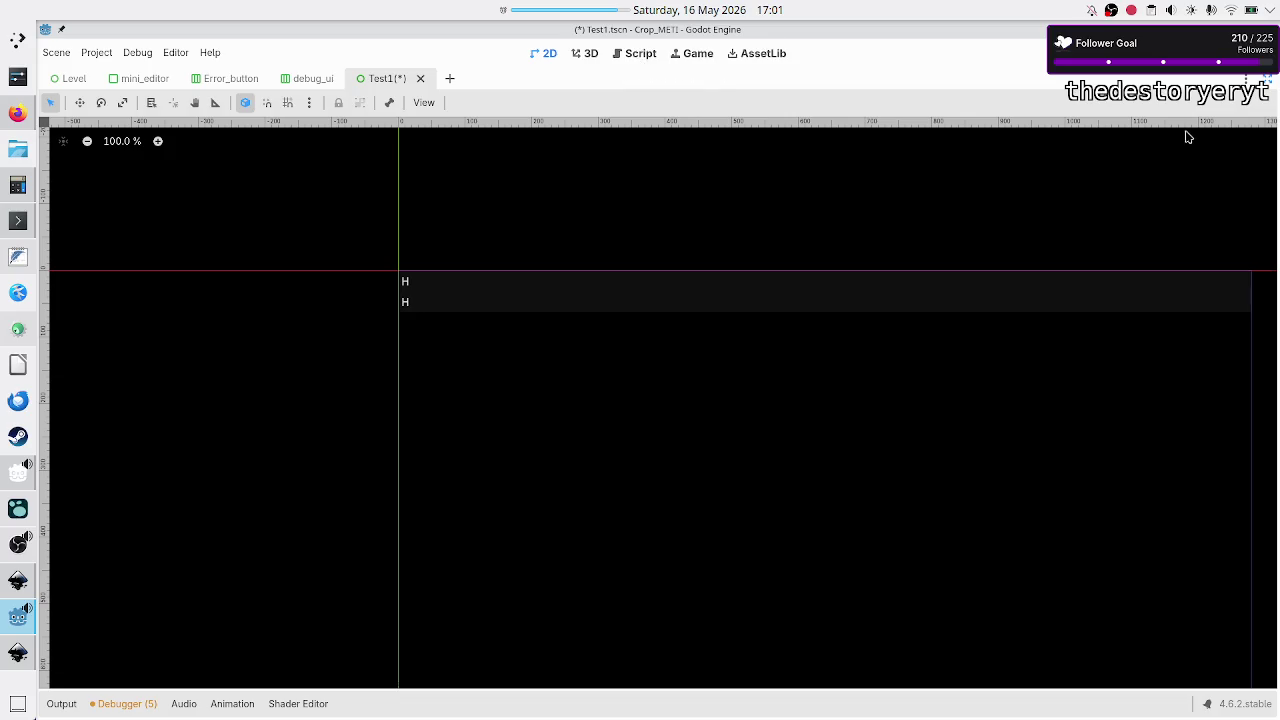
# - Inspect both 'H' buttons on the Test1 canvas, then save Test1.tscn
pyautogui.click(1265, 82)
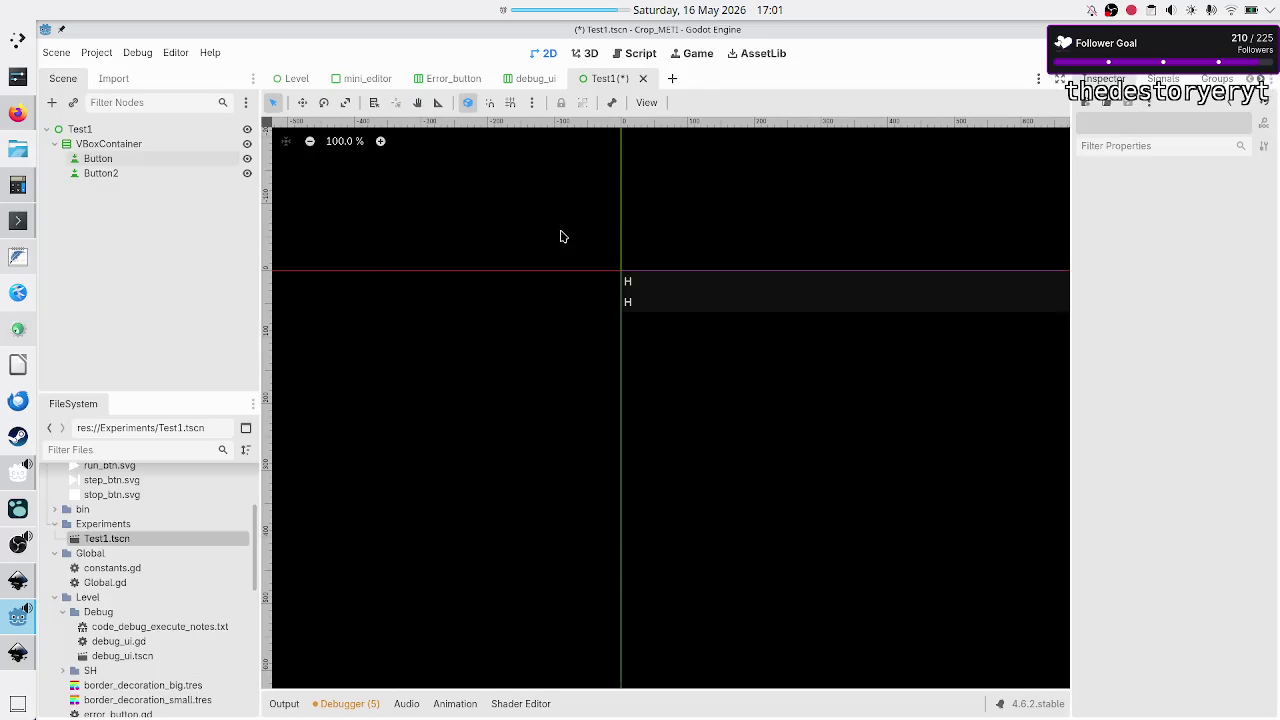
pyautogui.click(115, 171)
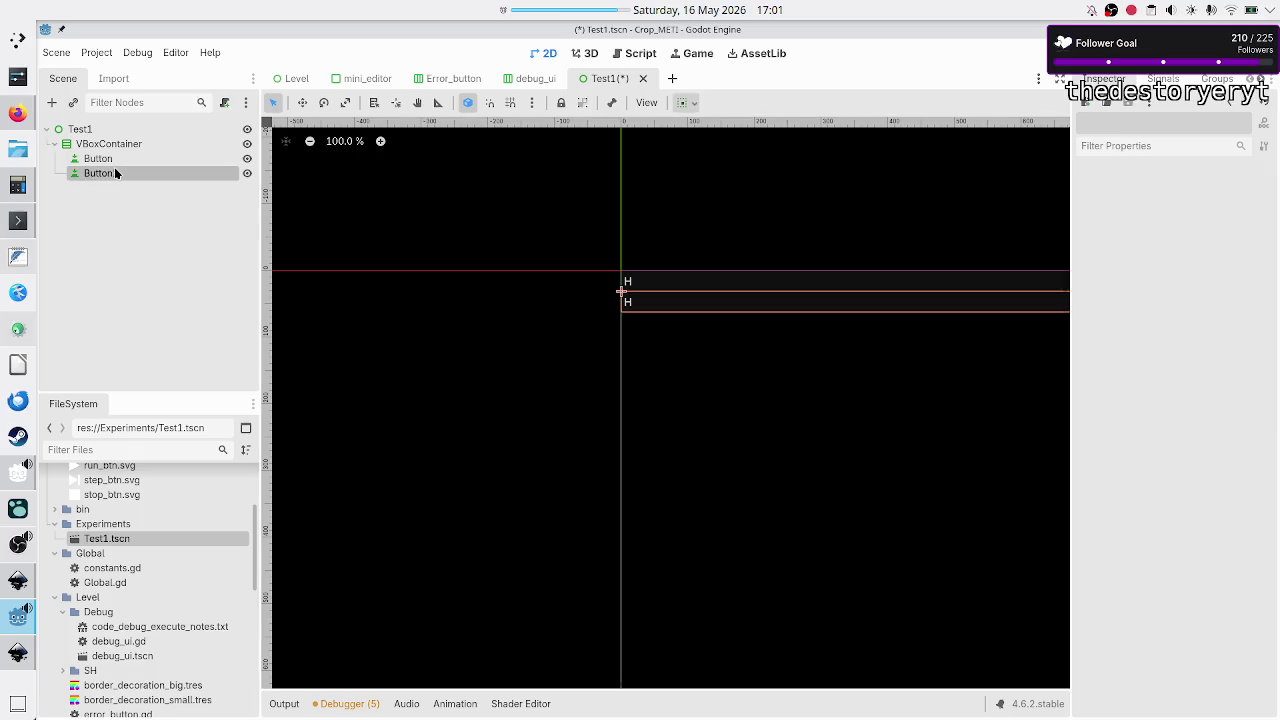
pyautogui.keyDown('ctrl'); pyautogui.click(111, 158); pyautogui.keyUp('ctrl')
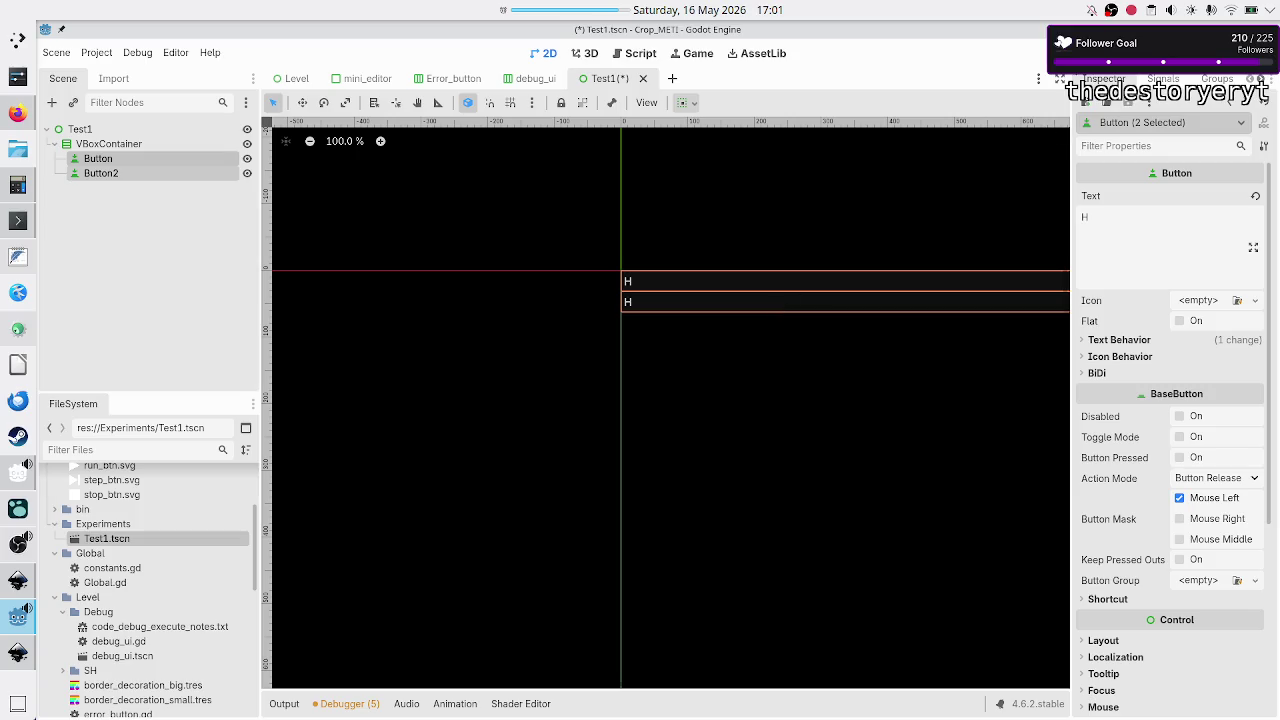
pyautogui.click(1062, 80)
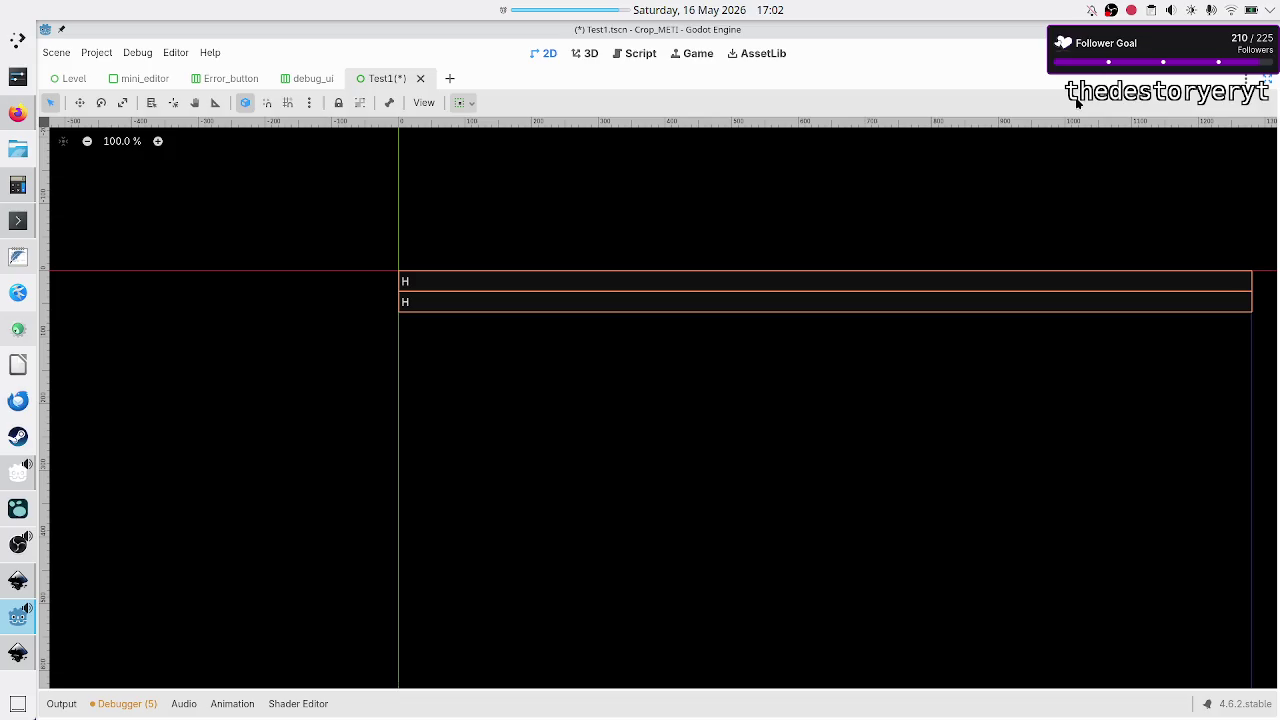
pyautogui.click(983, 157)
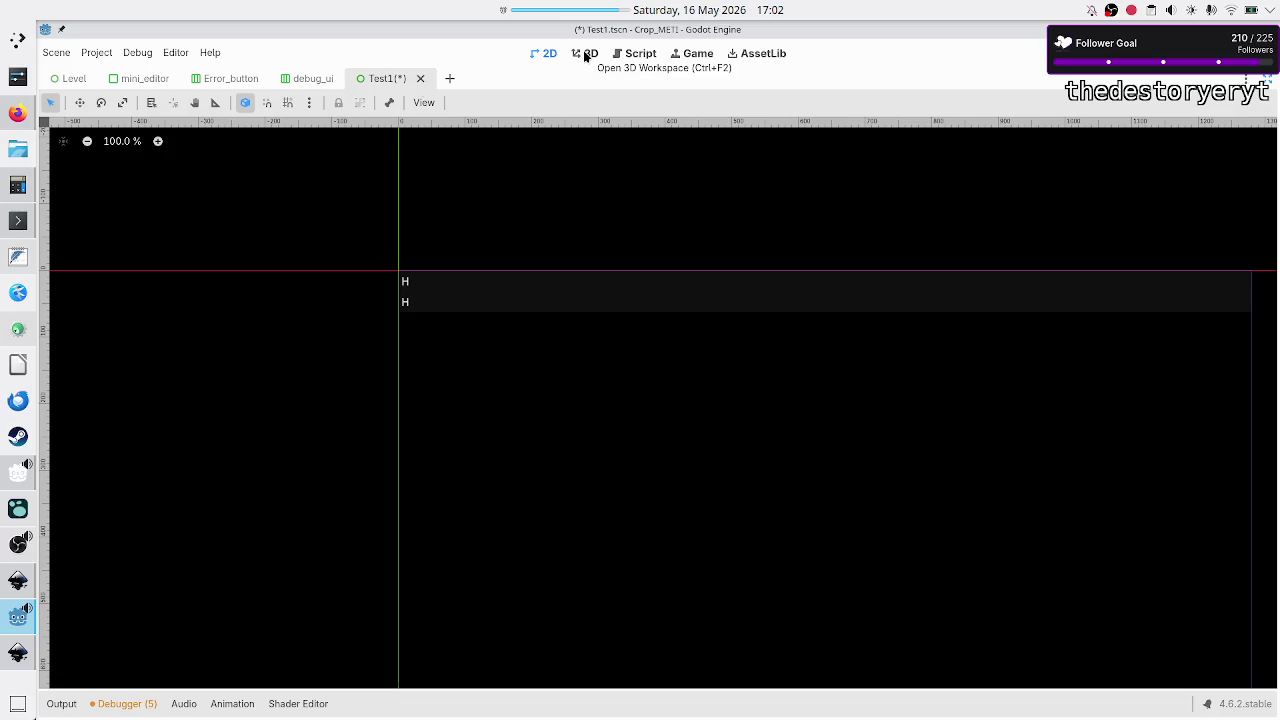
pyautogui.click(1267, 83)
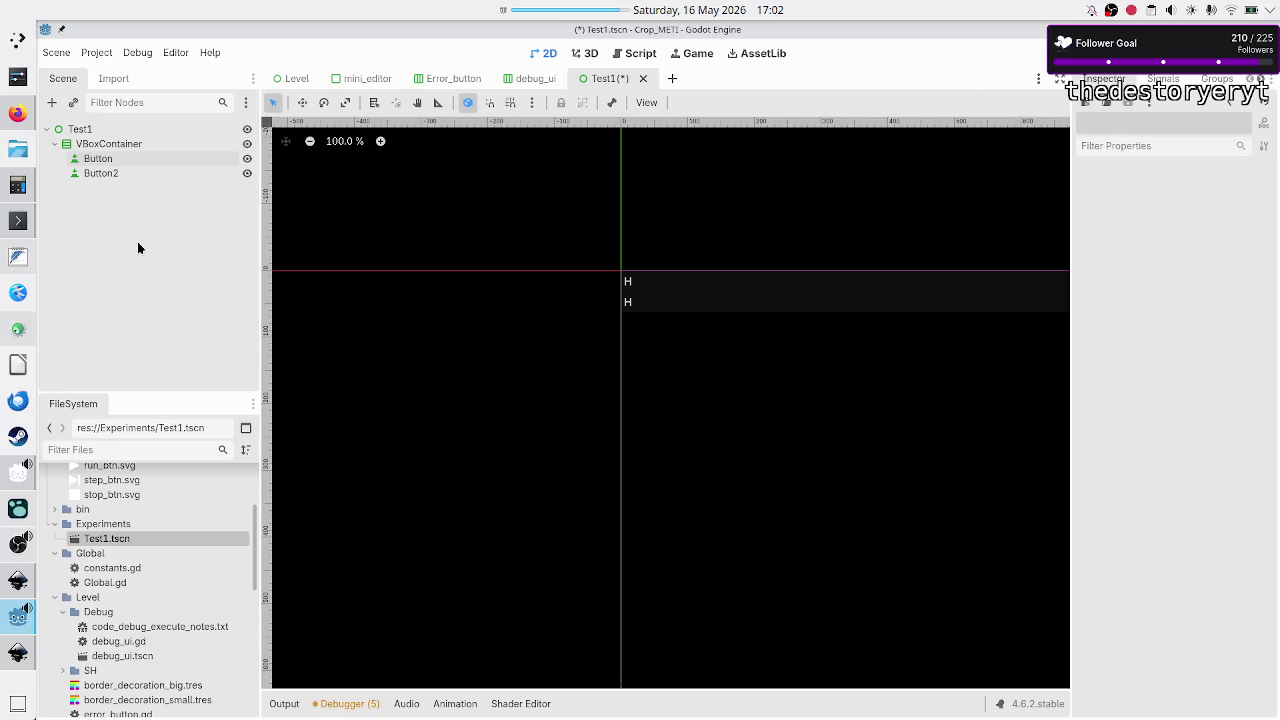
pyautogui.hotkey('ctrl', 's')
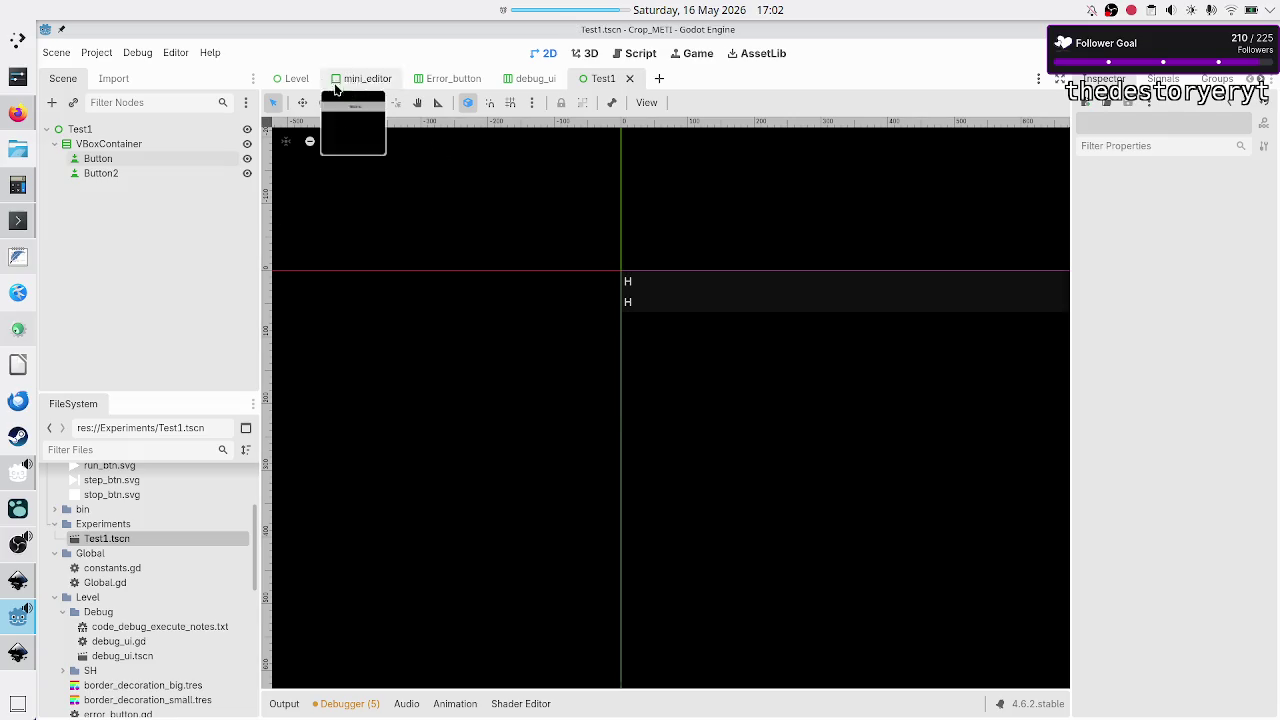
pyautogui.click(296, 79)
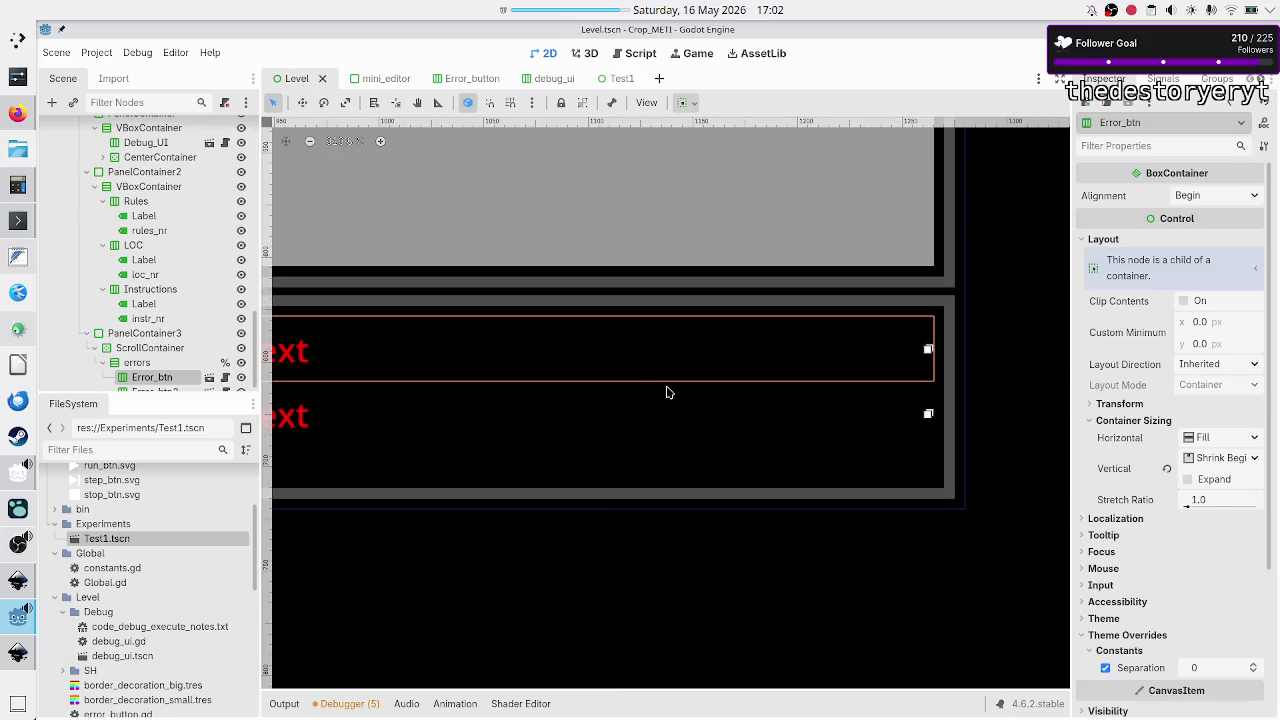
# - Run the Level scene with F6, close the game window, and select the errors container
pyautogui.press('F6')
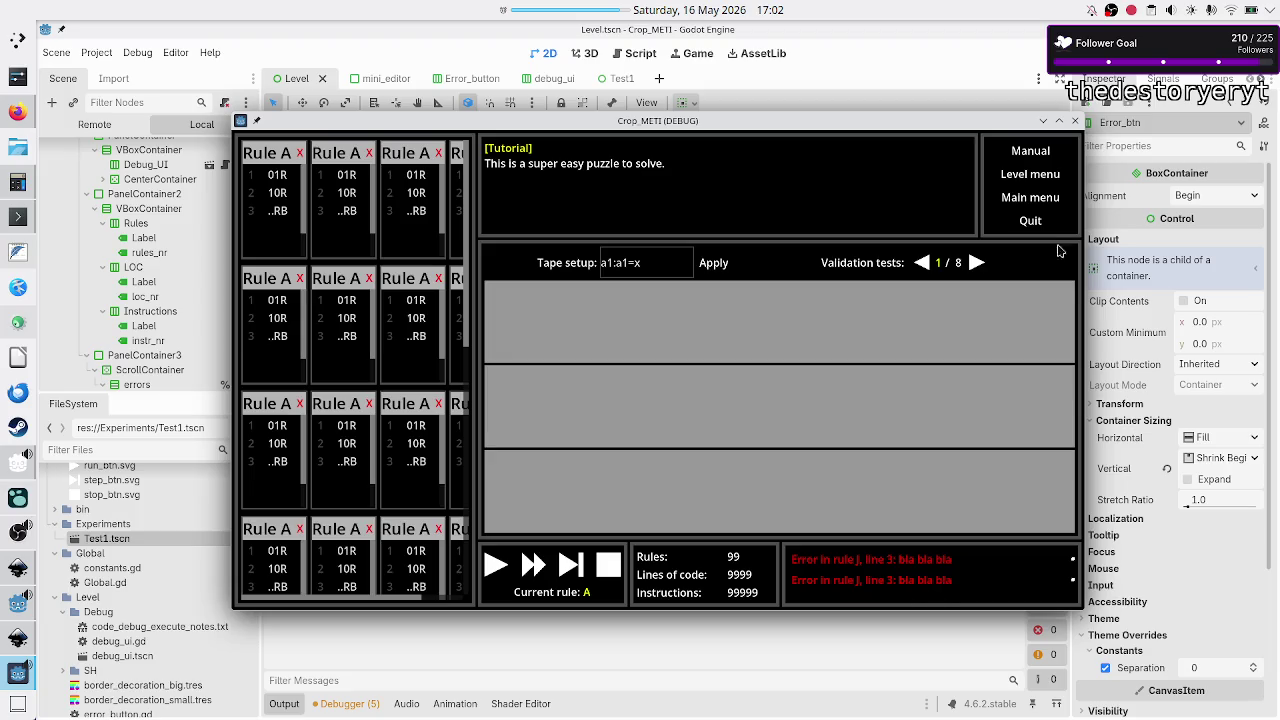
pyautogui.click(1075, 127)
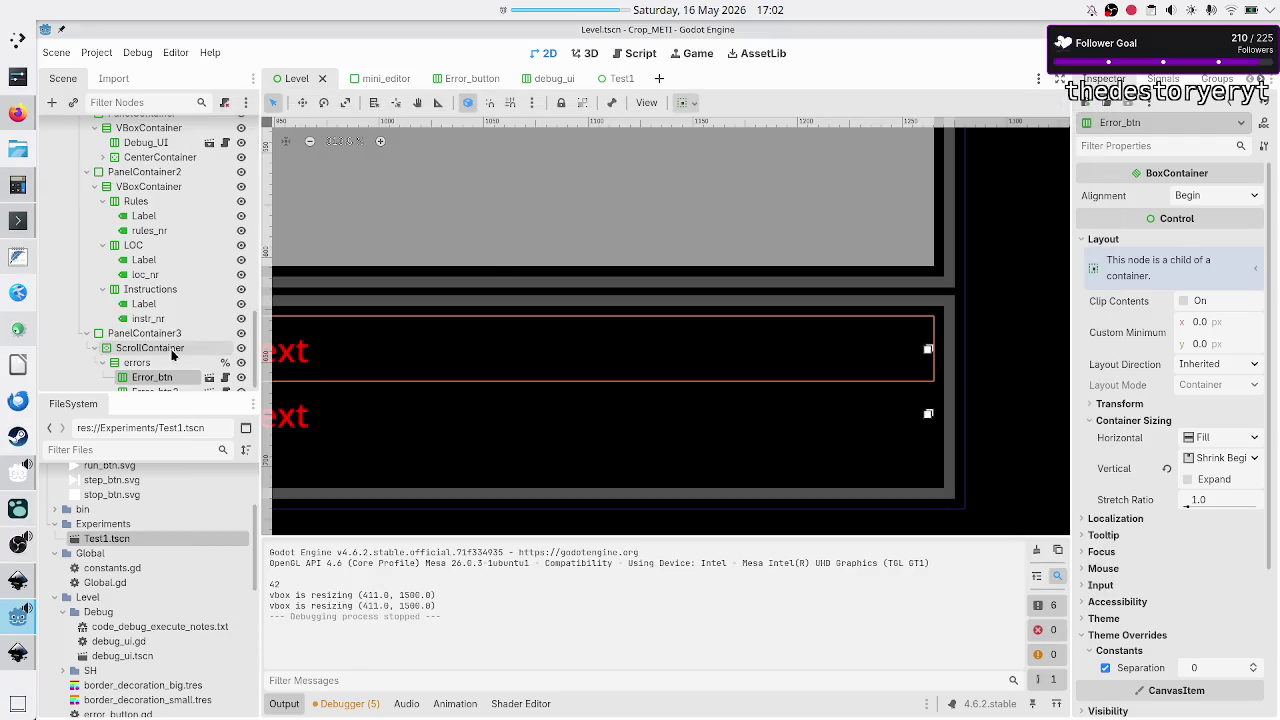
pyautogui.scroll(-1, 170, 355)
pyautogui.click(140, 347)
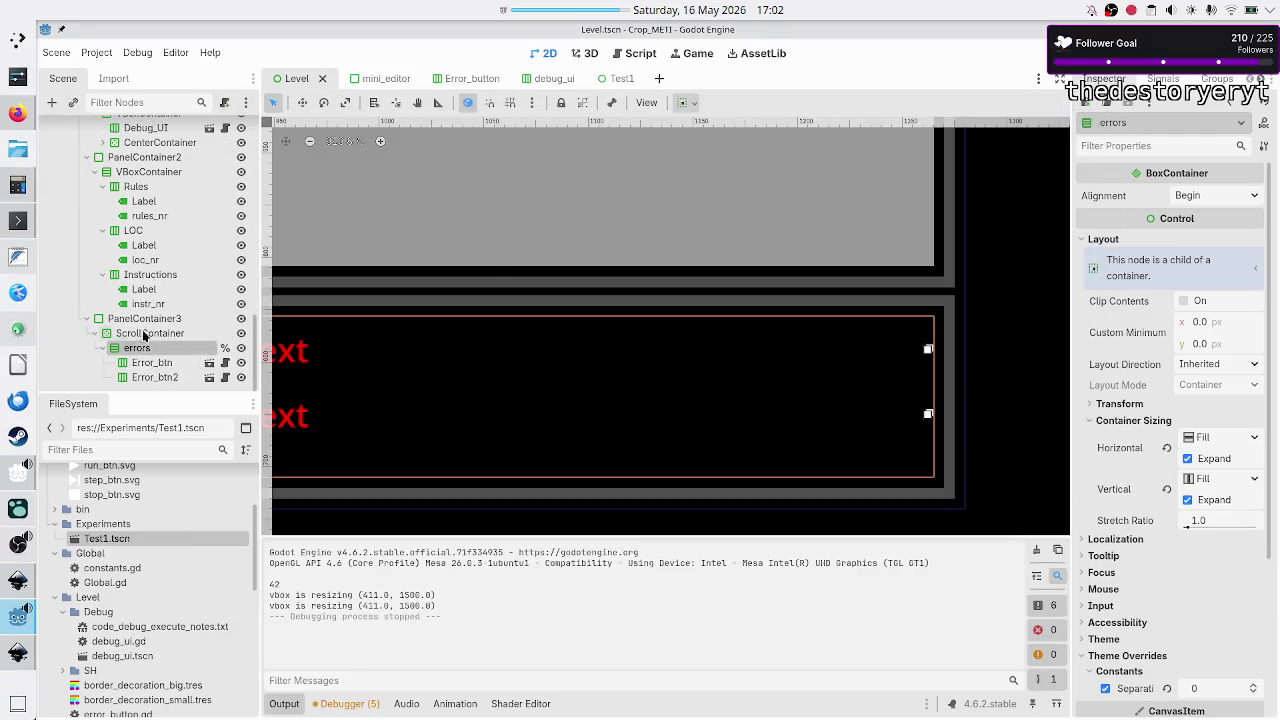
pyautogui.click(73, 102)
# - Instance Error_button.tscn under errors as Error_btn3 and test it in a game run
pyautogui.write('ed')
pyautogui.press('BackSpace')
pyautogui.press('BackSpace')
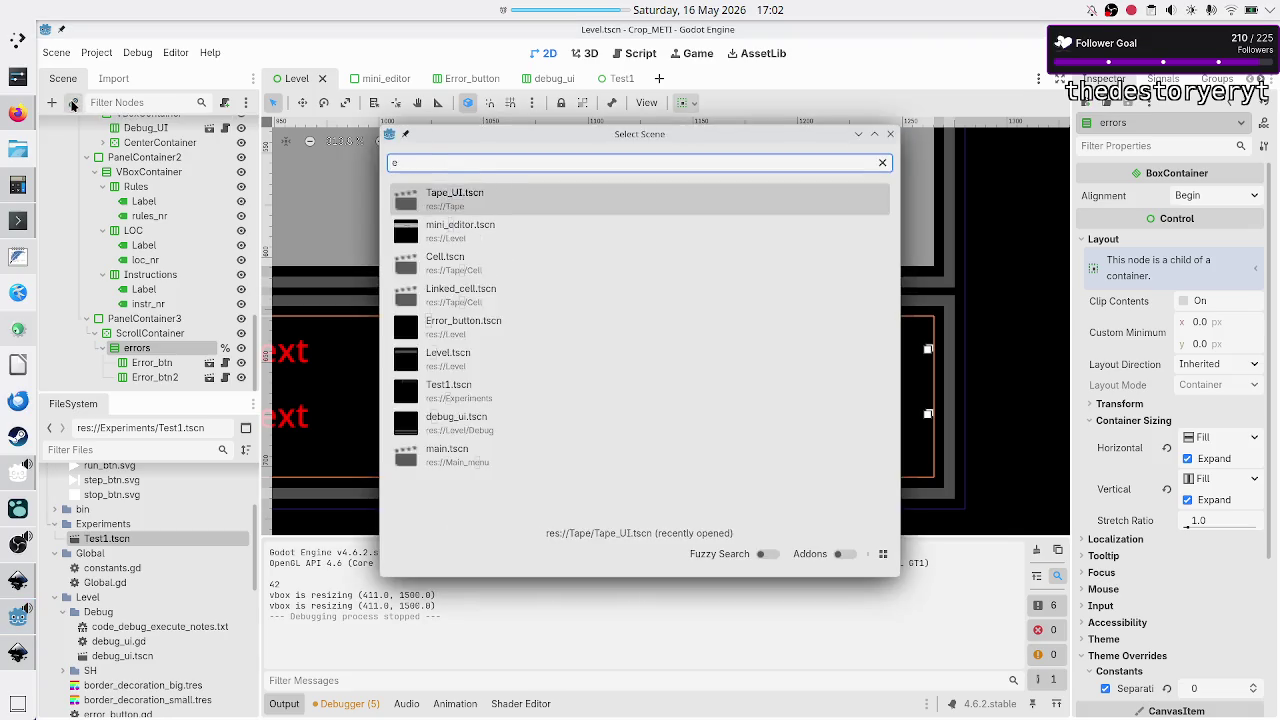
pyautogui.write('err')
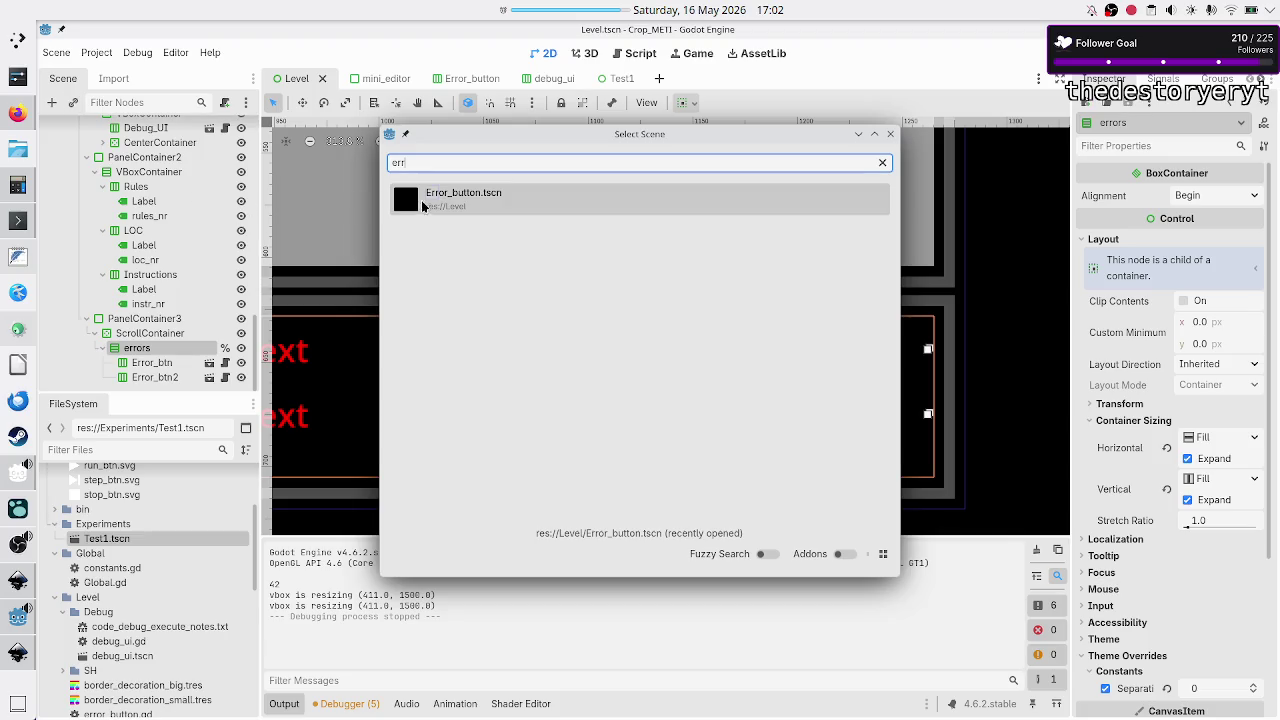
pyautogui.doubleClick(436, 205)
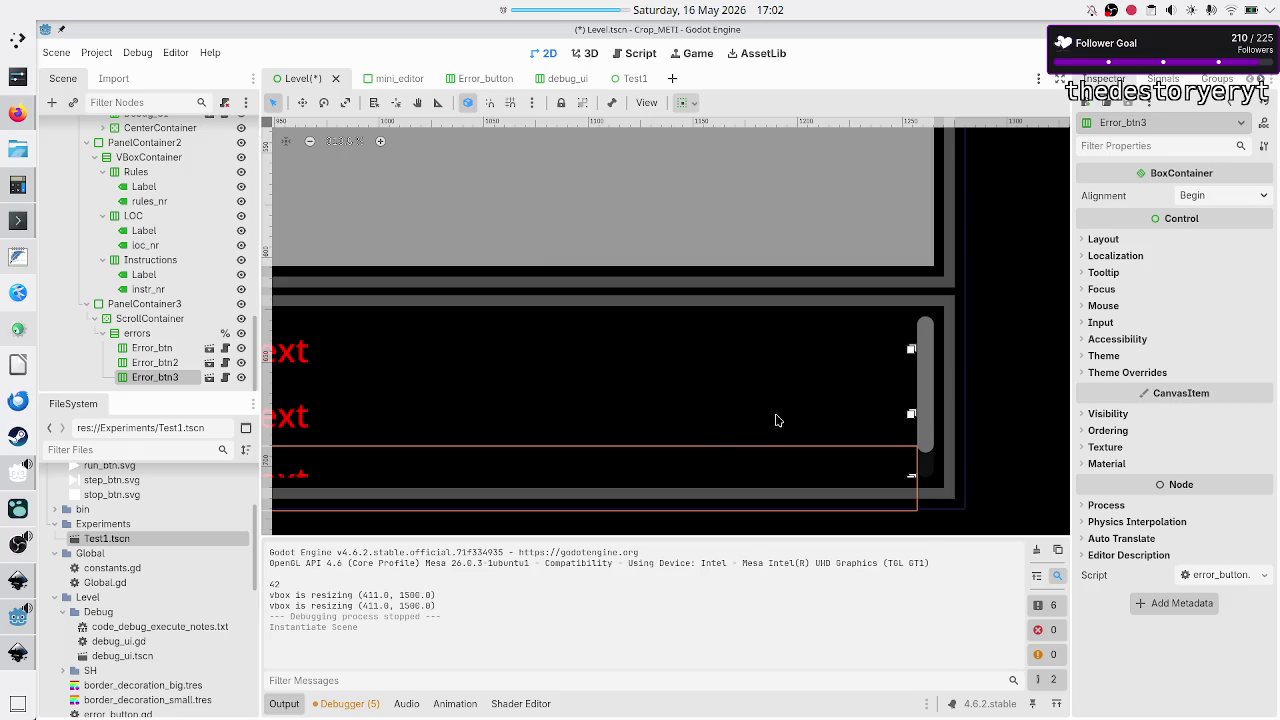
pyautogui.press('F5')
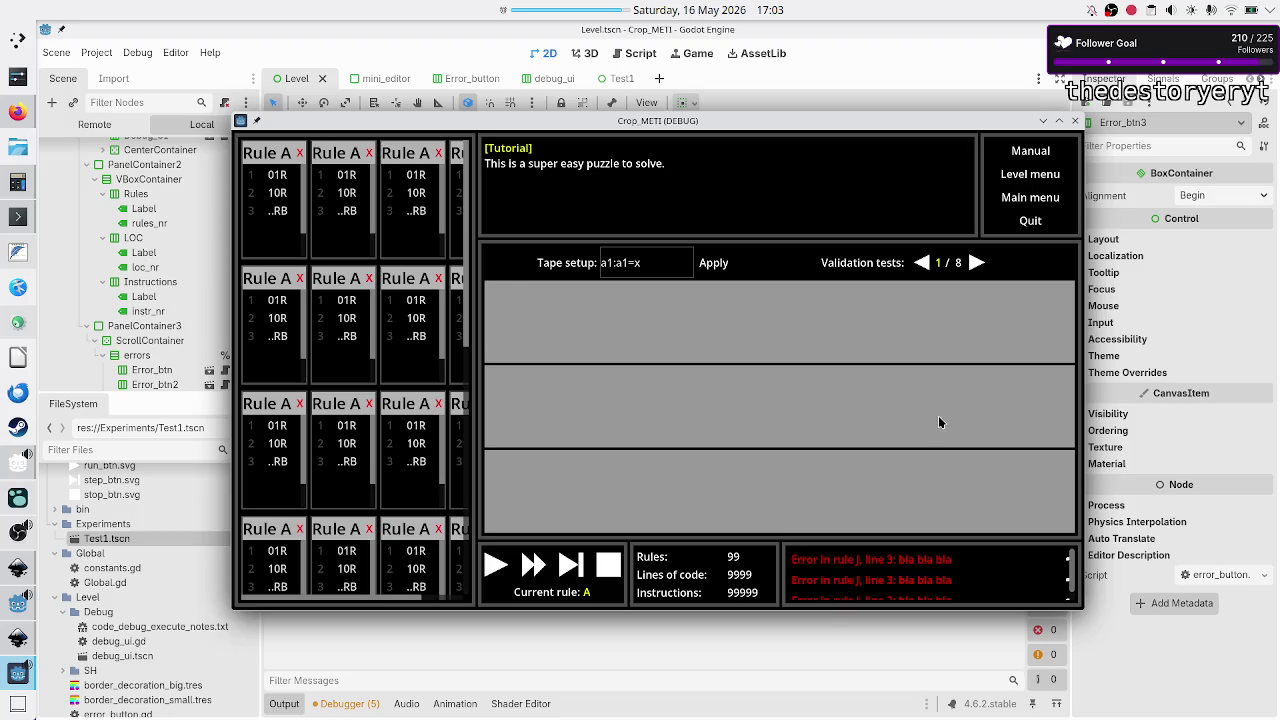
pyautogui.click(1075, 121)
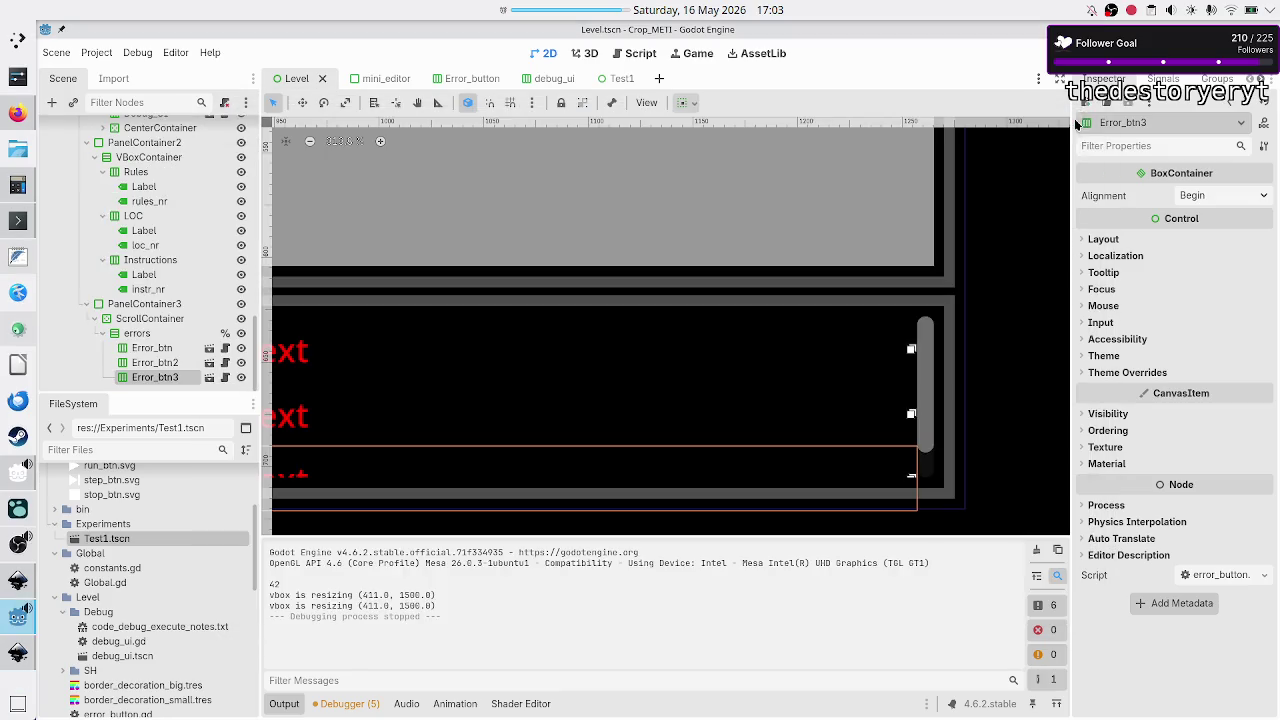
pyautogui.click(484, 79)
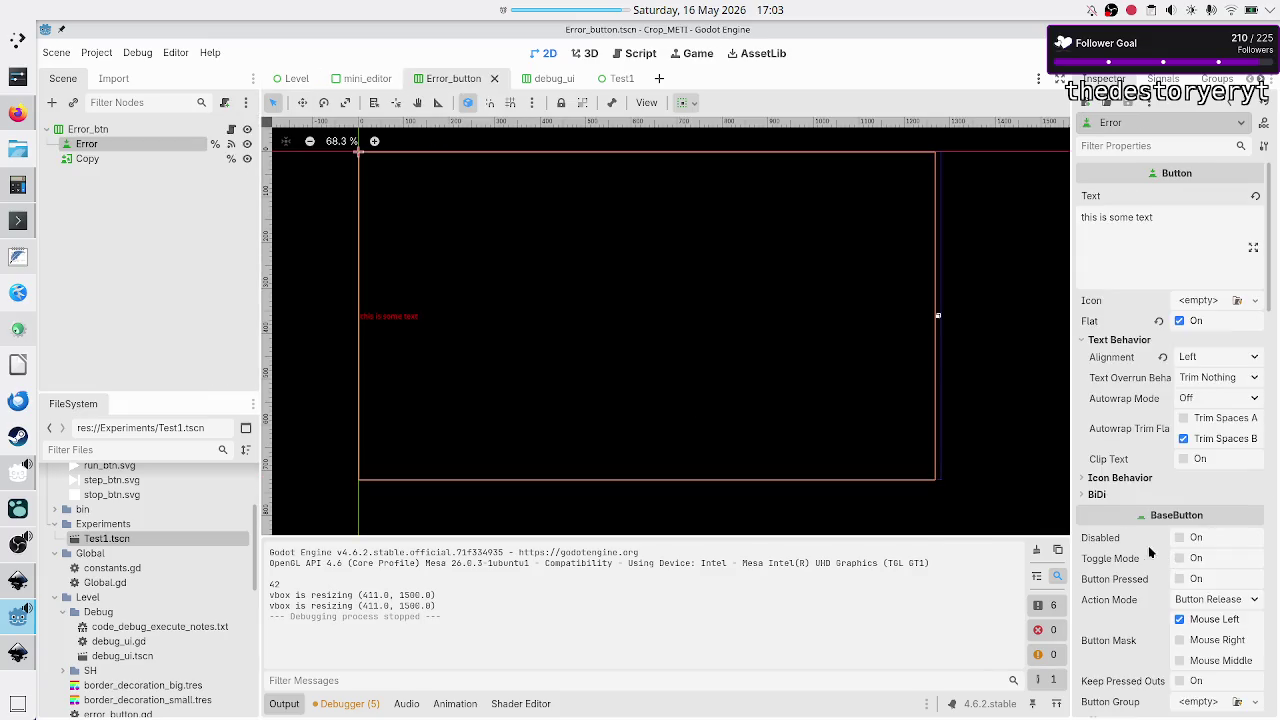
# - Lower the Error_button Font Size override from 16 to 12 px and run the game to check
pyautogui.scroll(-5, 1139, 549)
pyautogui.scroll(-10, 1139, 549)
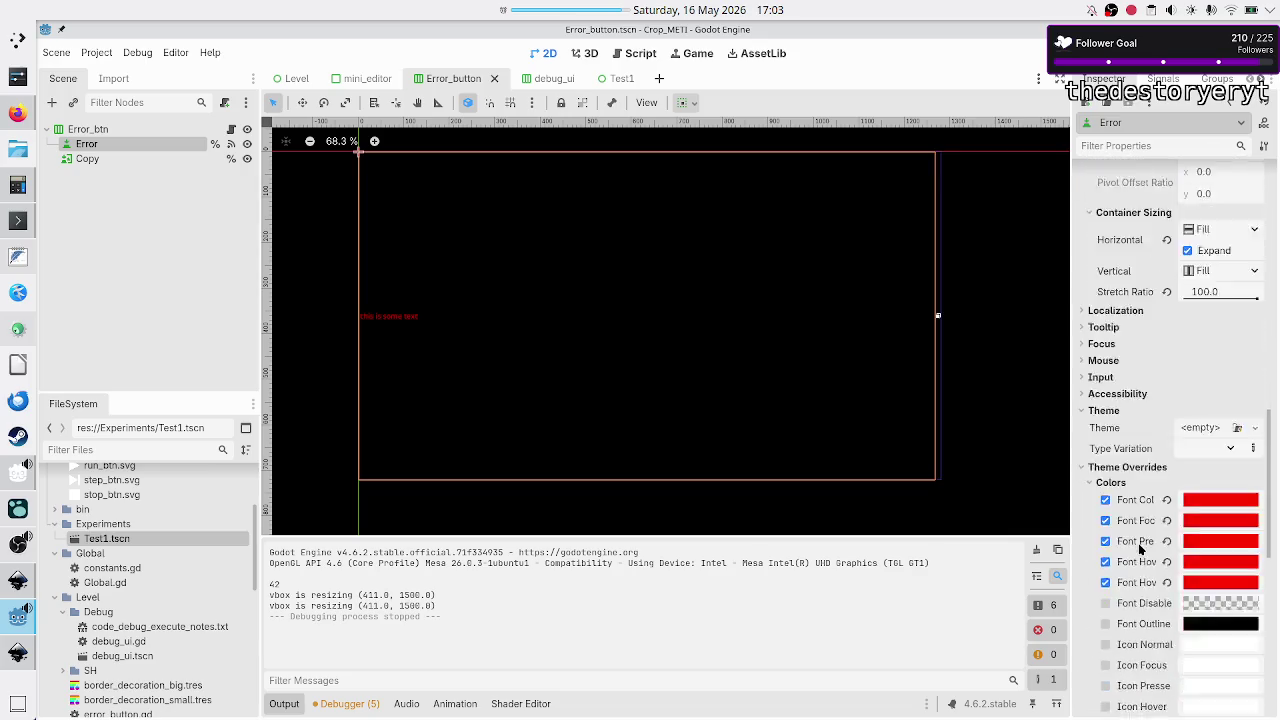
pyautogui.scroll(-6, 1139, 549)
pyautogui.scroll(8, 1139, 549)
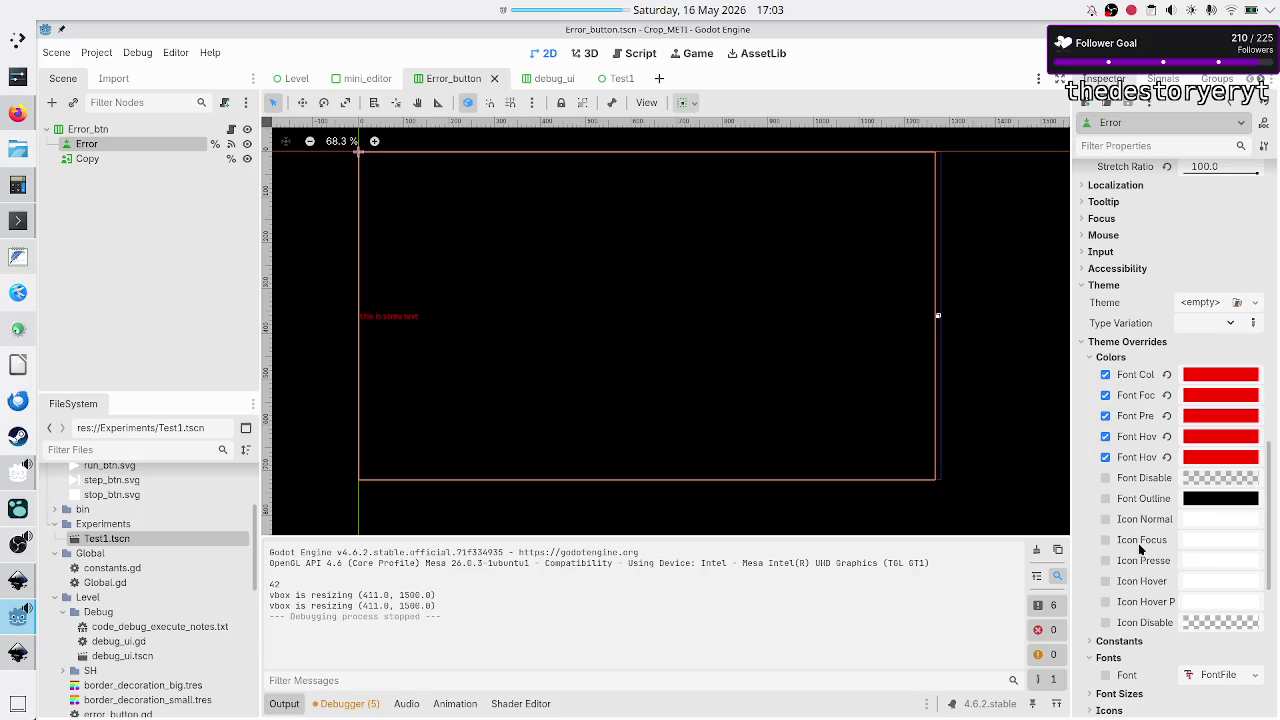
pyautogui.scroll(-1, 1139, 549)
pyautogui.click(1127, 626)
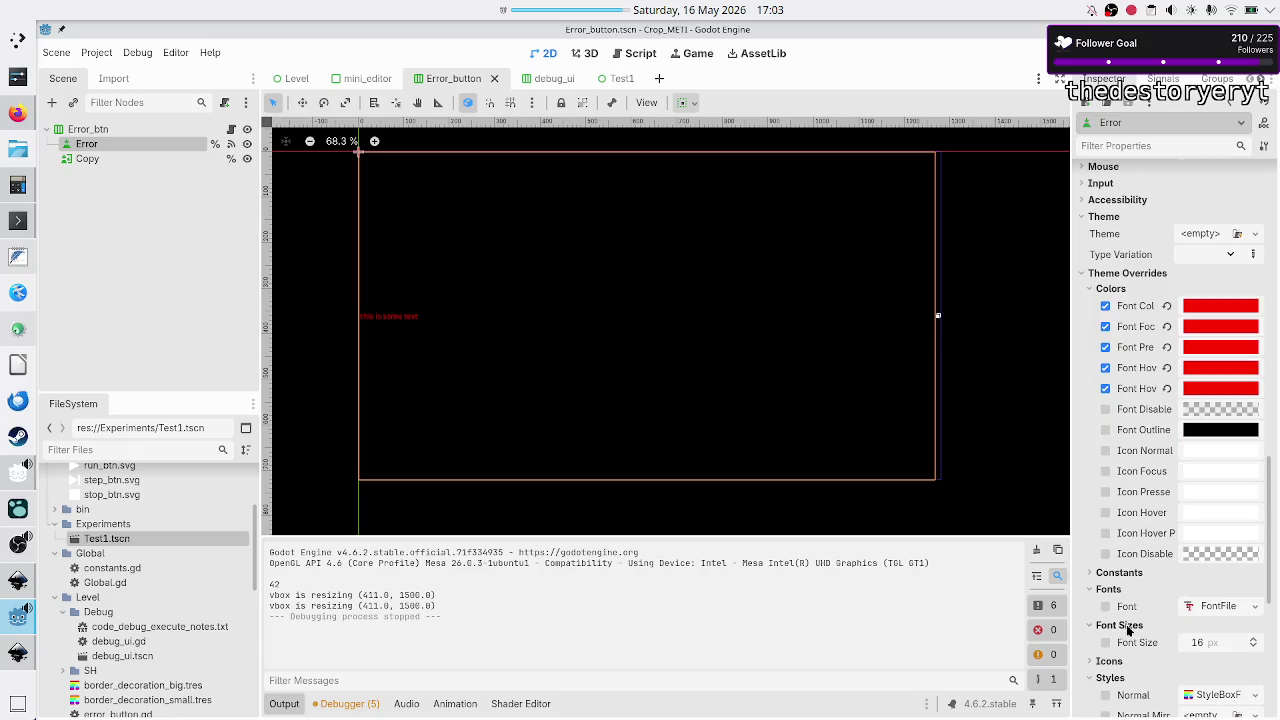
pyautogui.click(1212, 642)
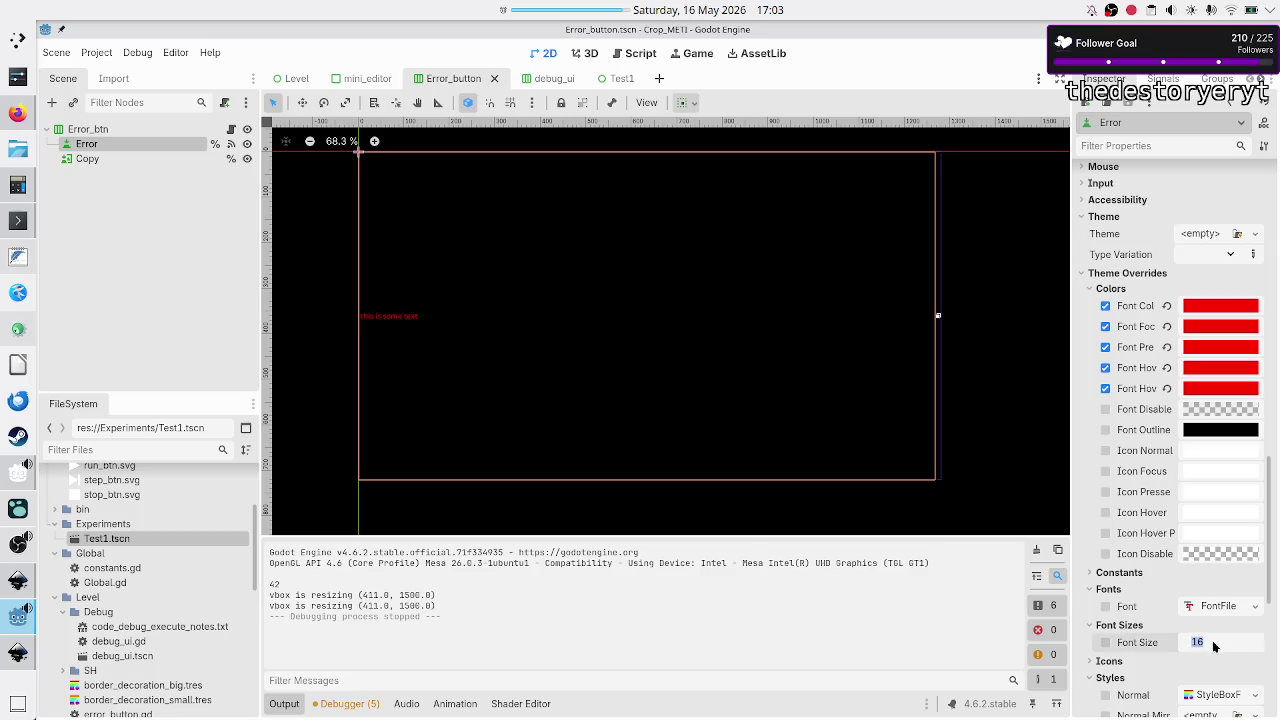
pyautogui.write('12')
pyautogui.press('Return')
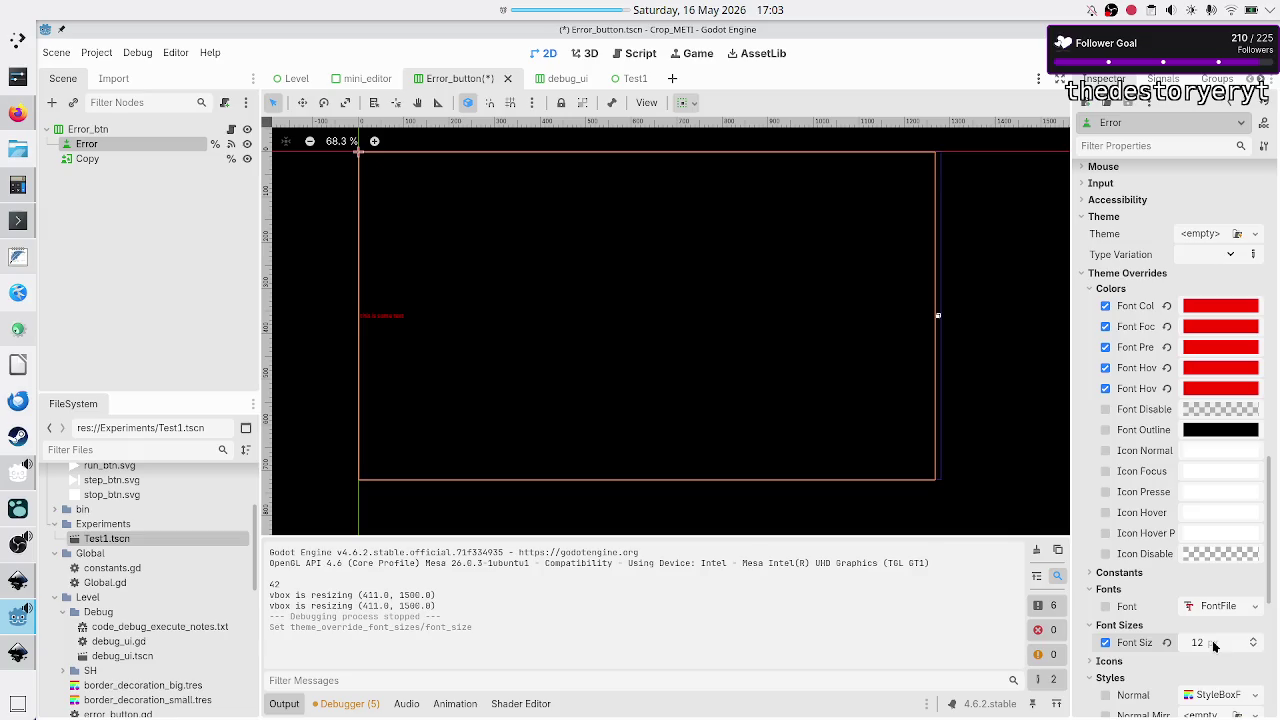
pyautogui.press('F5')
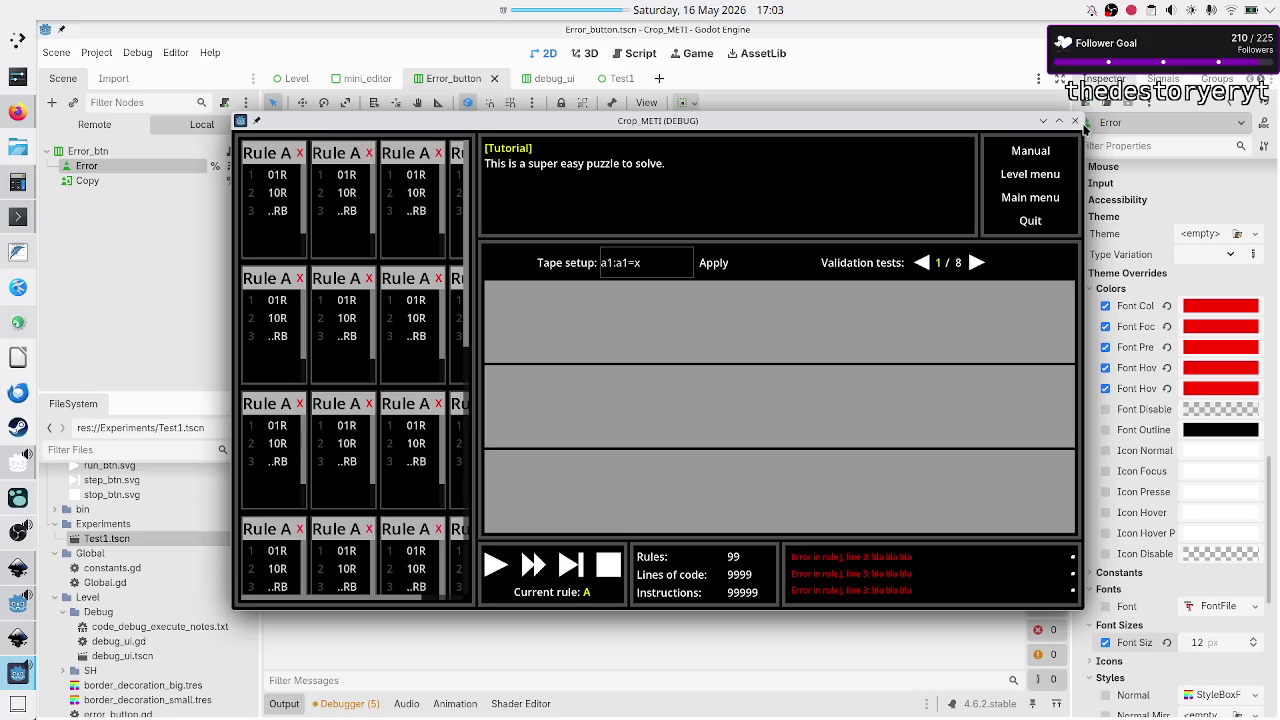
pyautogui.click(1075, 121)
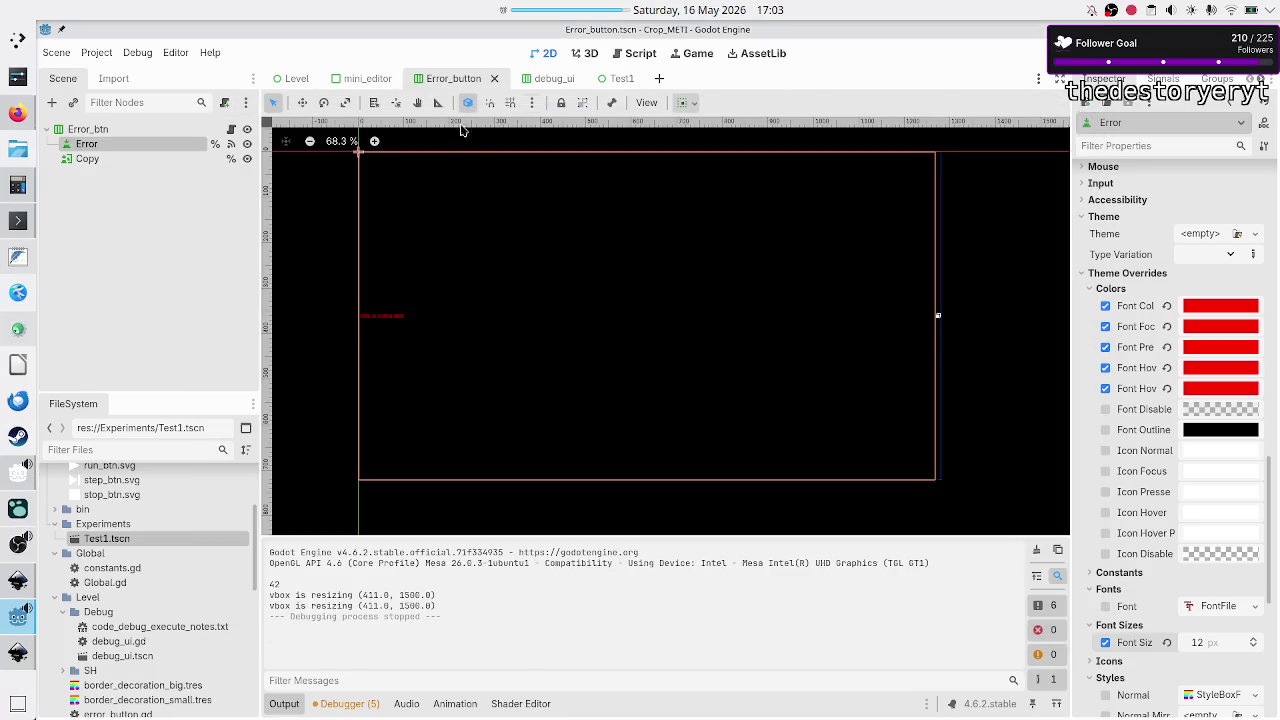
pyautogui.click(300, 84)
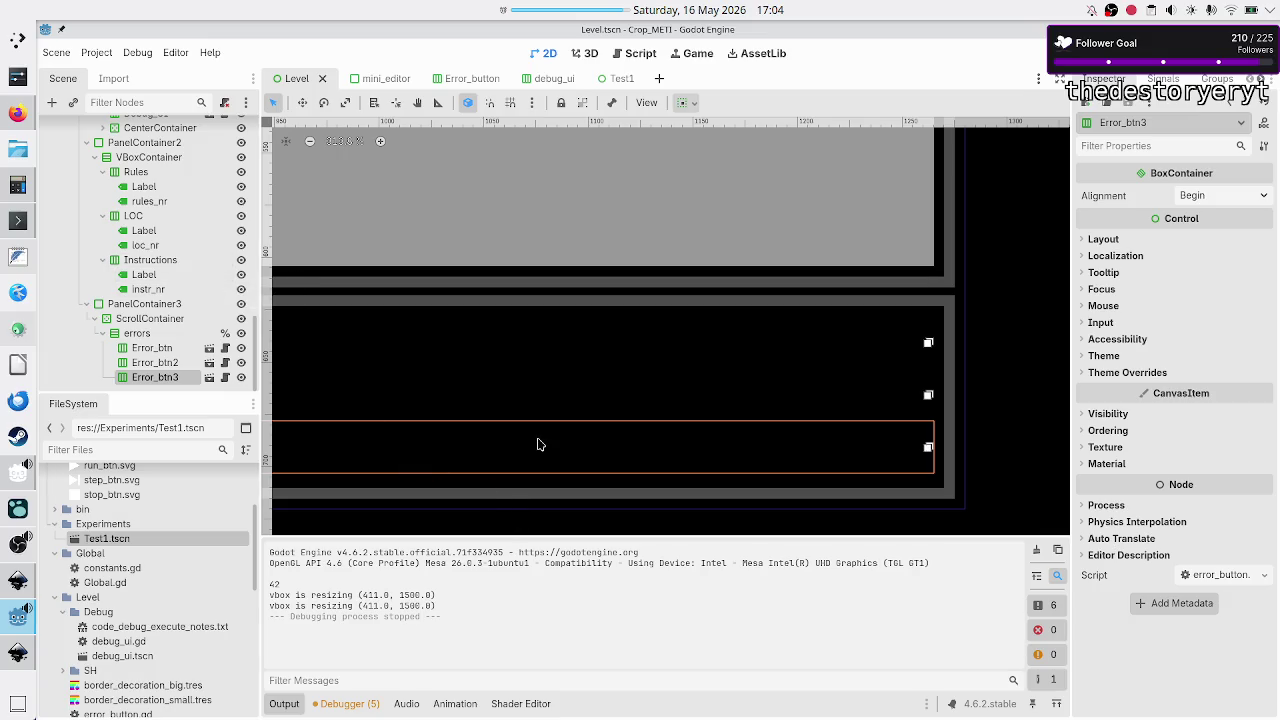
pyautogui.hscroll(-10, 537, 443)
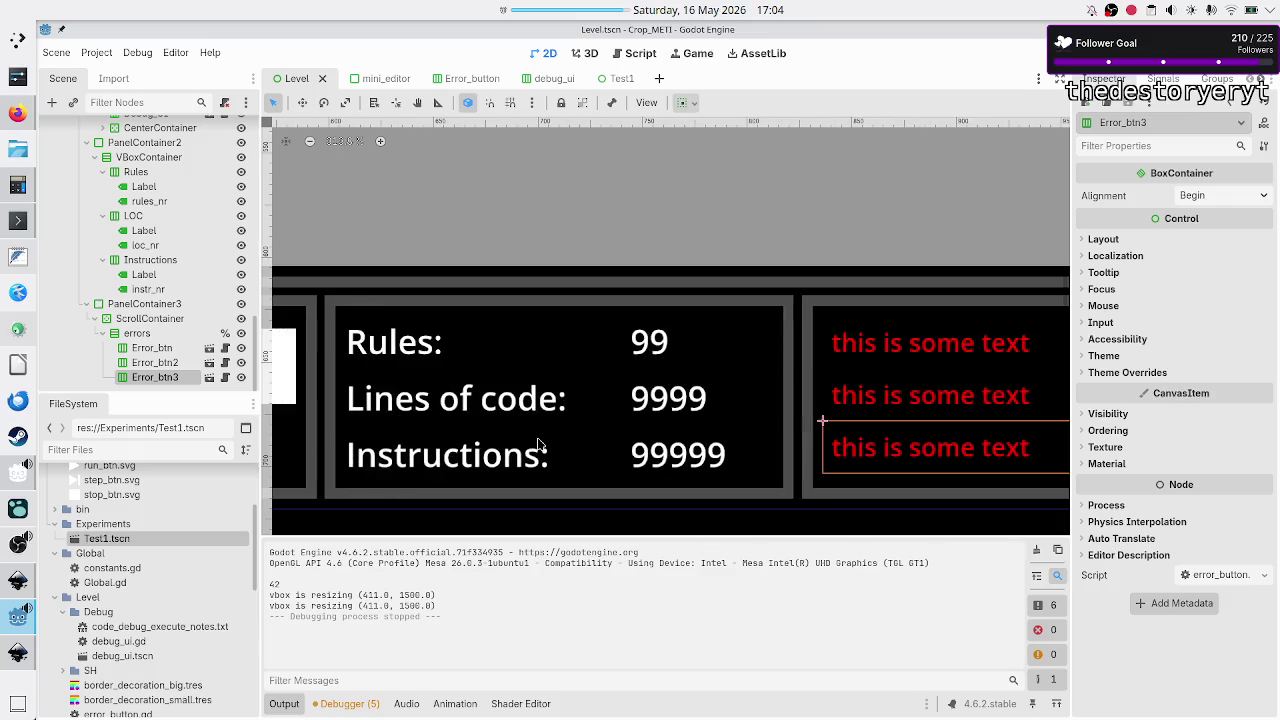
pyautogui.click(157, 231)
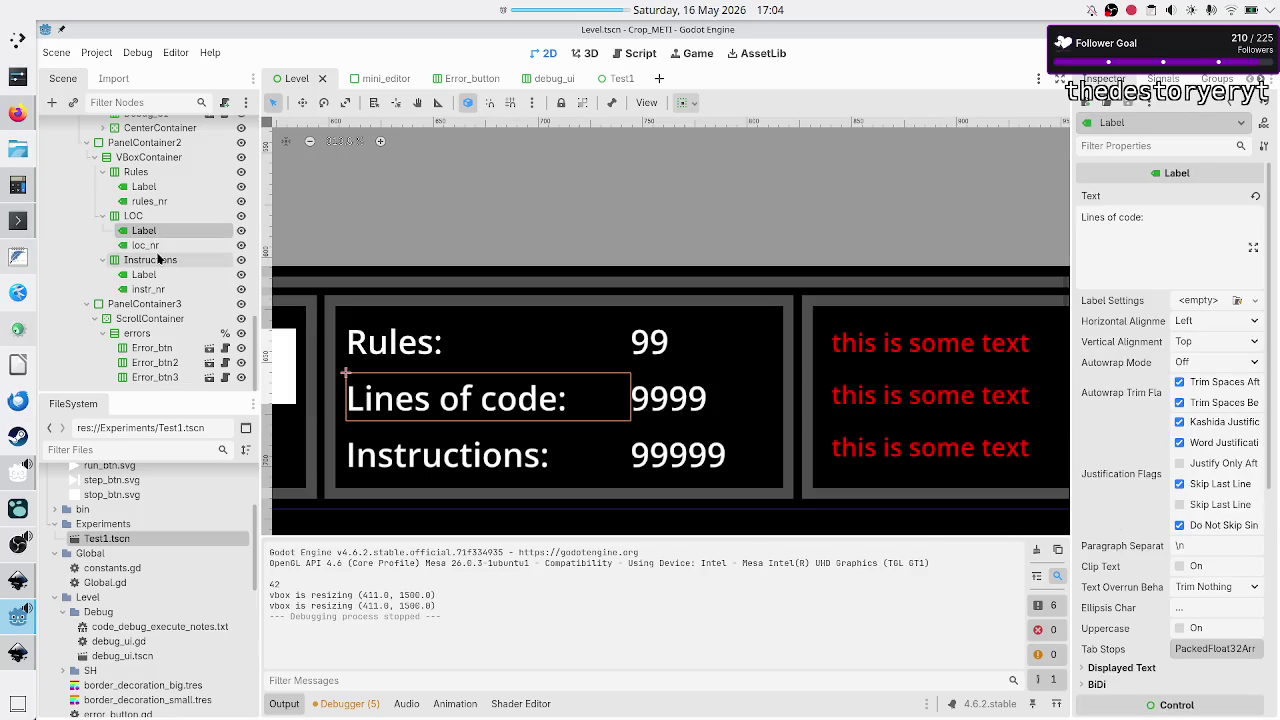
pyautogui.click(160, 246)
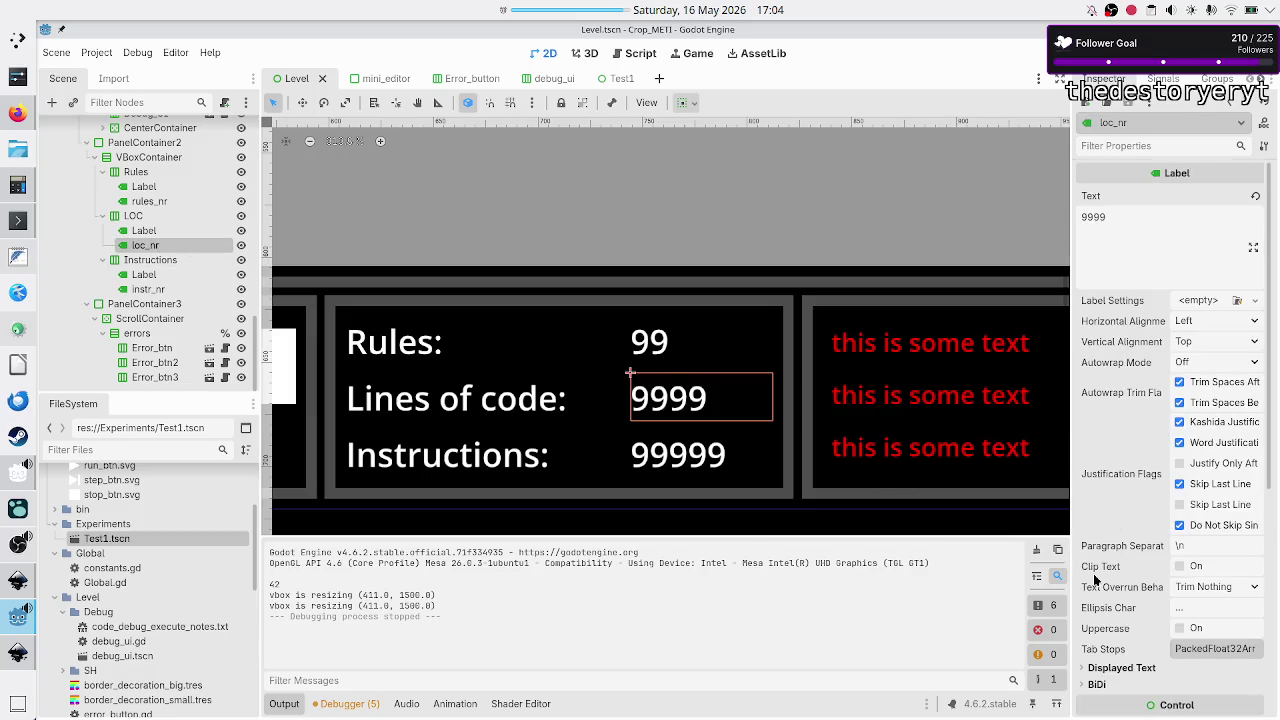
pyautogui.scroll(-5, 1095, 580)
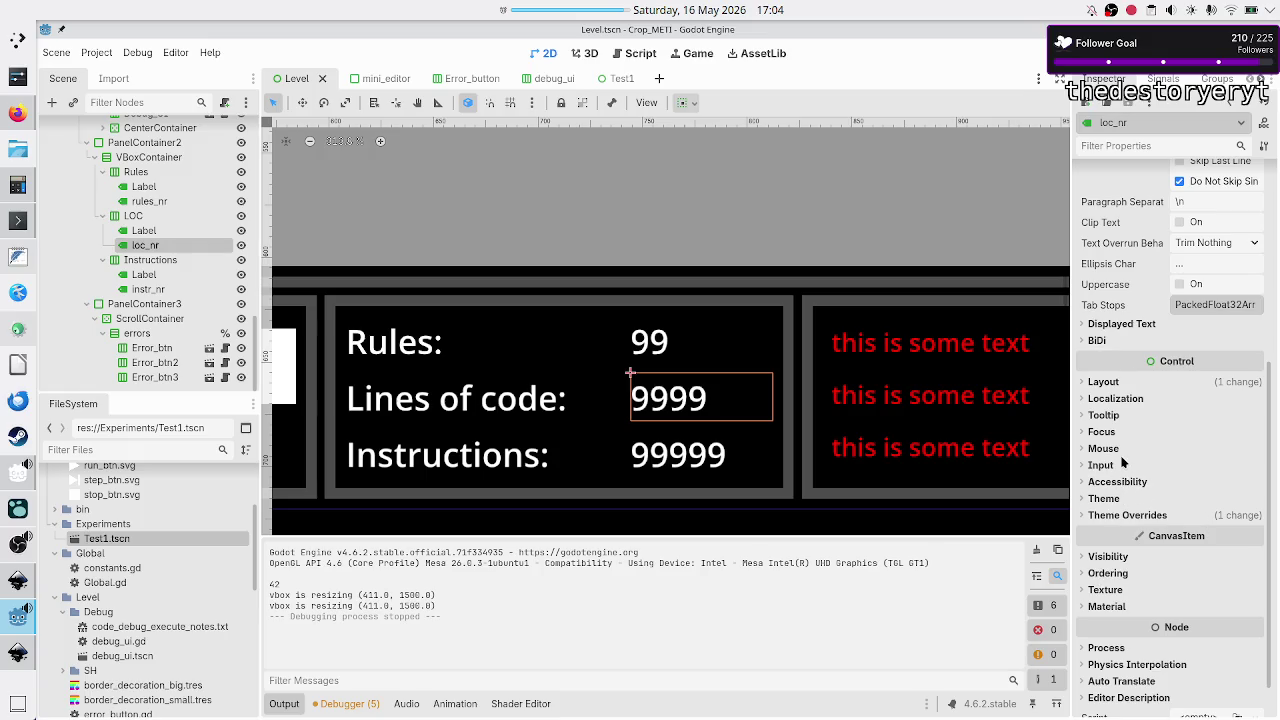
pyautogui.click(1120, 515)
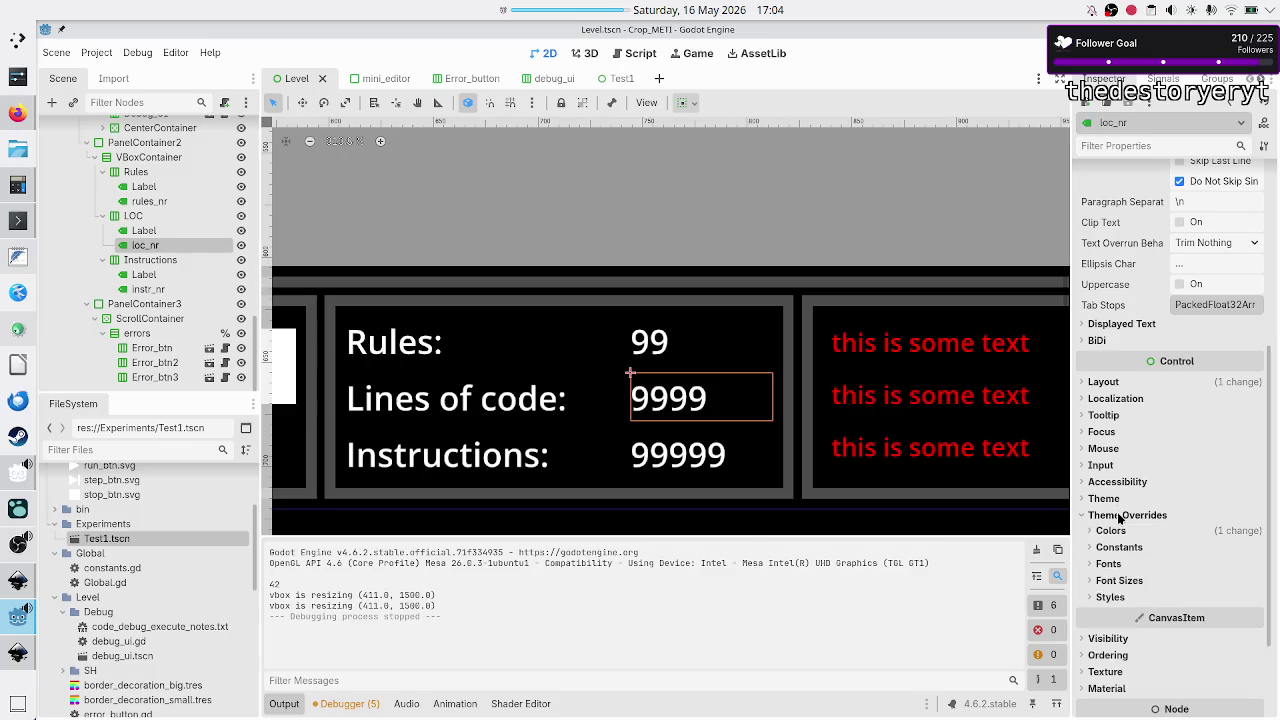
pyautogui.click(1120, 566)
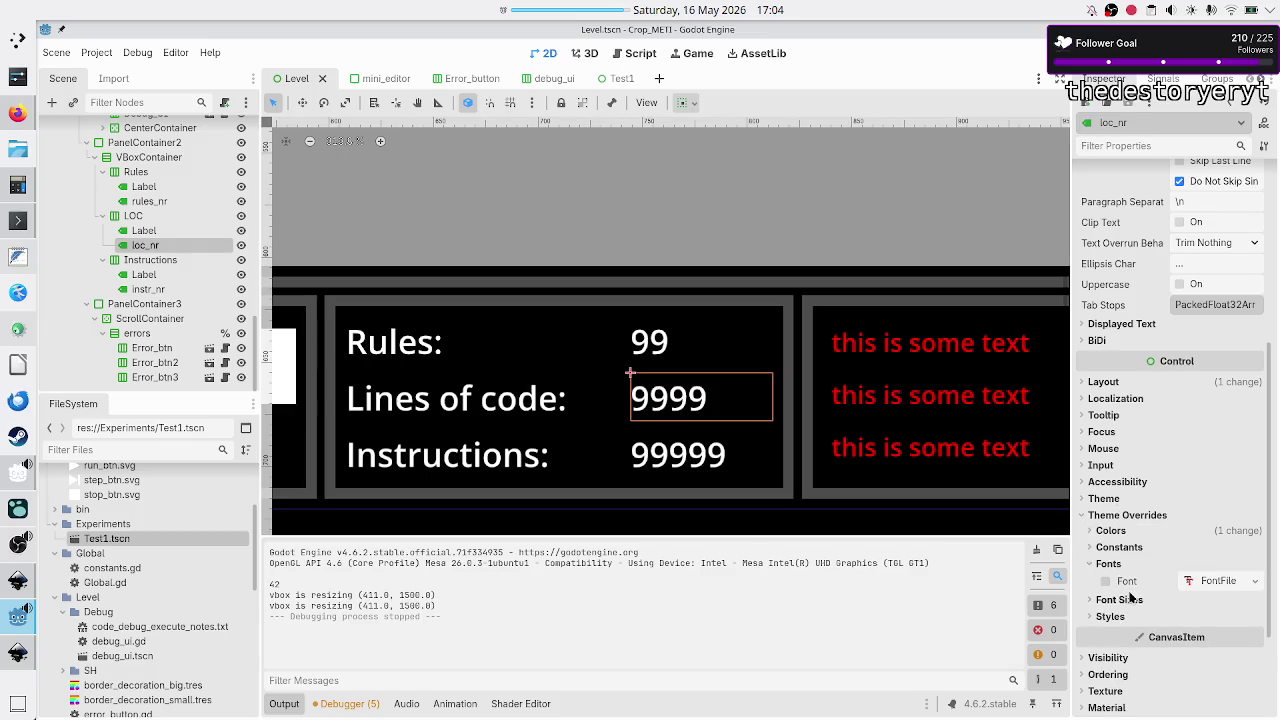
pyautogui.click(1130, 597)
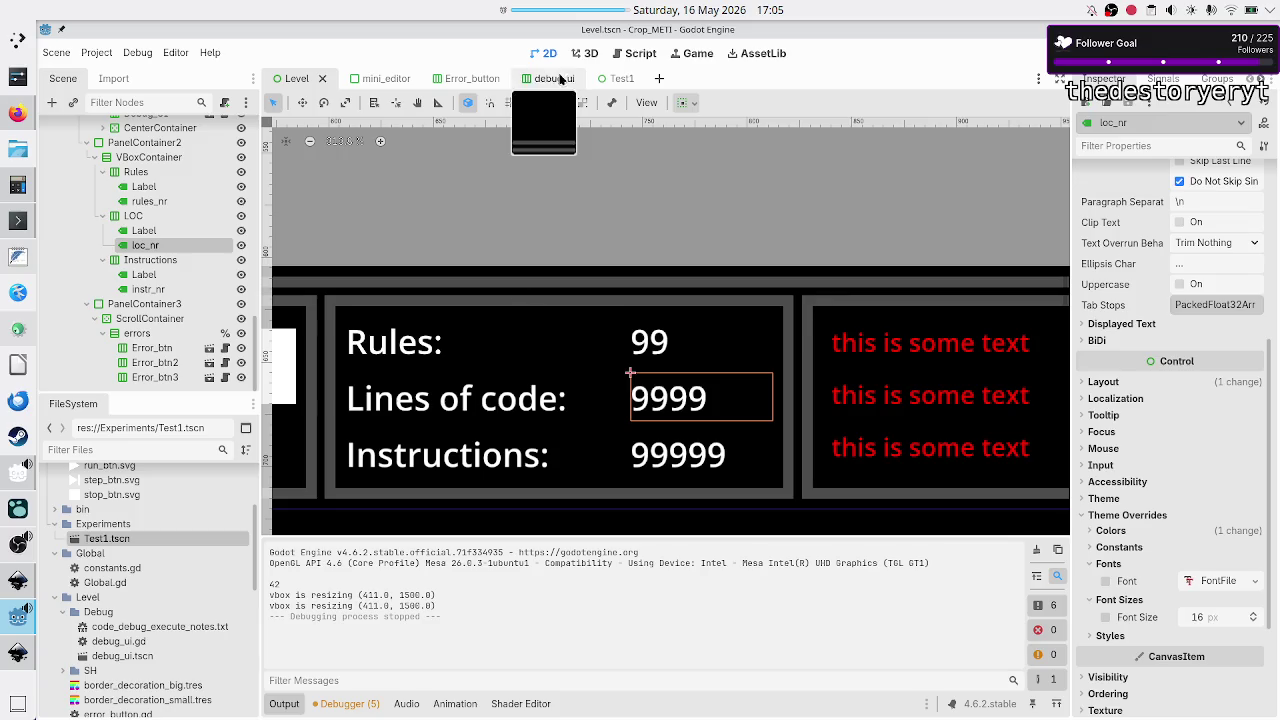
pyautogui.click(458, 79)
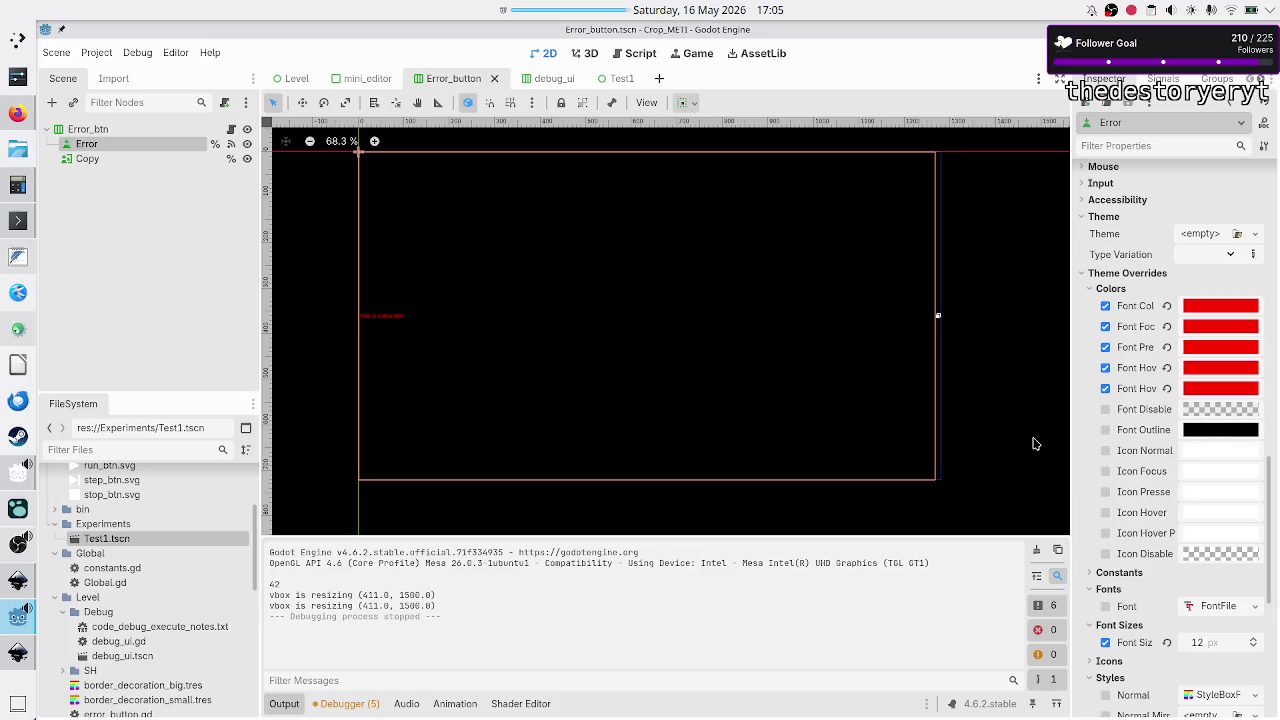
# - Assign a New Theme to the Error button and open it in the Theme editor
pyautogui.scroll(5, 1160, 365)
pyautogui.click(1255, 440)
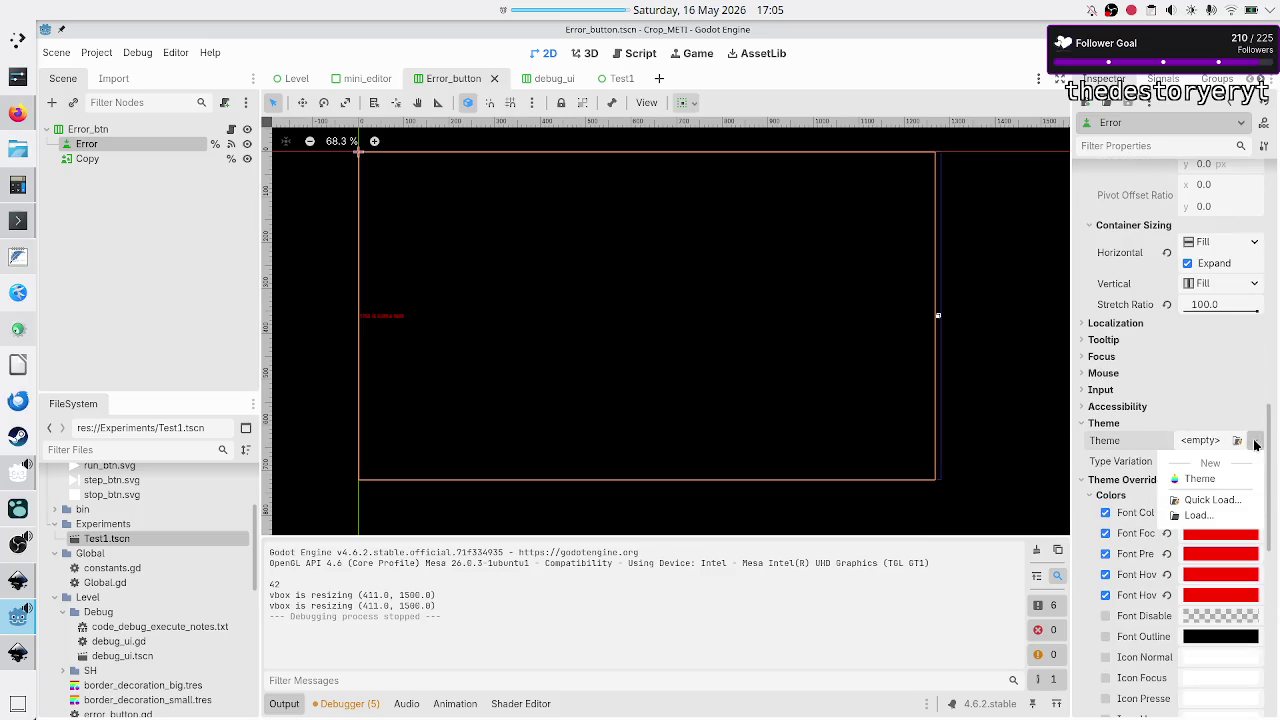
pyautogui.click(1207, 481)
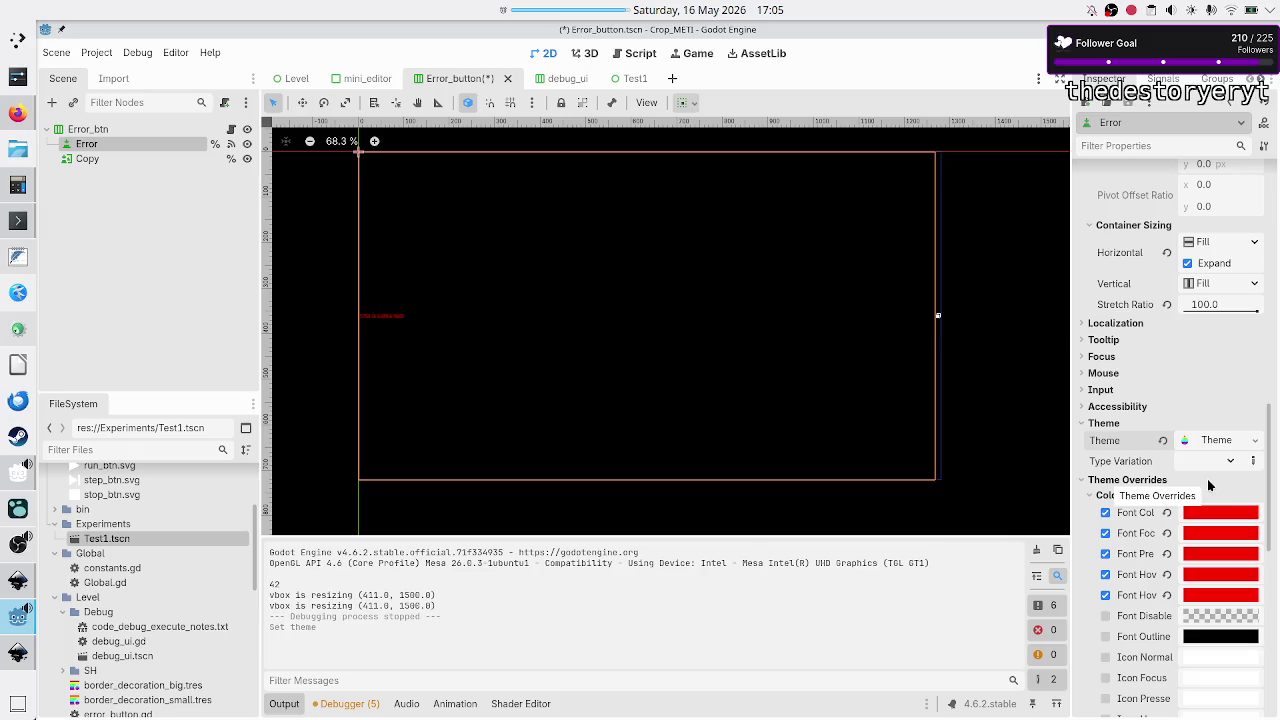
pyautogui.click(1218, 442)
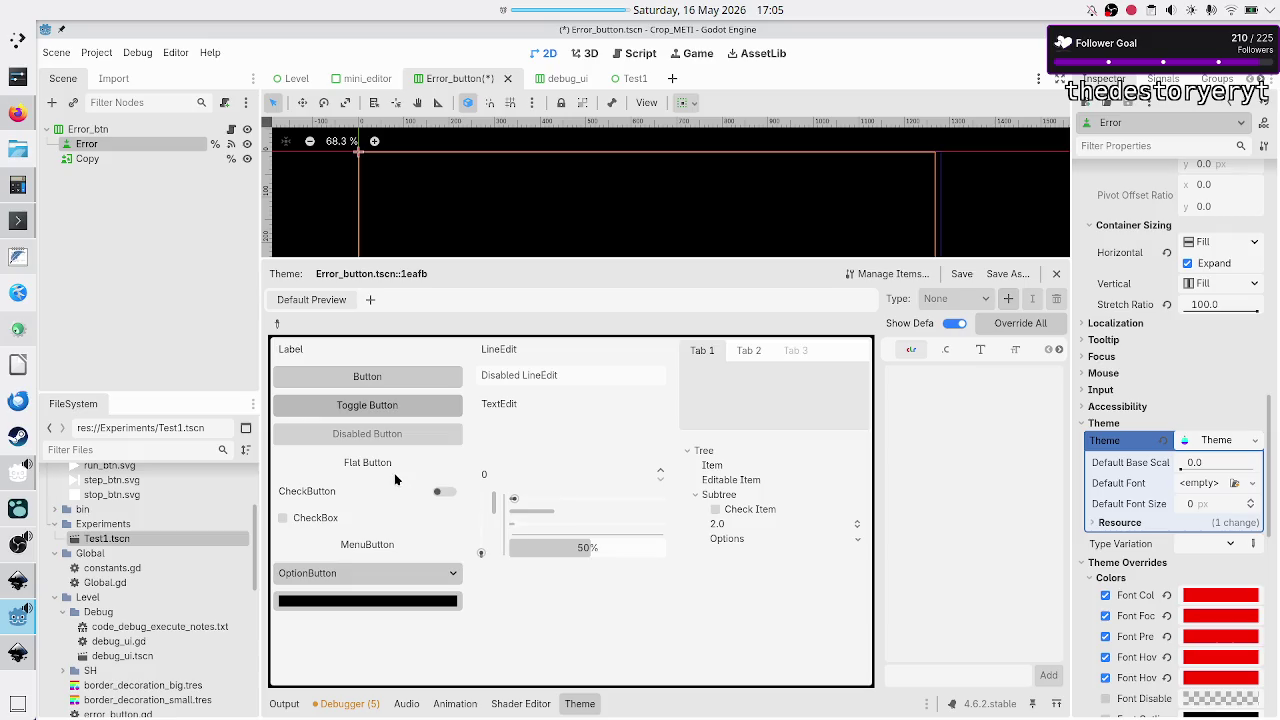
# - Add the Button type to the Error button's theme
pyautogui.click(1008, 299)
pyautogui.write('butt')
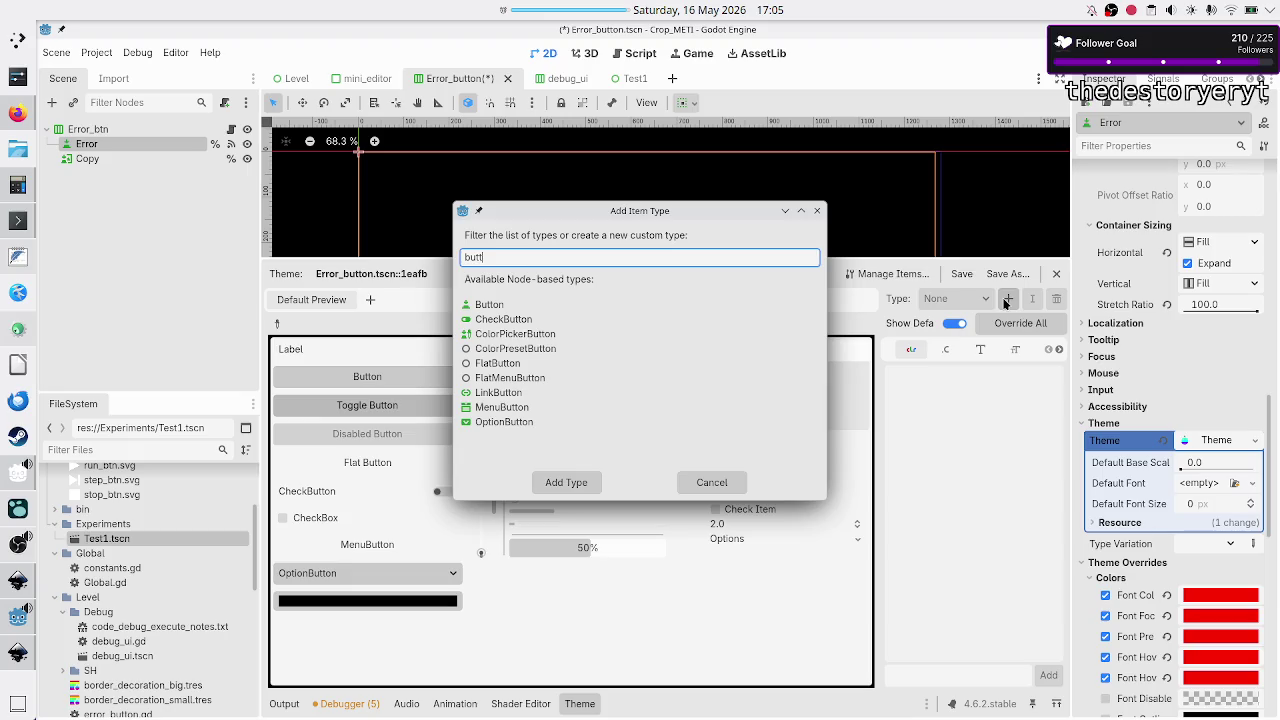
pyautogui.click(510, 305)
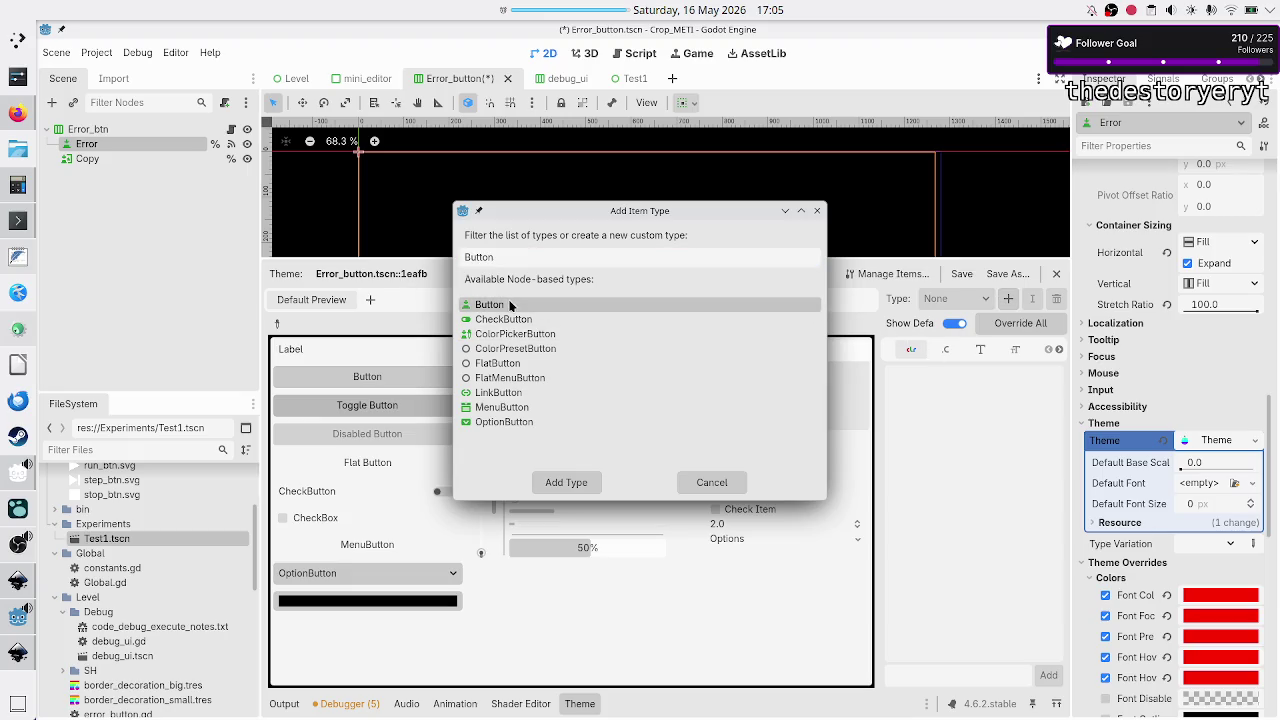
pyautogui.click(558, 485)
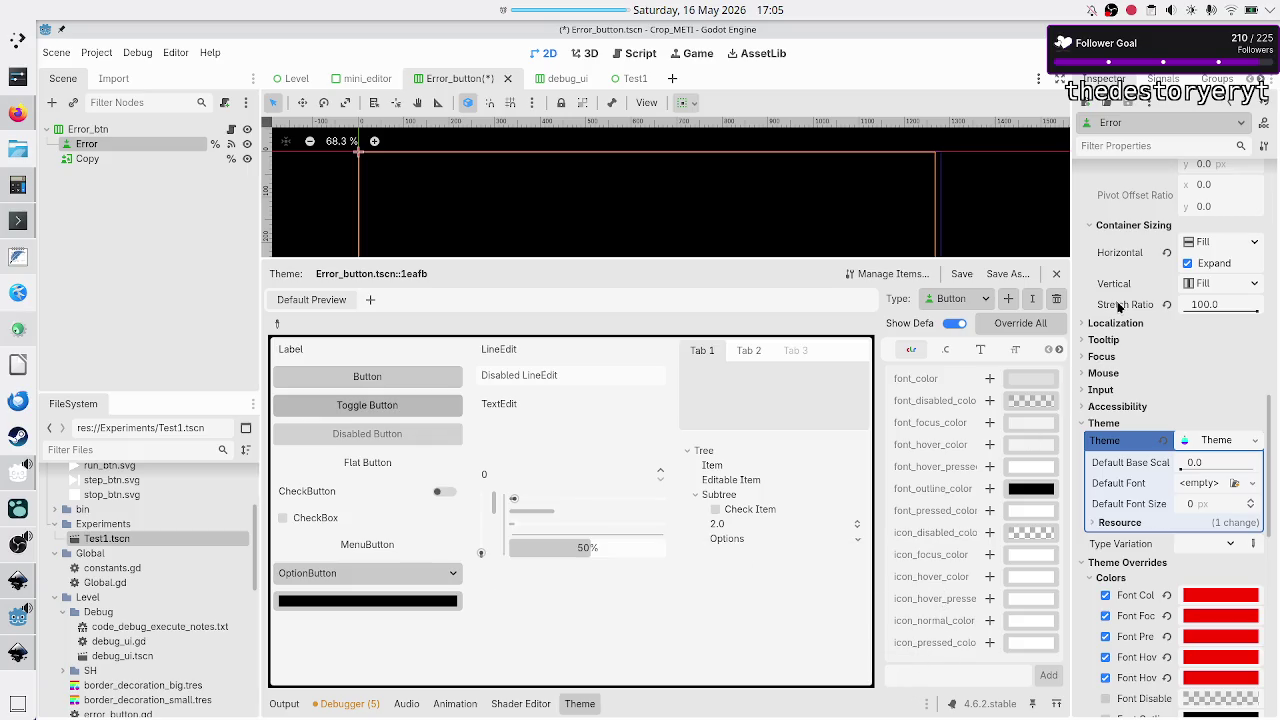
# - Override the Button's normal style with a new StyleBoxEmpty
pyautogui.scroll(4, 1118, 307)
pyautogui.scroll(5, 1118, 307)
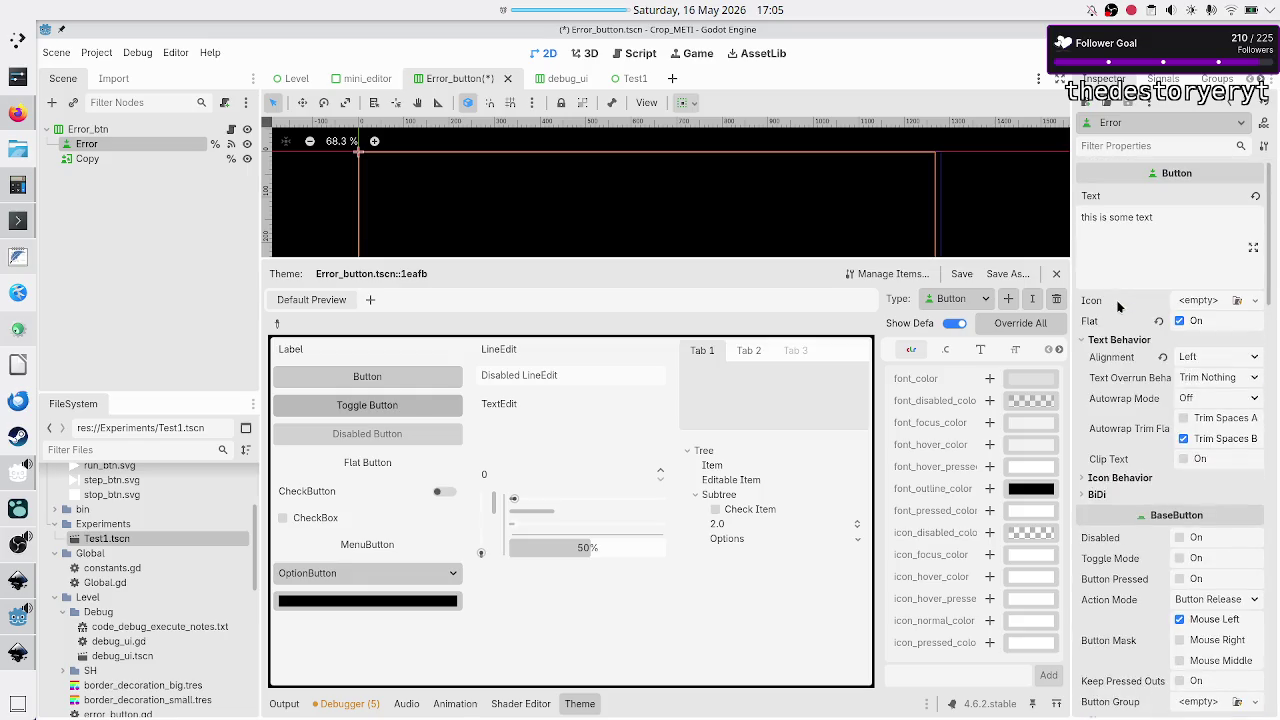
pyautogui.click(1253, 302)
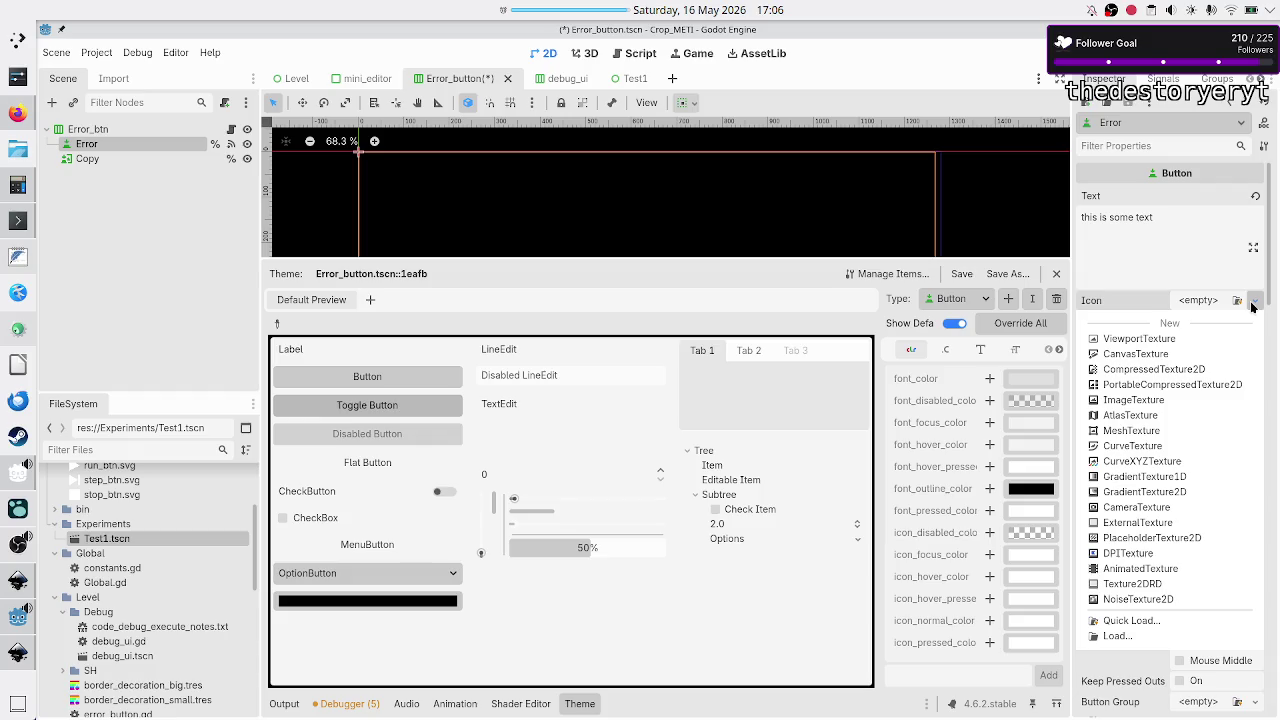
pyautogui.click(1253, 306)
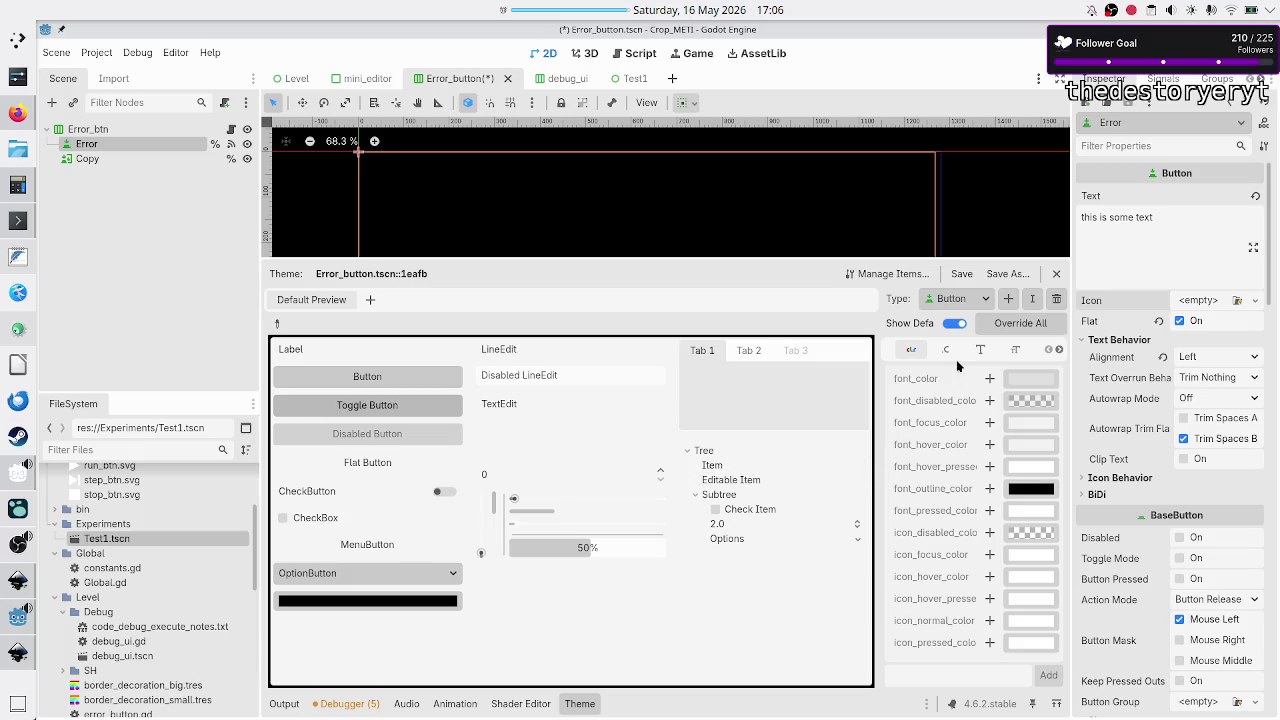
pyautogui.click(1060, 350)
pyautogui.click(1060, 350)
pyautogui.click(1060, 350)
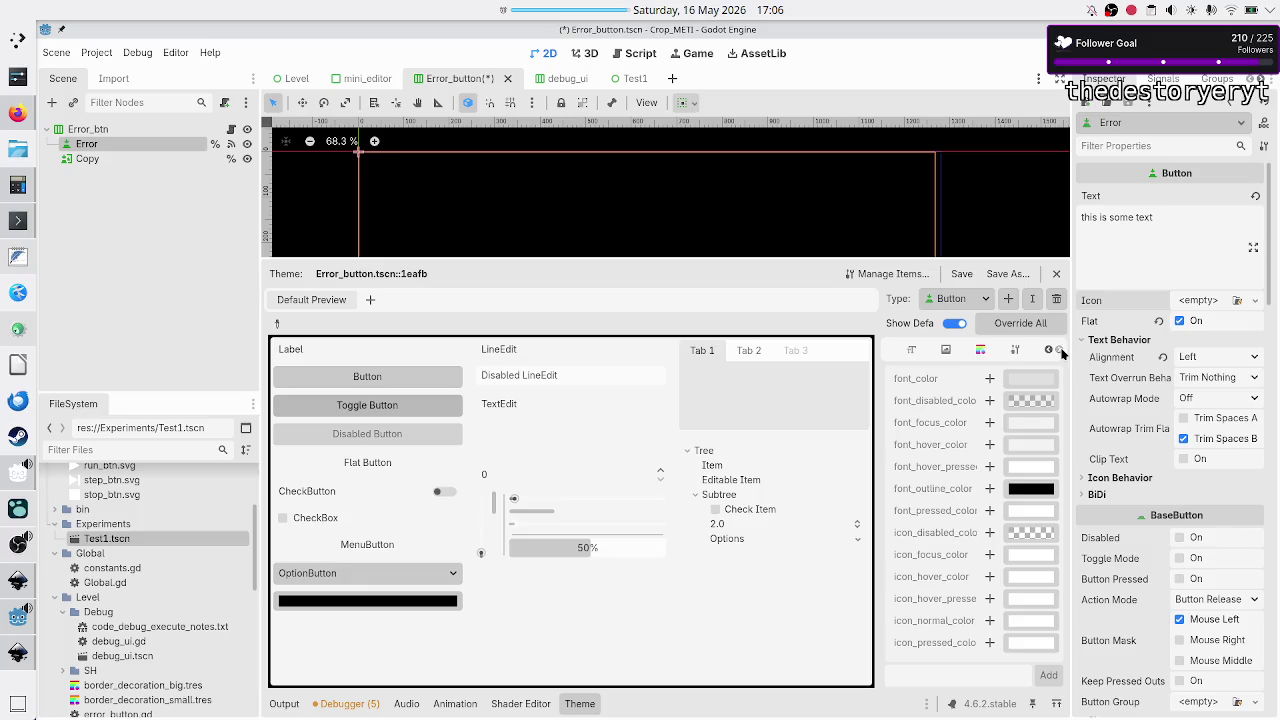
pyautogui.click(981, 355)
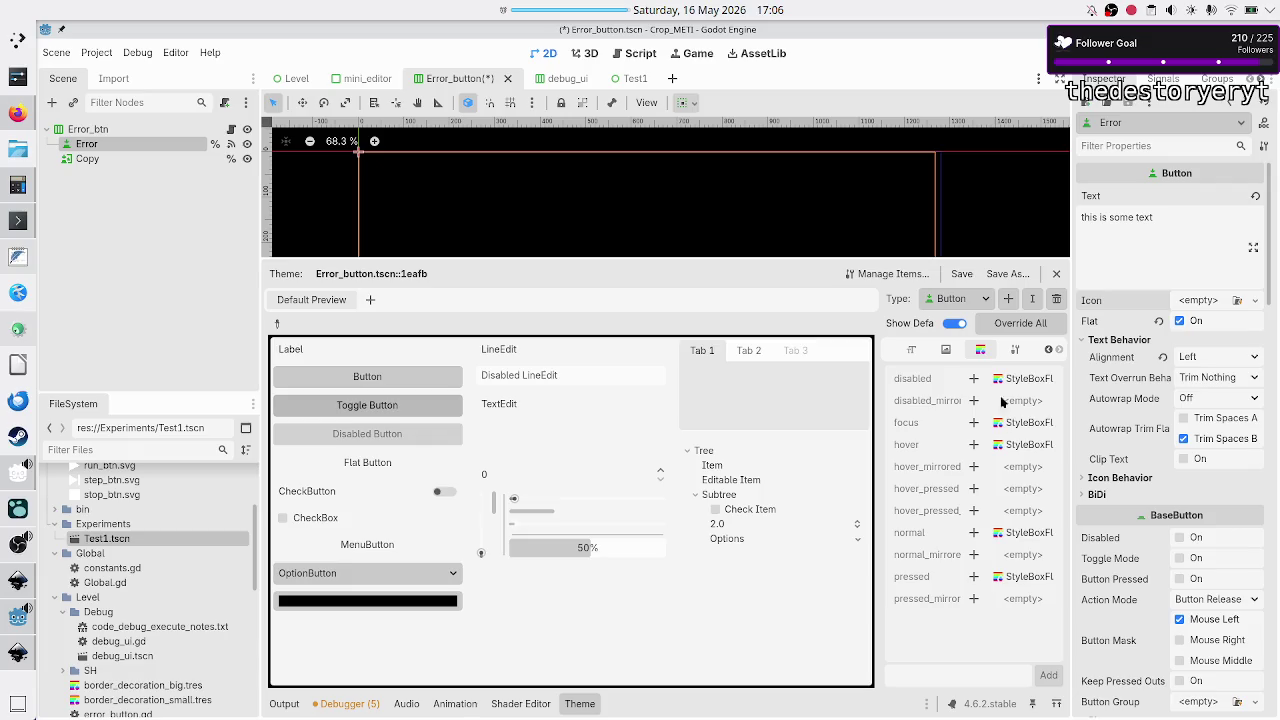
pyautogui.click(975, 533)
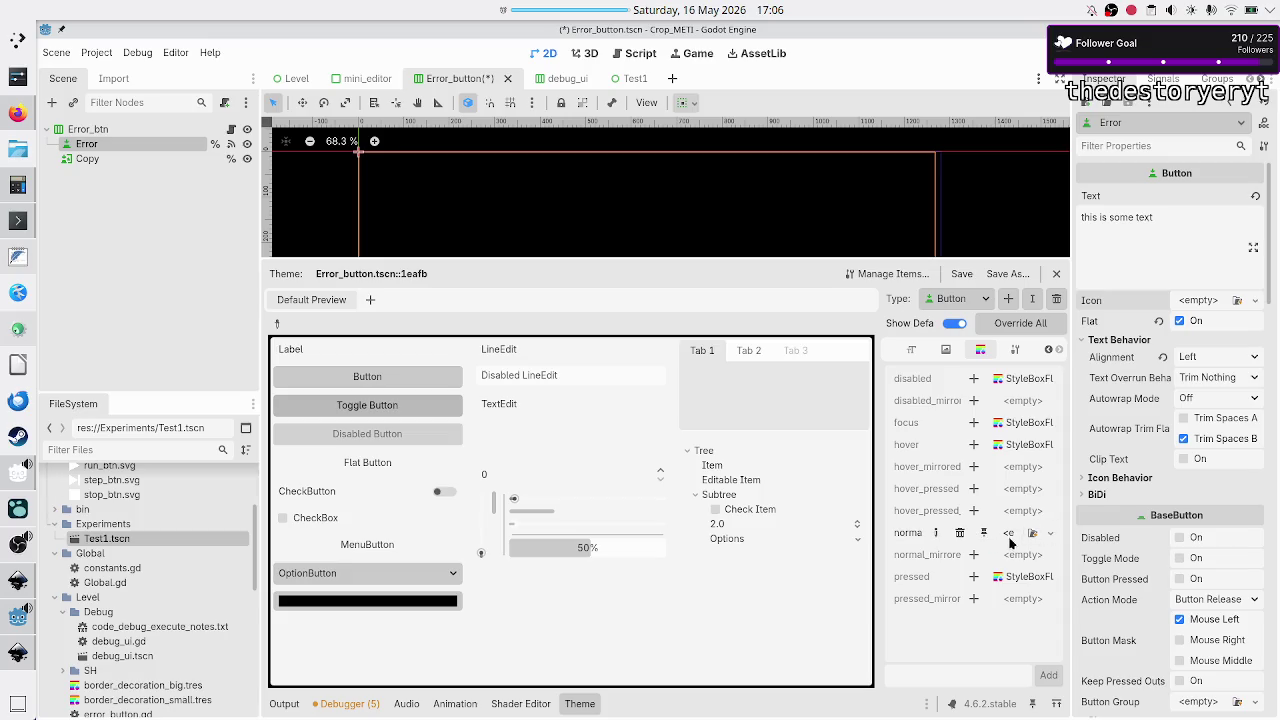
pyautogui.click(1051, 534)
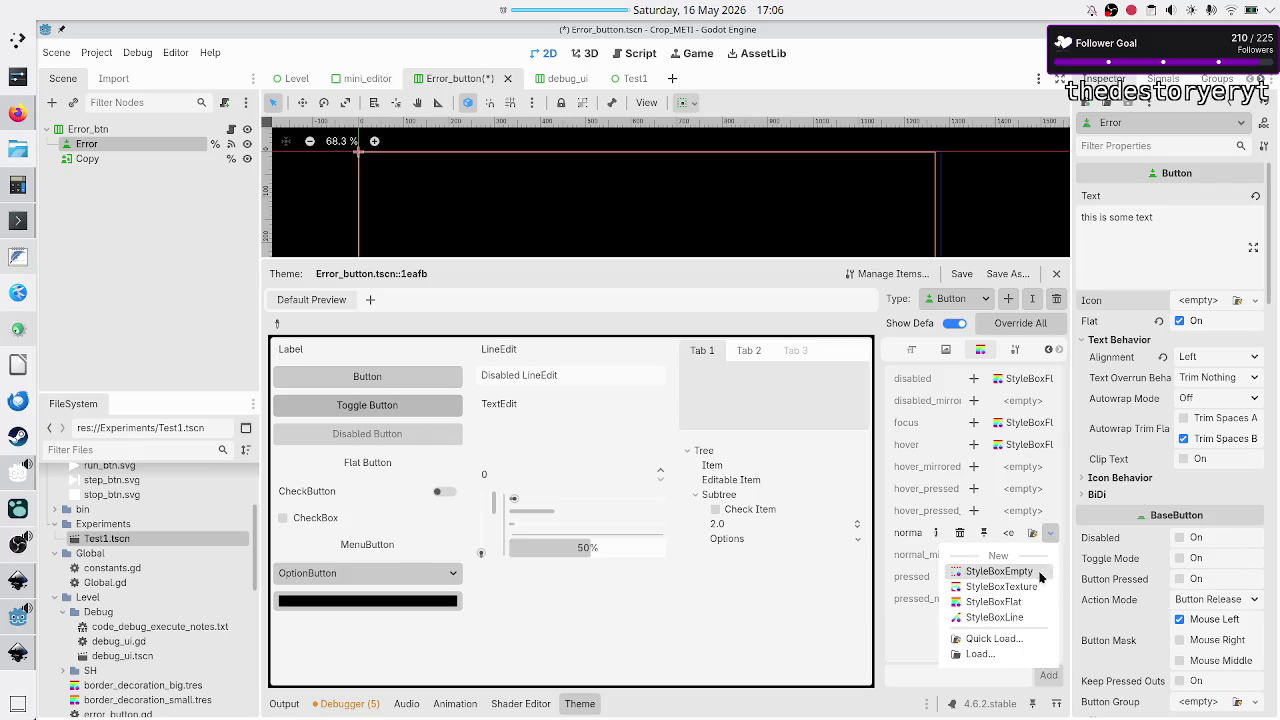
pyautogui.click(1040, 574)
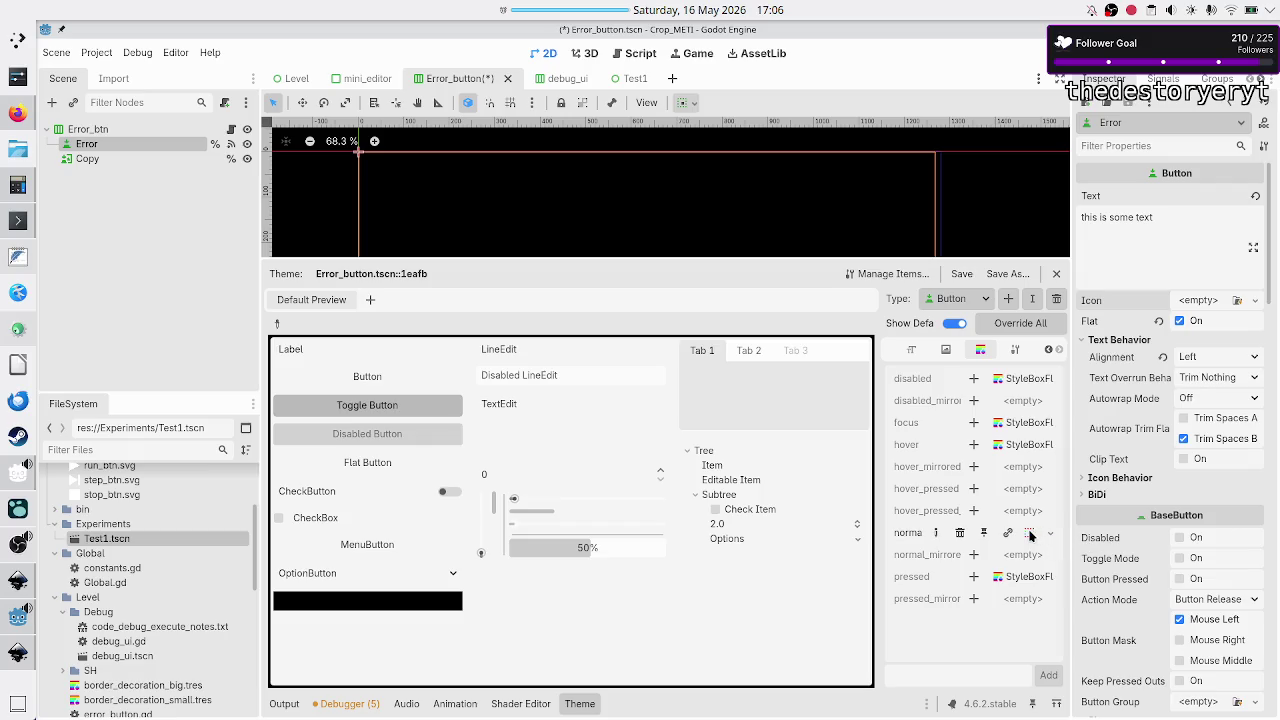
# - Inspect the StyleBoxEmpty content margins, then return to the Error node's properties
pyautogui.click(1030, 533)
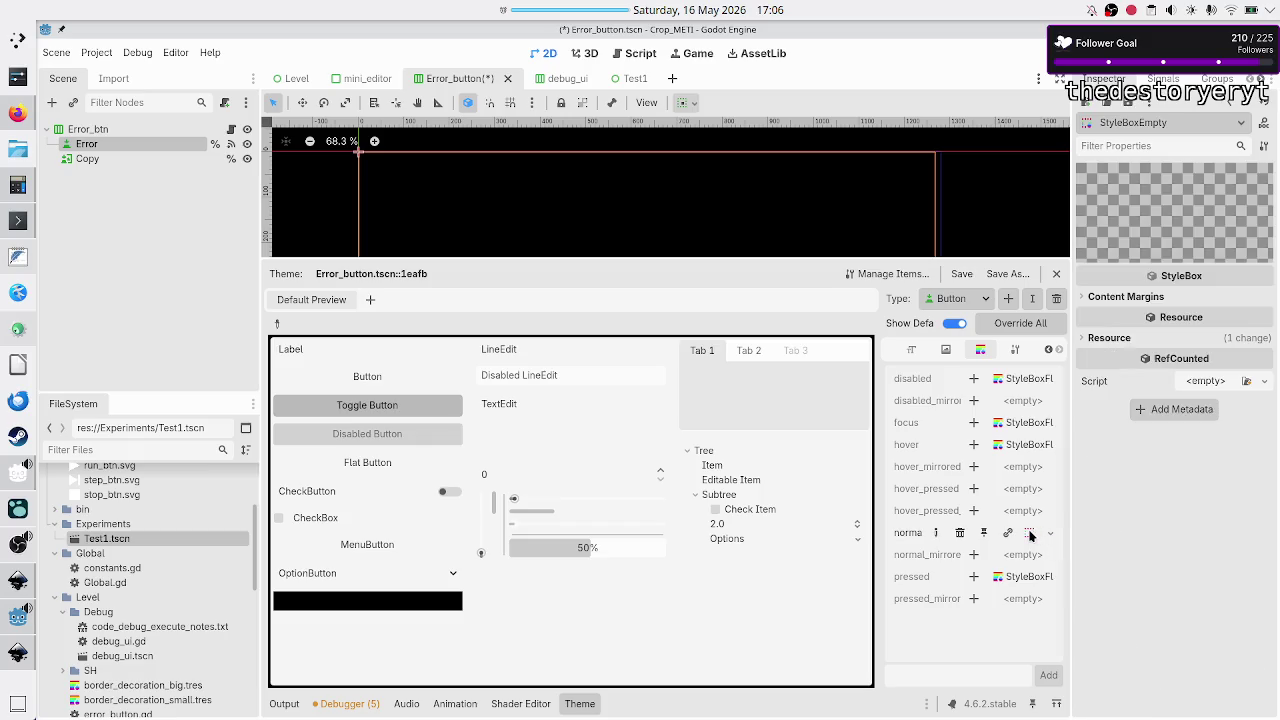
pyautogui.click(1135, 297)
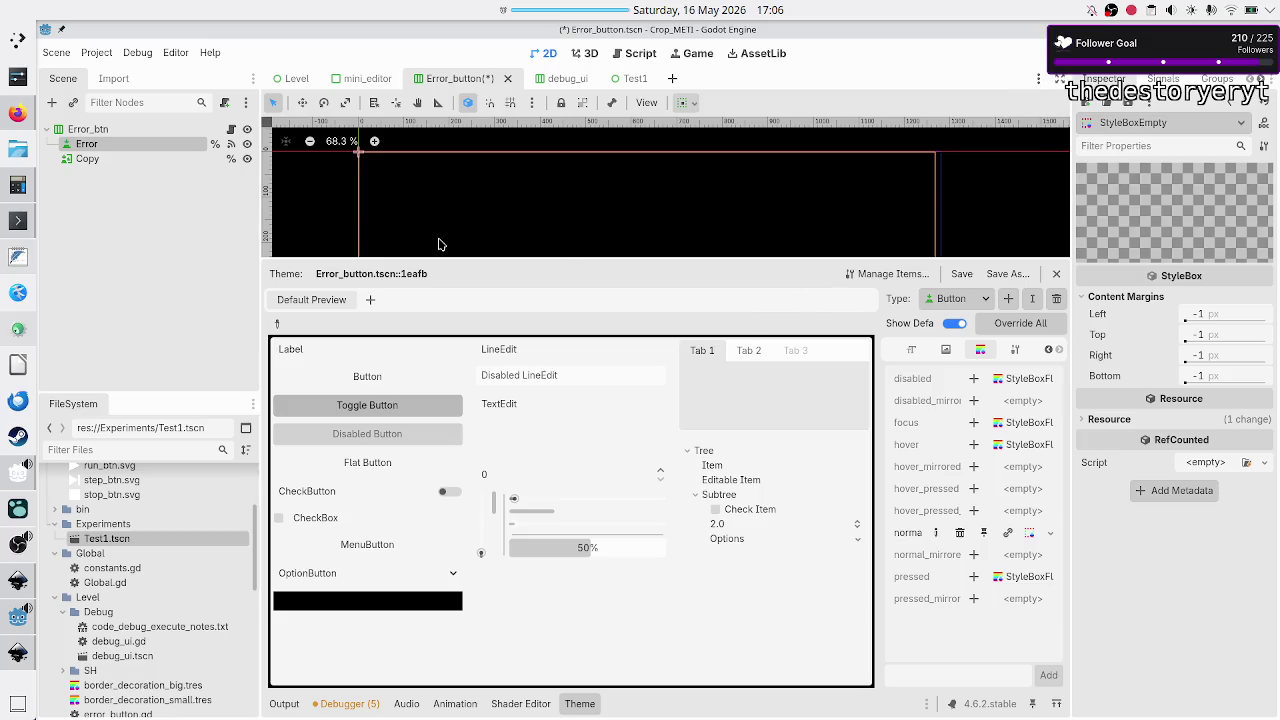
pyautogui.click(120, 143)
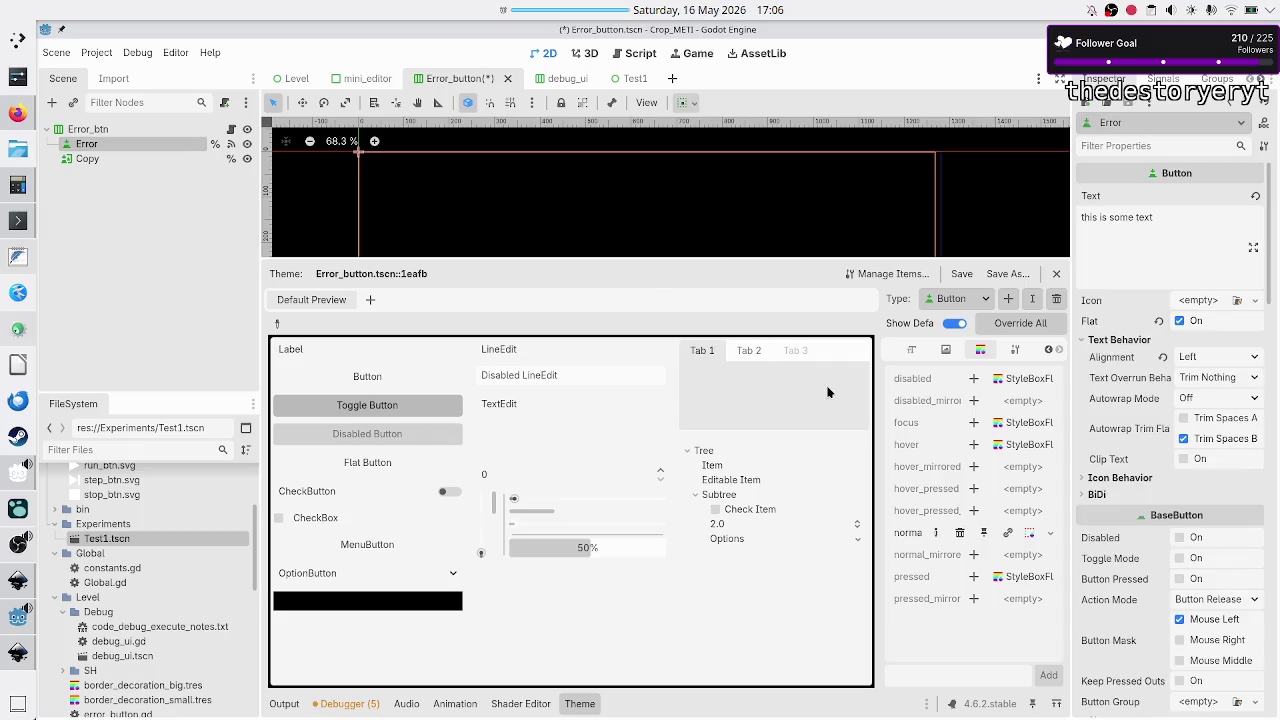
pyautogui.scroll(-5, 1111, 567)
pyautogui.scroll(-5, 1111, 567)
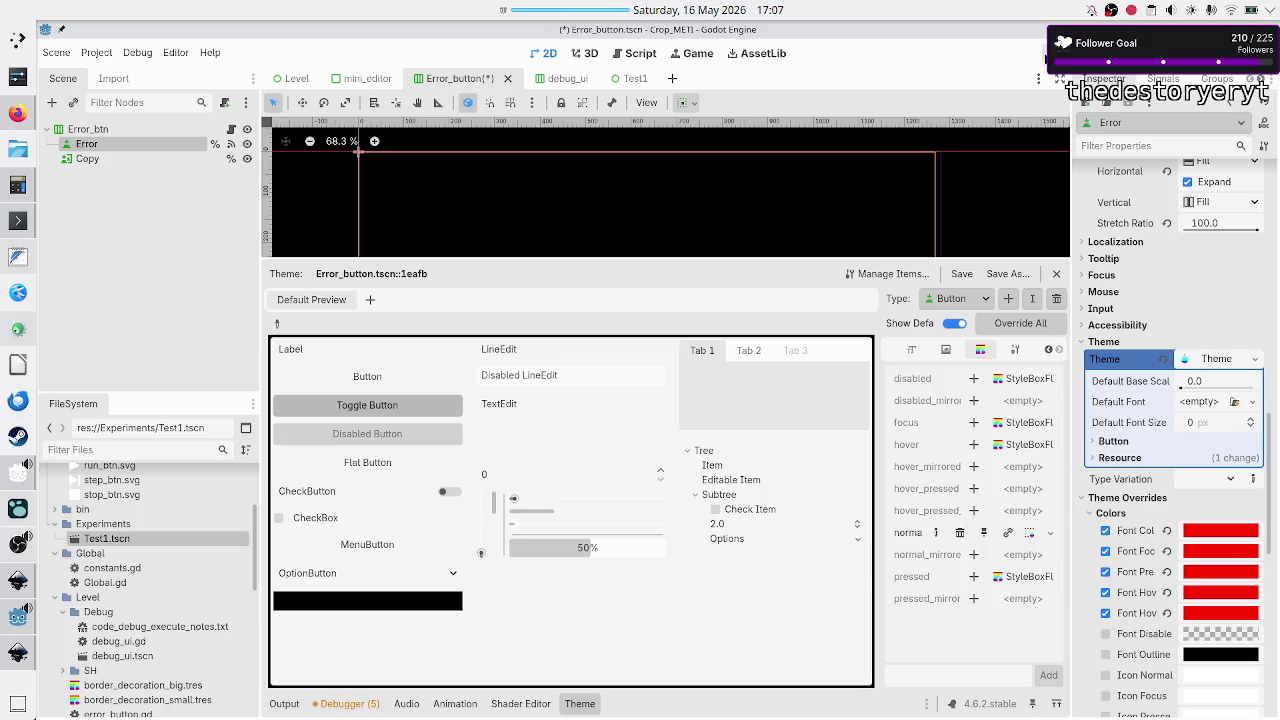
# - Test-run the game, enable the Error button's 16 px Font Size override, and rerun it
pyautogui.click(1045, 53)
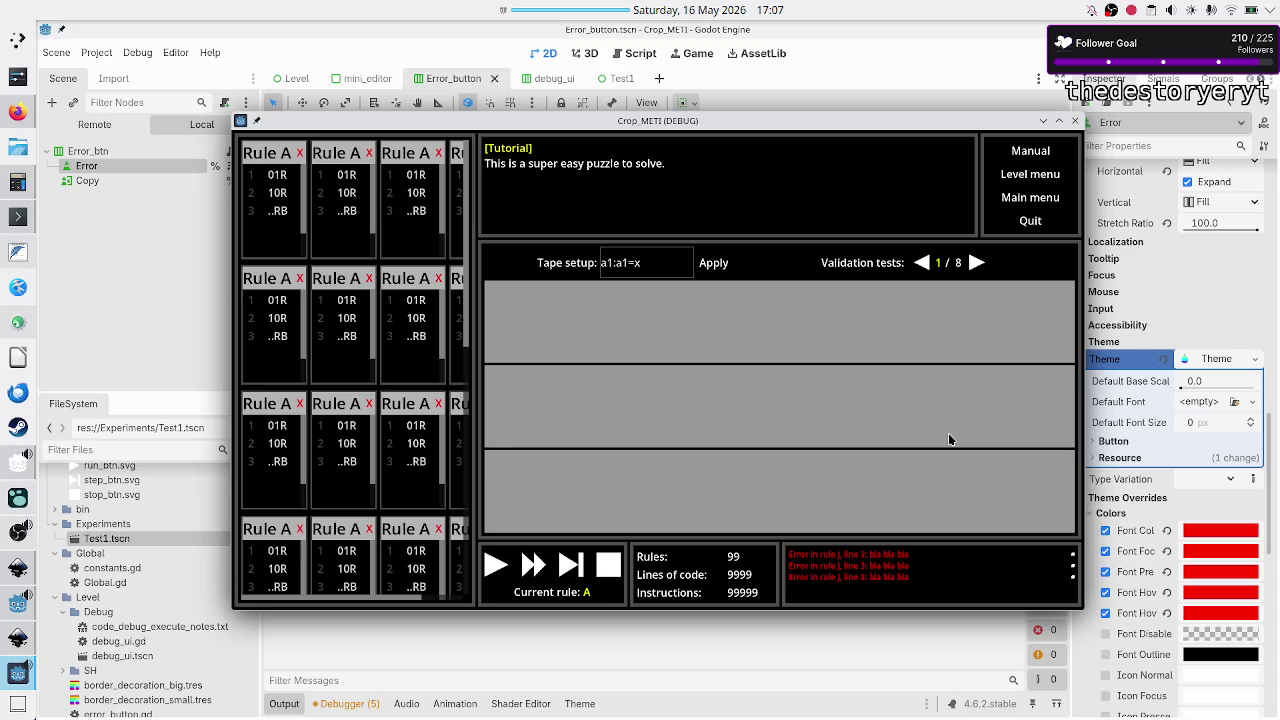
pyautogui.click(1076, 122)
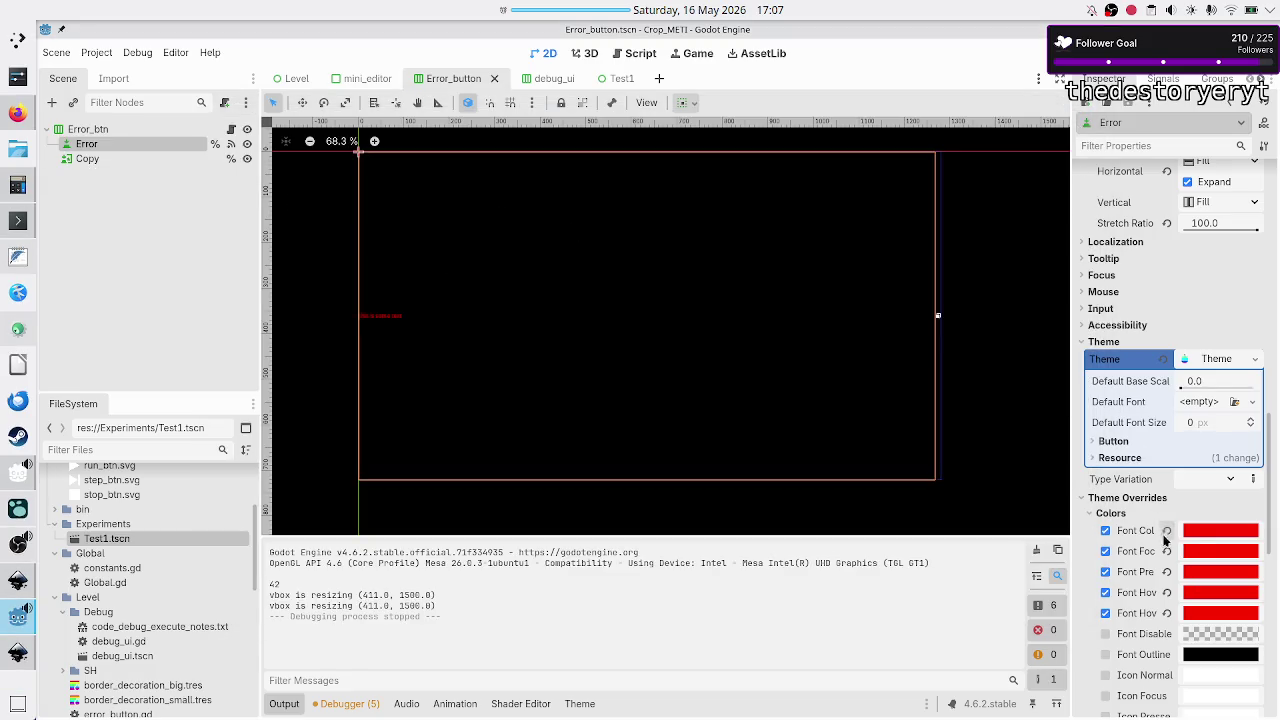
pyautogui.scroll(-5, 1165, 540)
pyautogui.click(1105, 454)
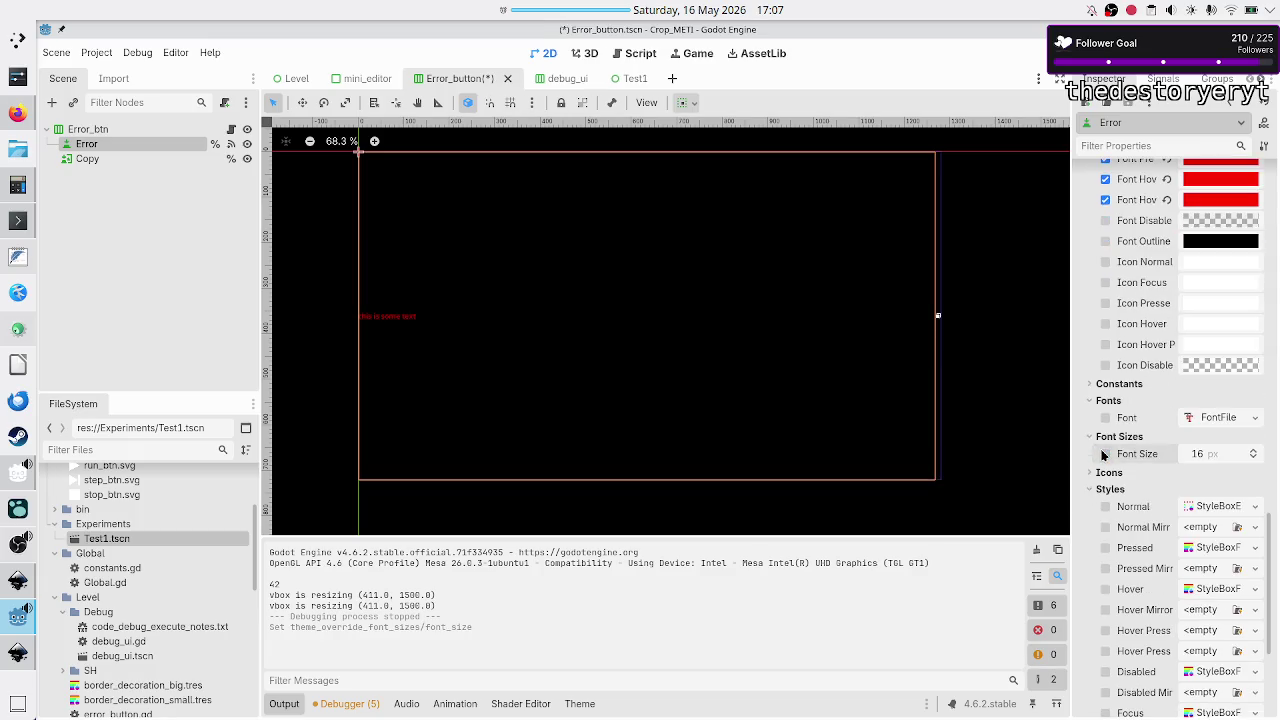
pyautogui.press('F5')
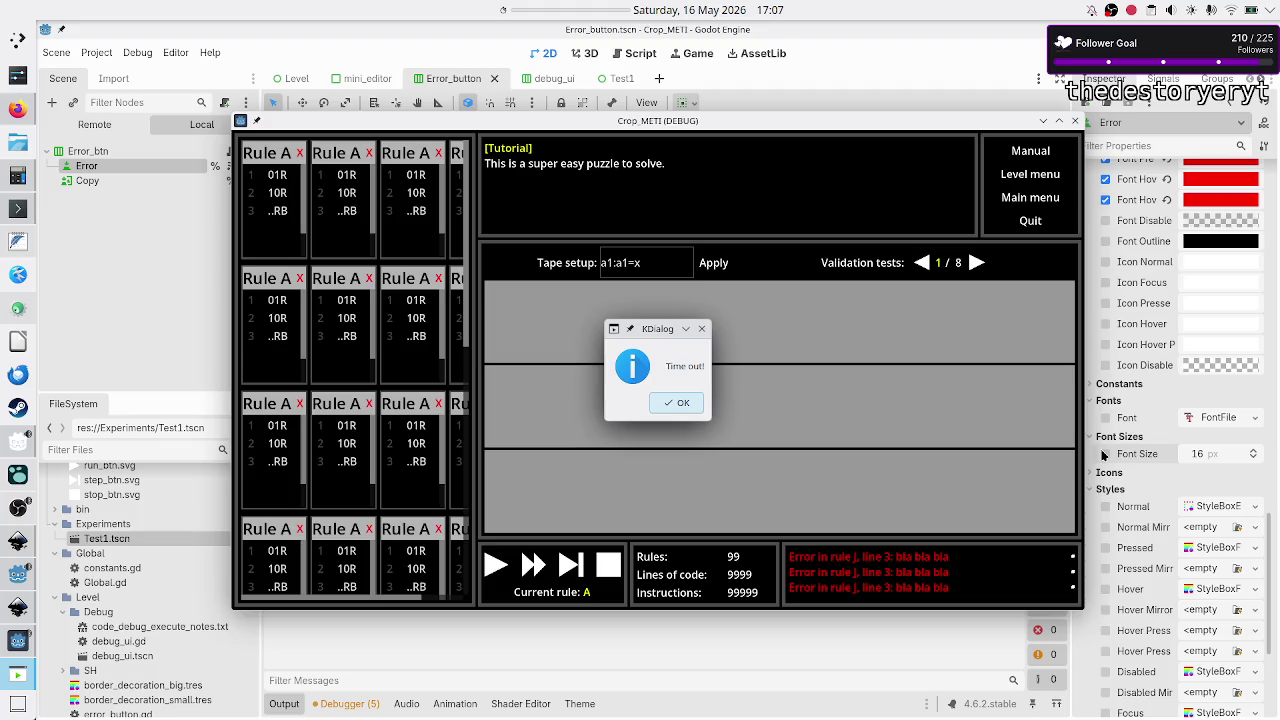
pyautogui.click(678, 402)
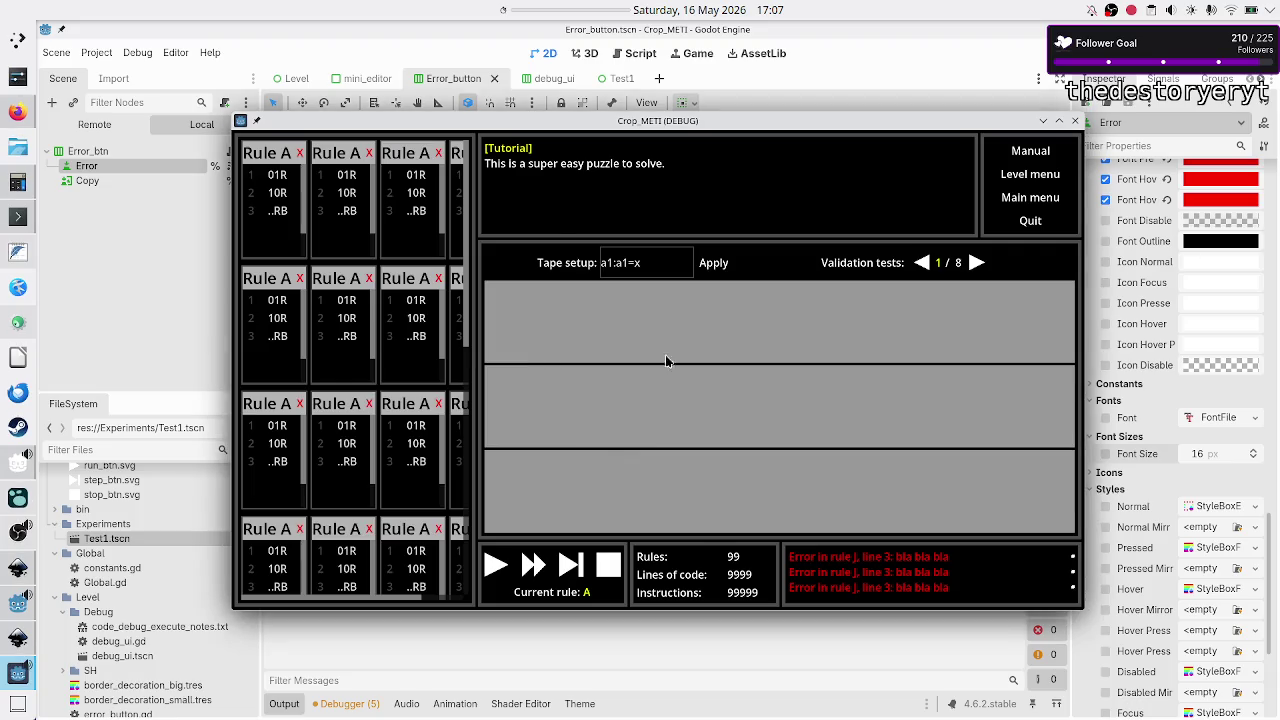
# - Start a preset break timer, raise the 'BRB 3 minutes' note, and mute the microphone in OBS
pyautogui.rightClick(538, 15)
pyautogui.click(588, 287)
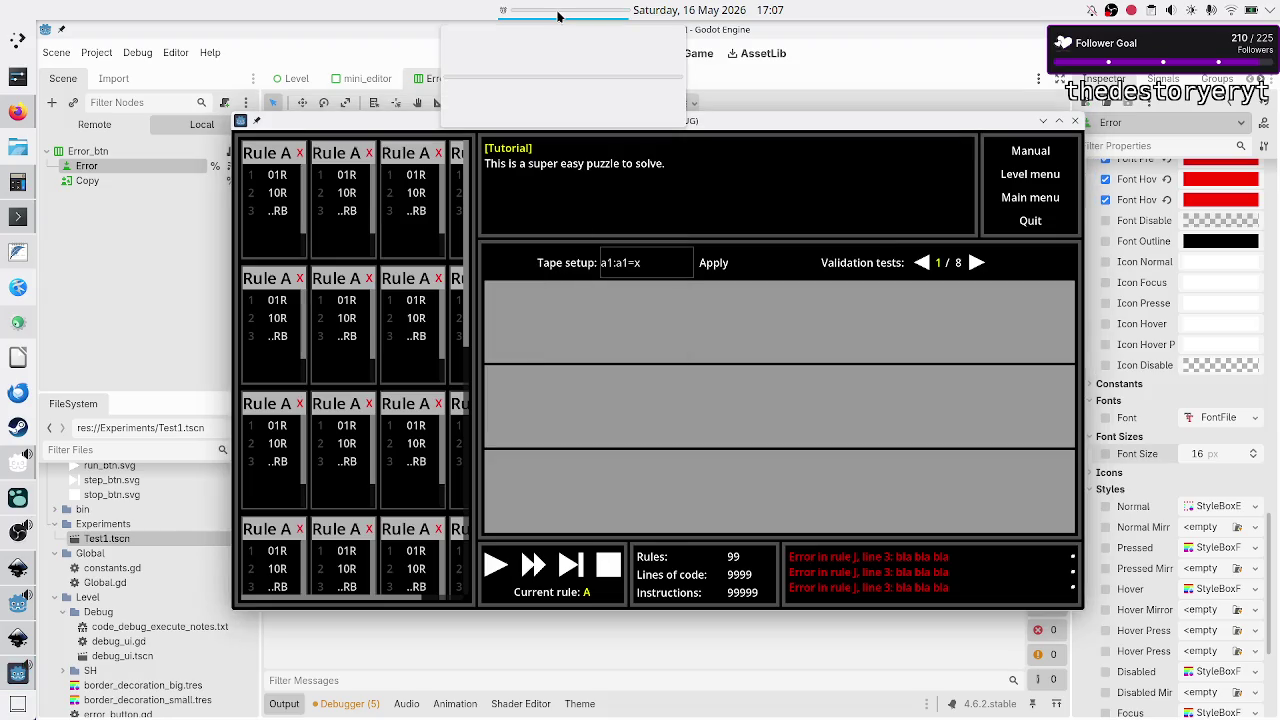
pyautogui.click(18, 259)
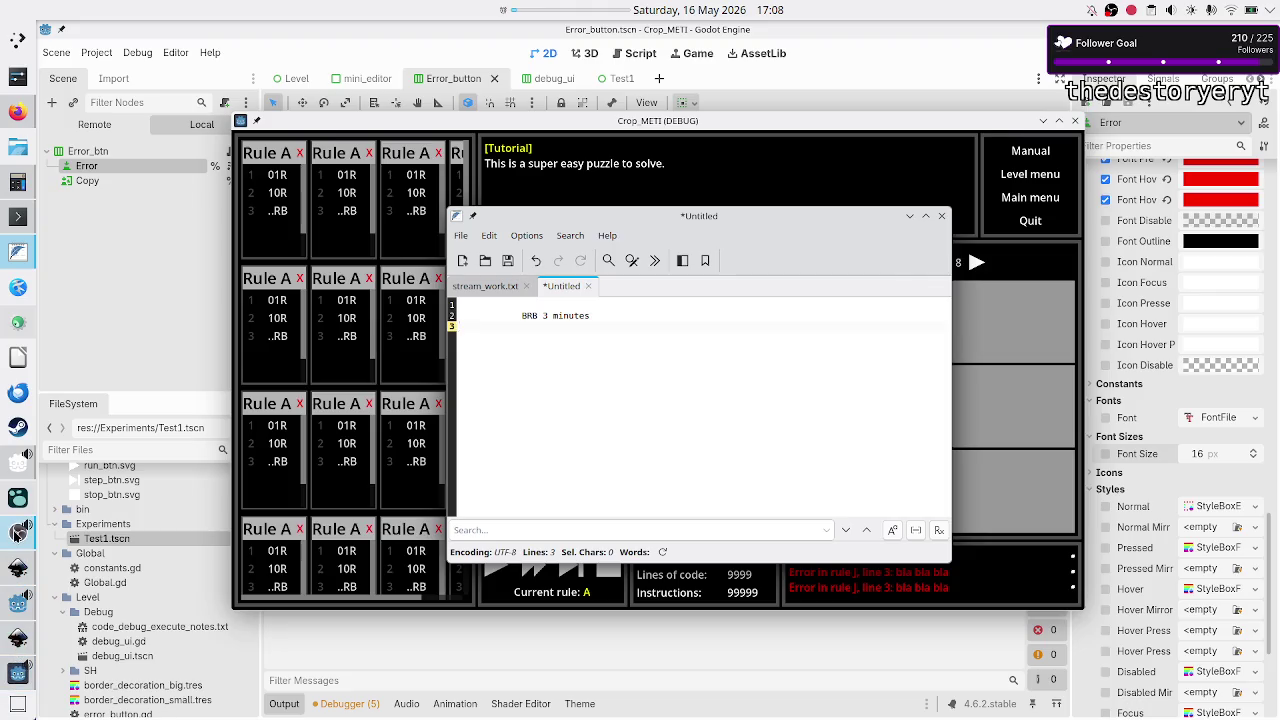
pyautogui.click(18, 533)
pyautogui.click(412, 591)
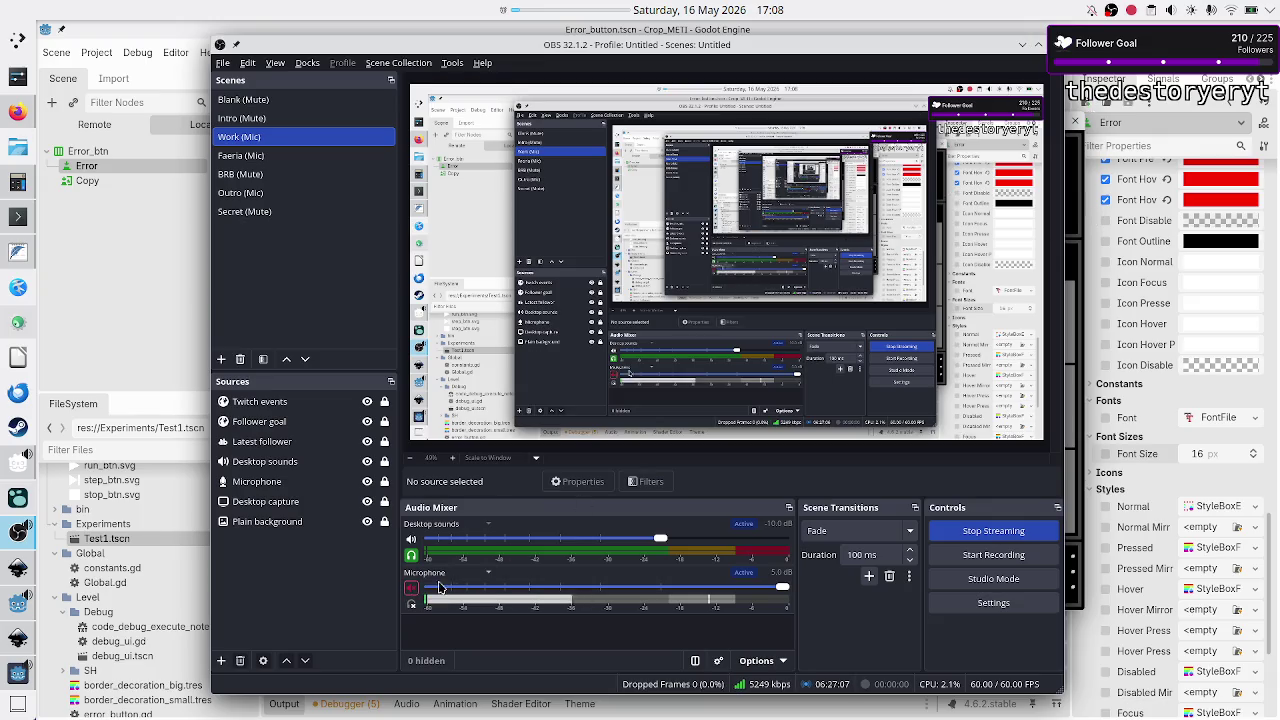
# - Toggle the OBS Microphone back to muted and minimize OBS Studio
pyautogui.click(411, 589)
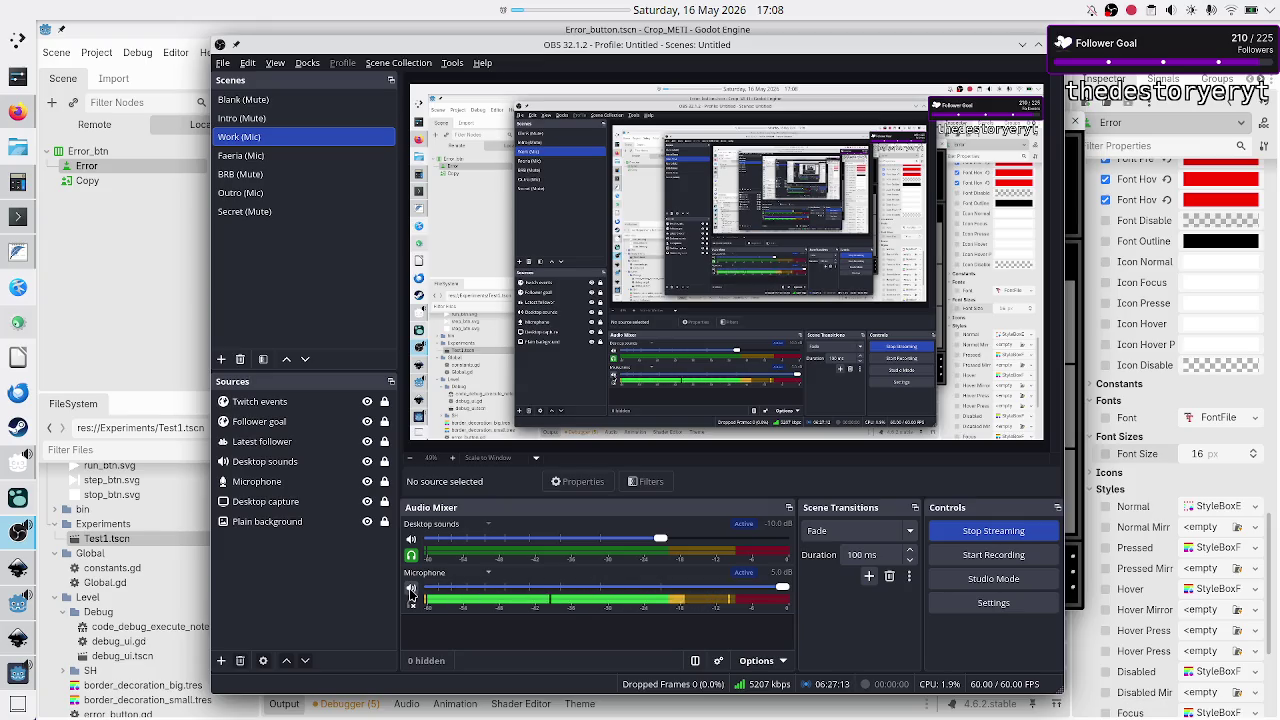
pyautogui.click(411, 590)
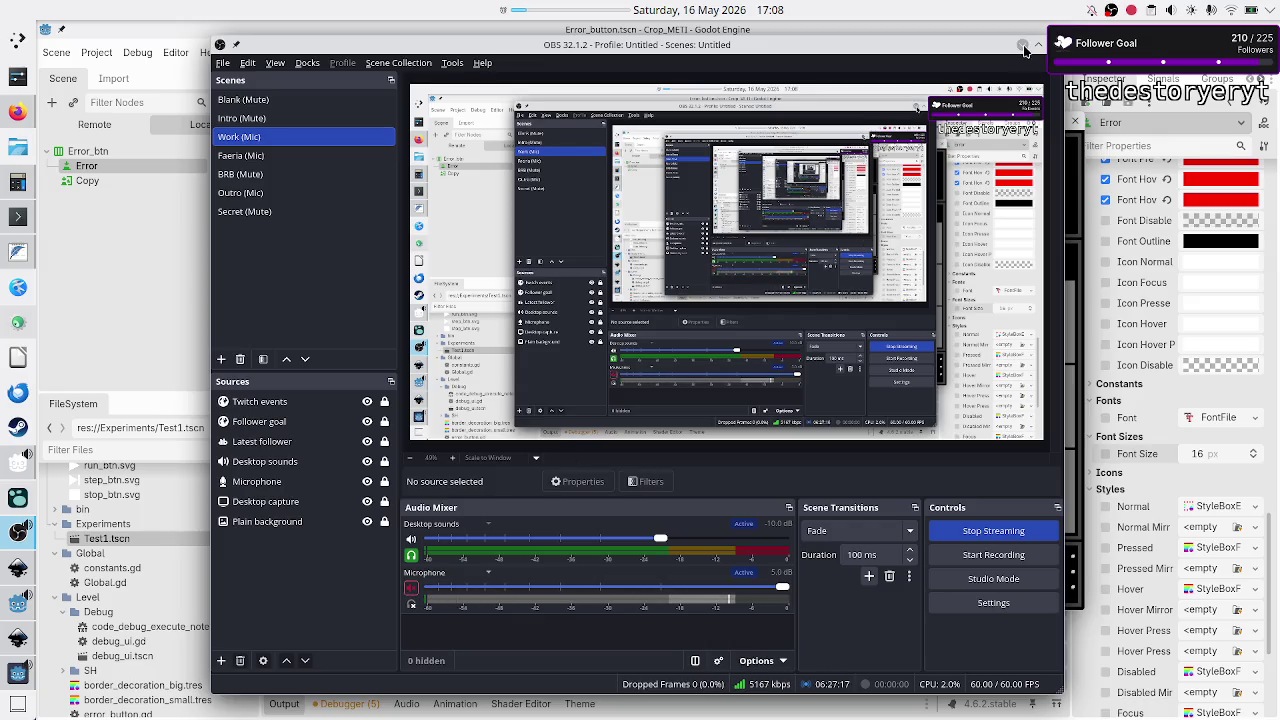
pyautogui.click(1022, 46)
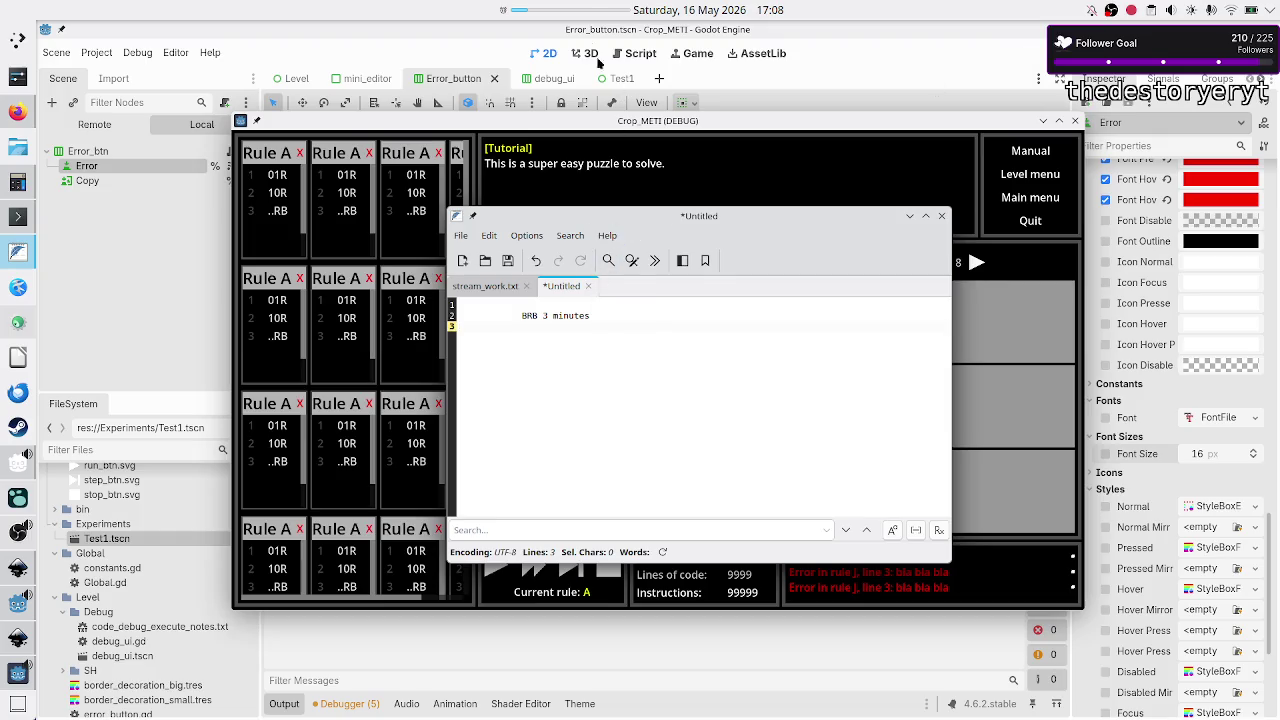
pyautogui.moveTo(568, 8)
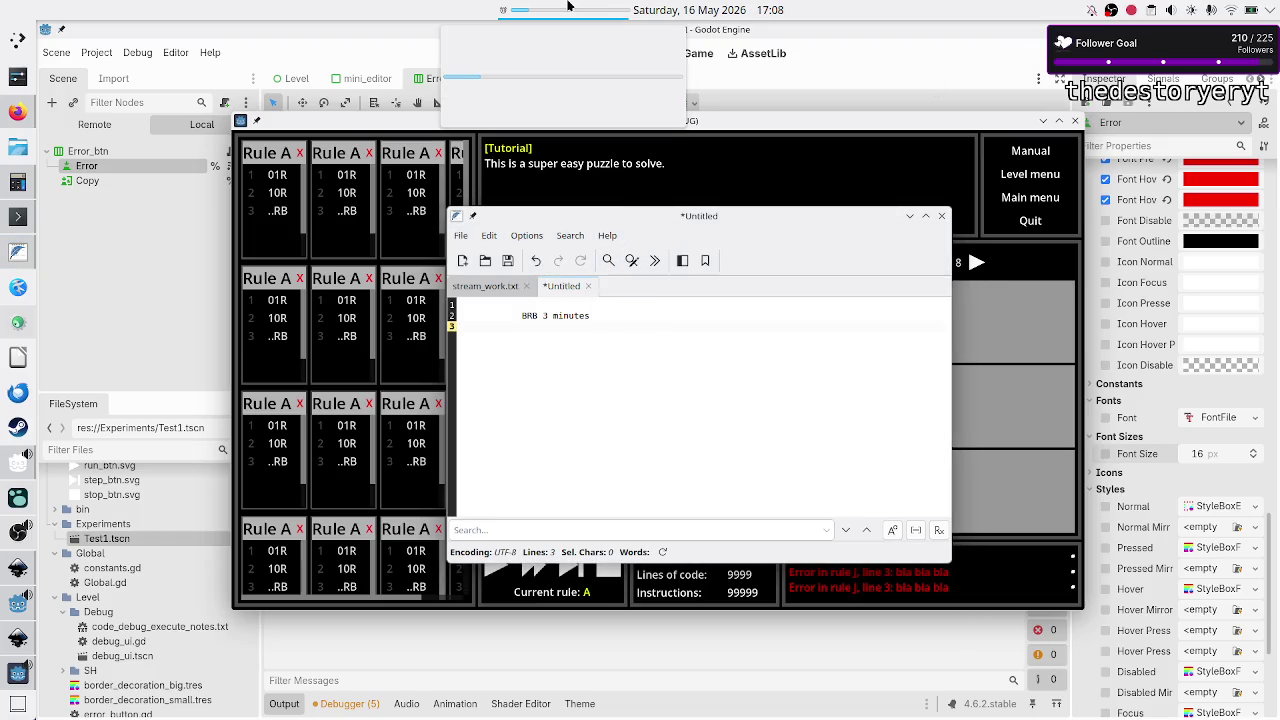
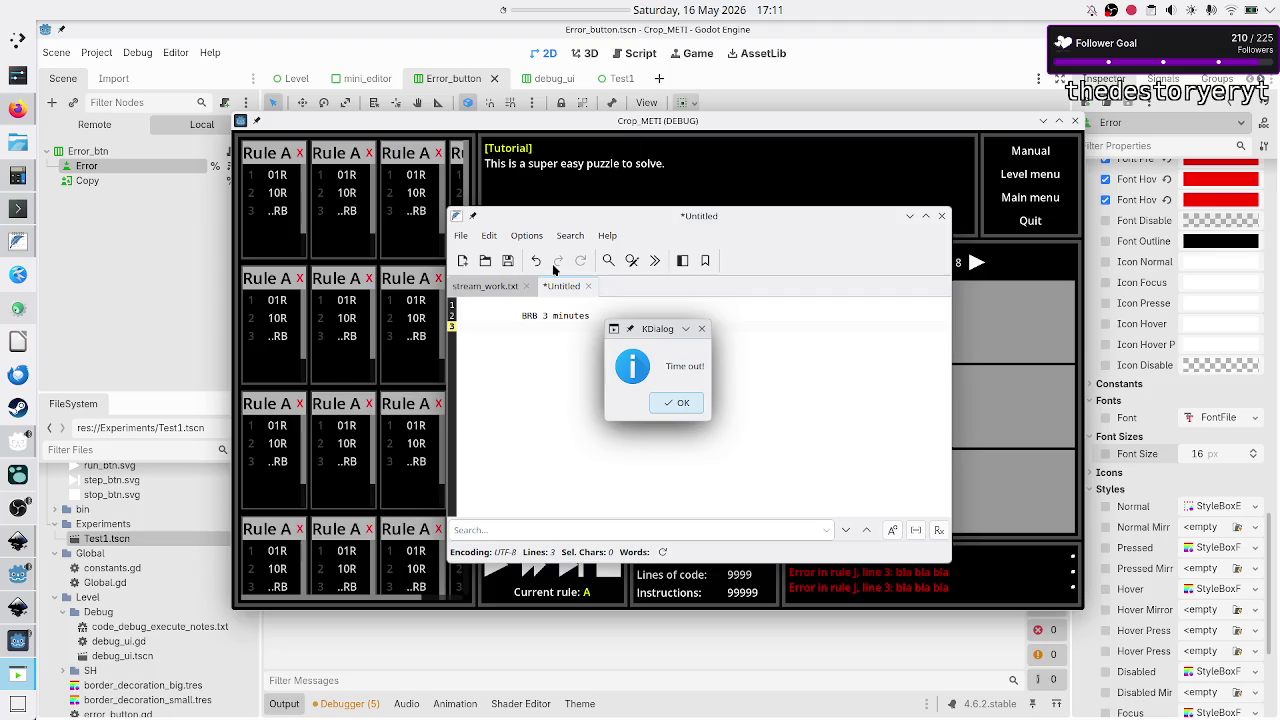
# - Dismiss the KDialog time-out notice, minimize the KWrite BRB note, and switch to OBS
pyautogui.click(661, 413)
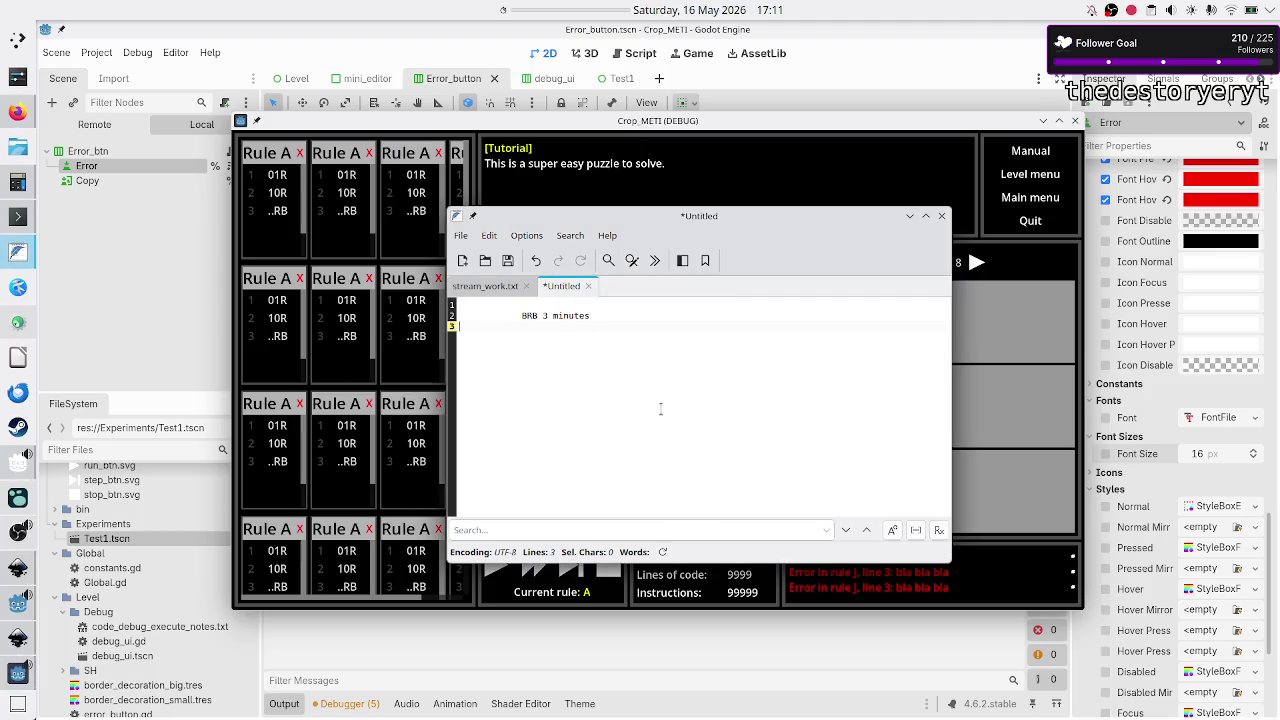
pyautogui.click(910, 217)
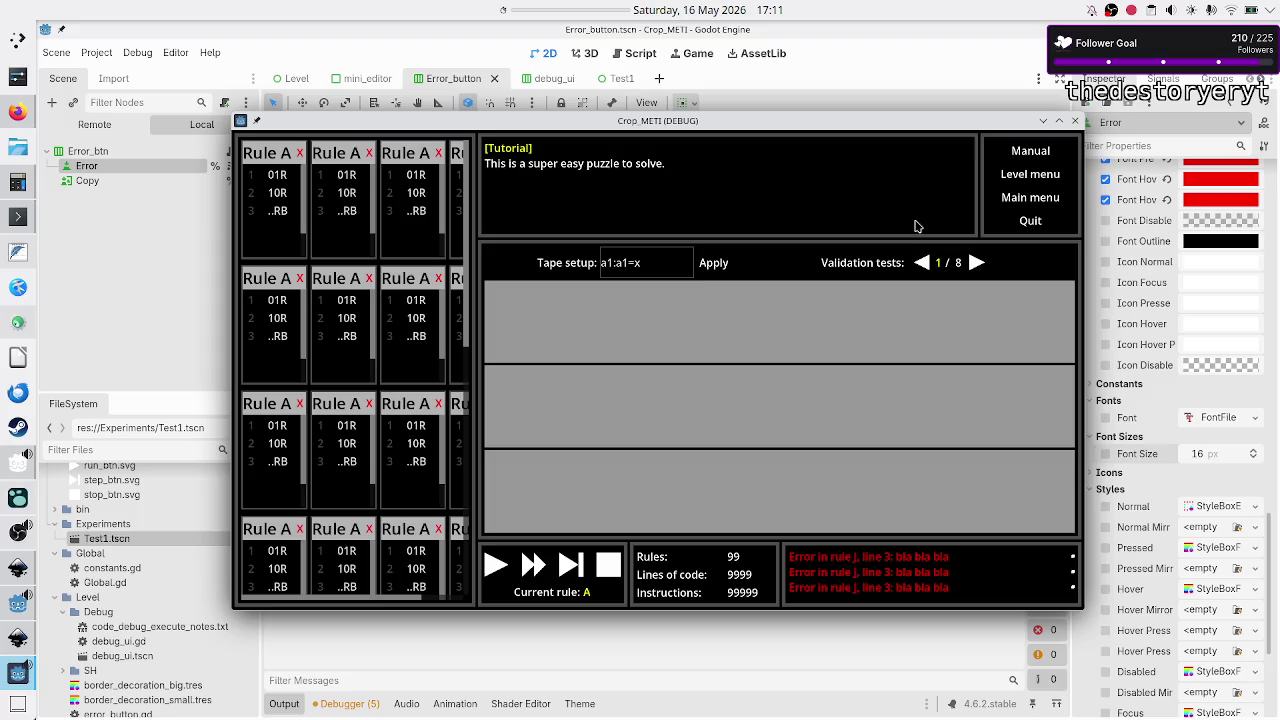
pyautogui.hotkey('alt', 'Tab')
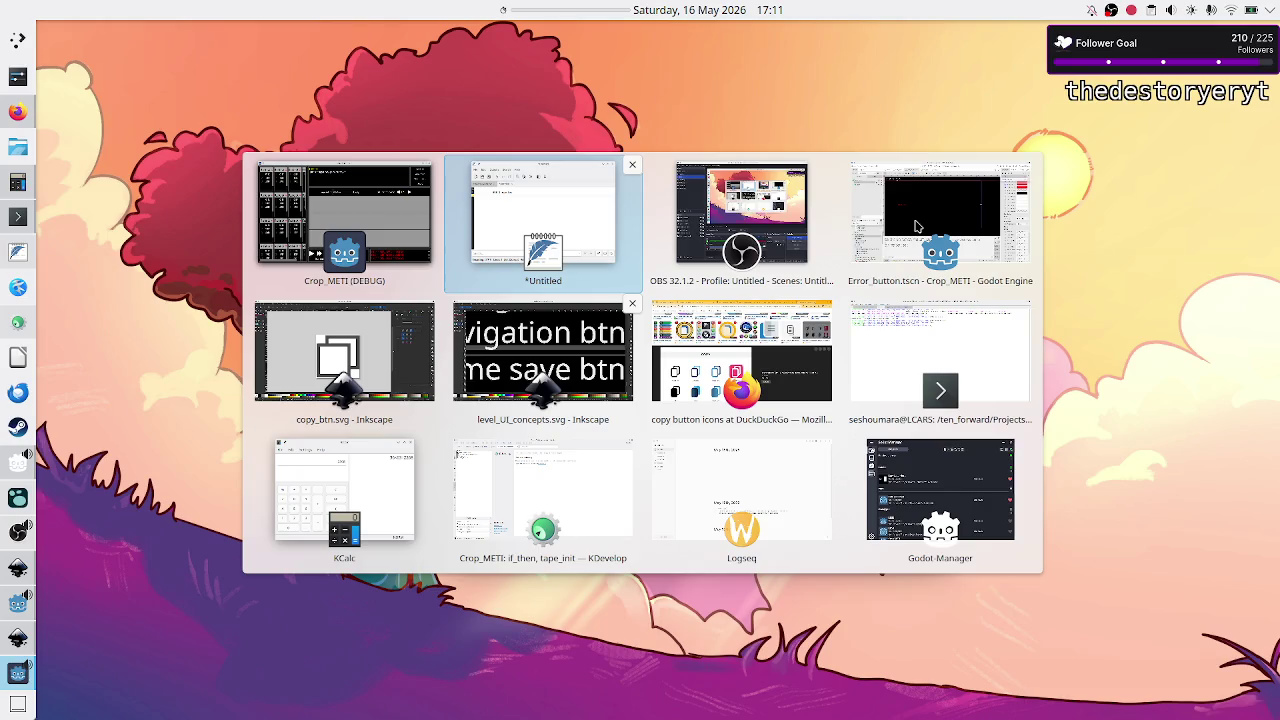
pyautogui.press('Tab')
pyautogui.press('Tab')
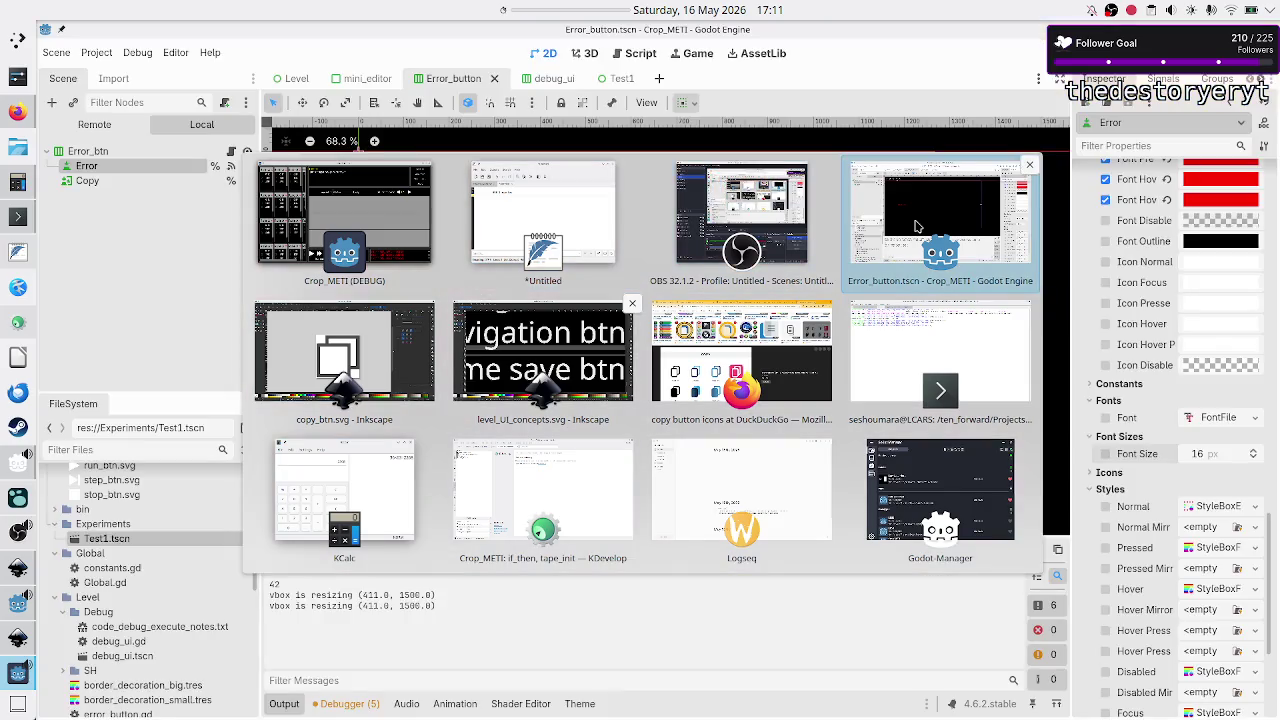
pyautogui.press('Tab')
pyautogui.press('Tab')
pyautogui.press('Tab')
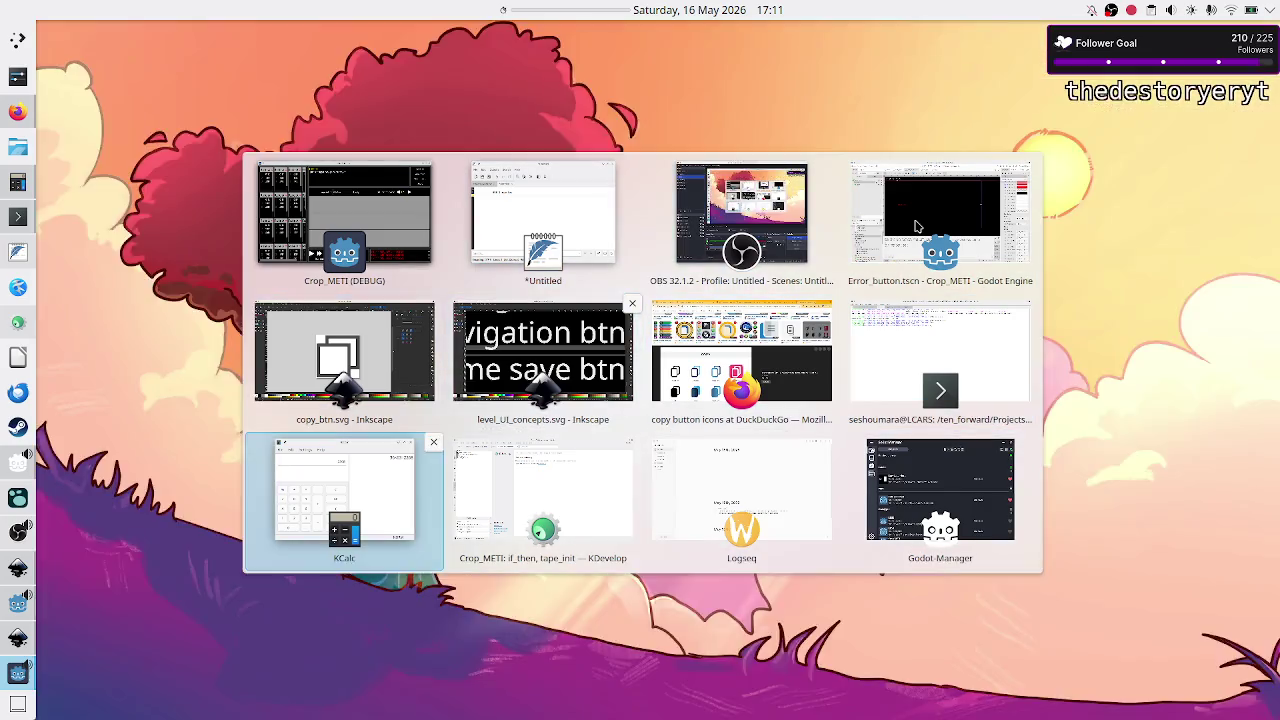
pyautogui.press('Tab')
pyautogui.press('Tab')
pyautogui.press('Tab')
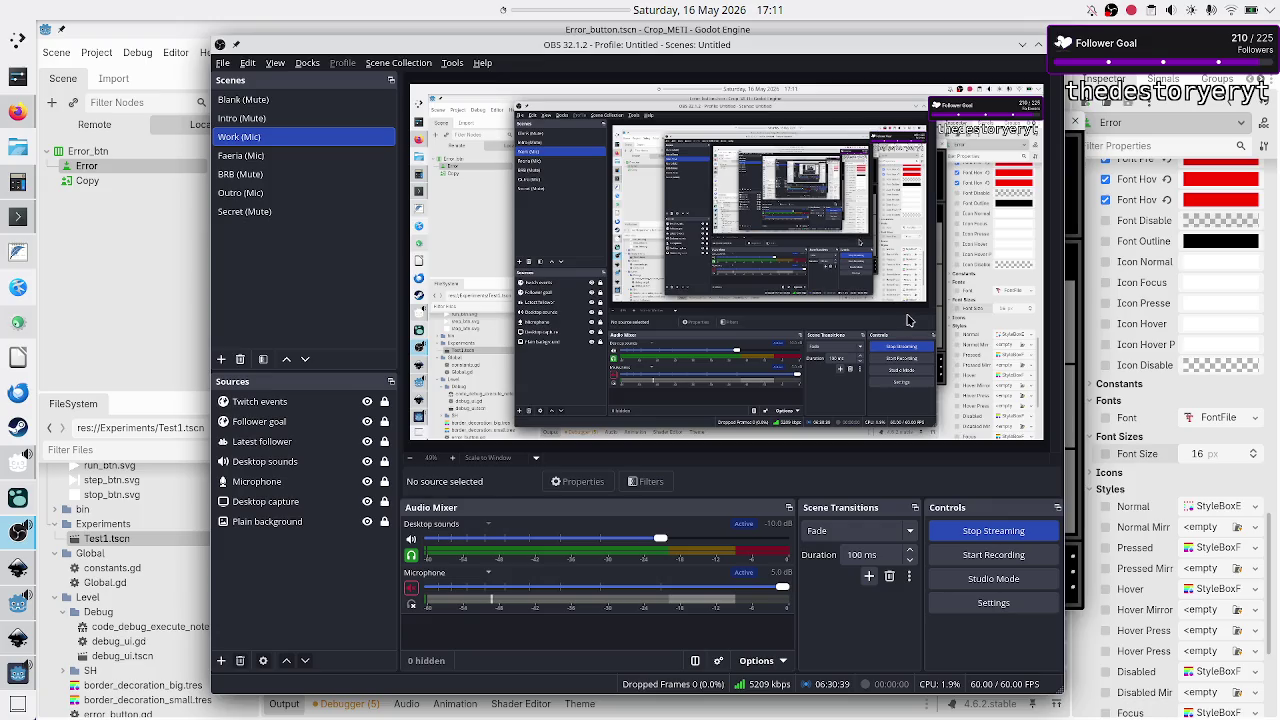
# - Unmute the microphone in the OBS Audio Mixer and minimize OBS to reveal the game
pyautogui.click(411, 588)
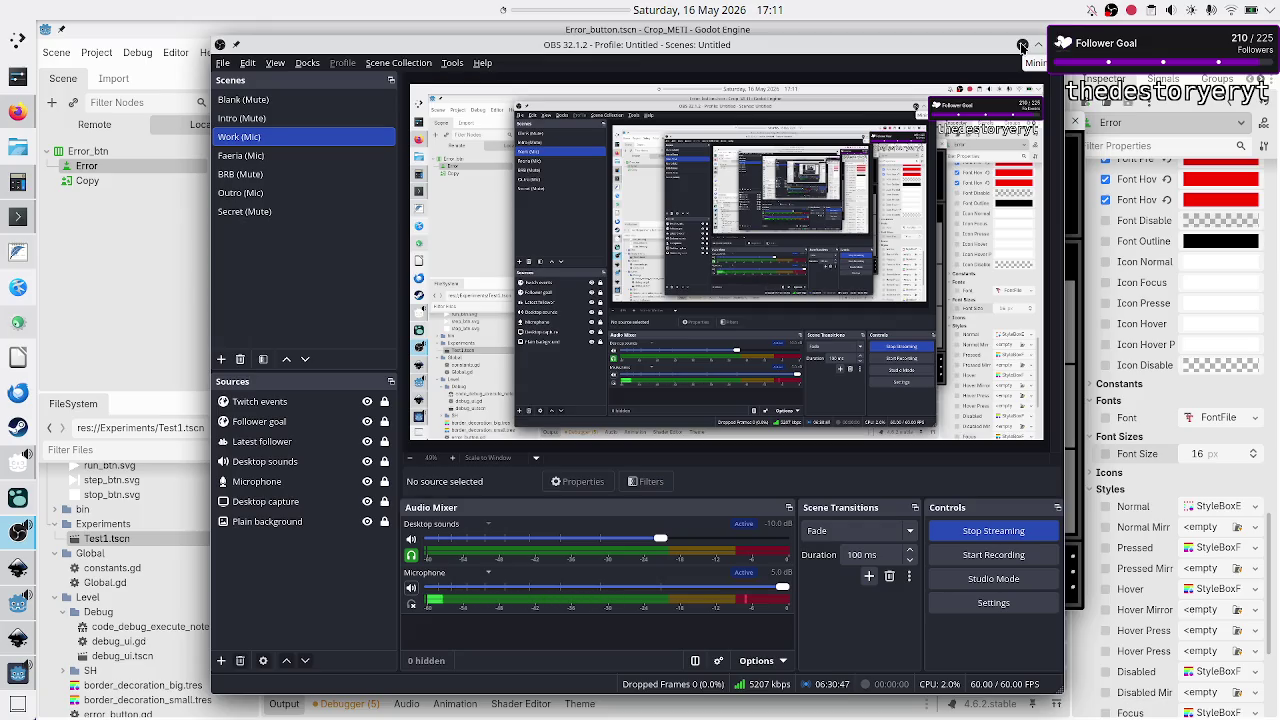
pyautogui.click(1021, 46)
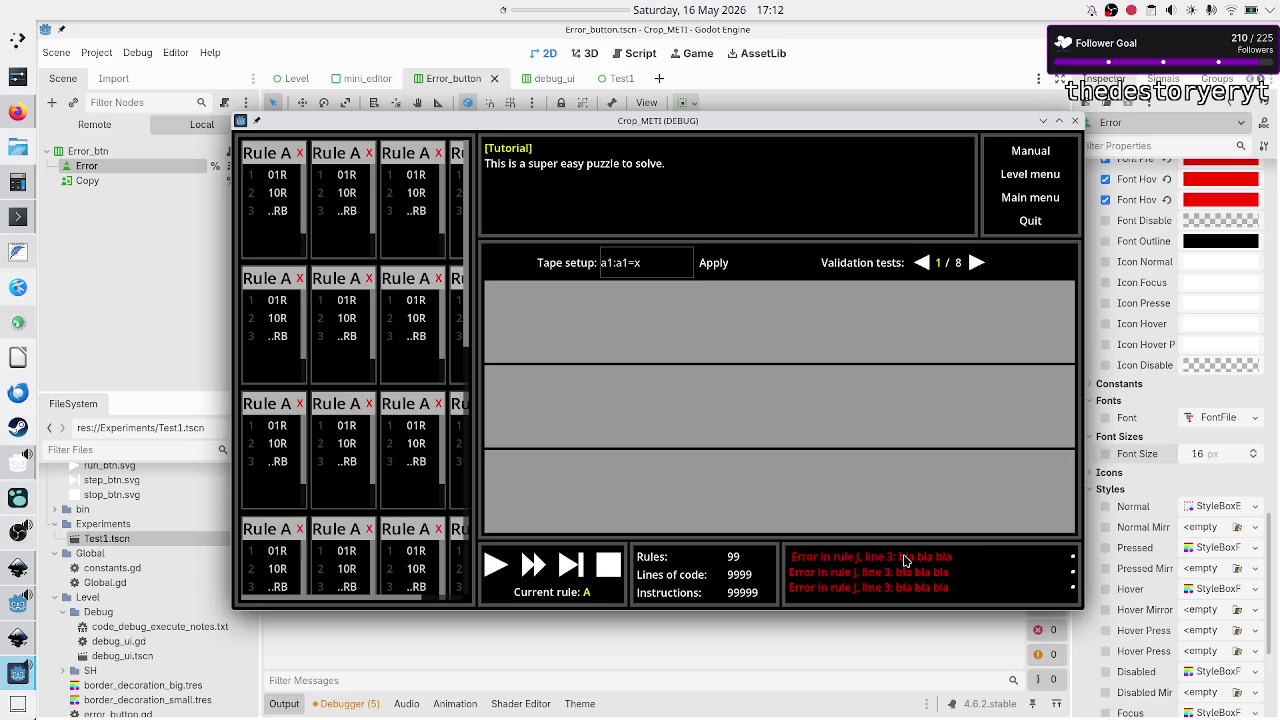
# - Close the Crop_METI debug window and show the Error_button theme in the Theme panel
pyautogui.click(1075, 122)
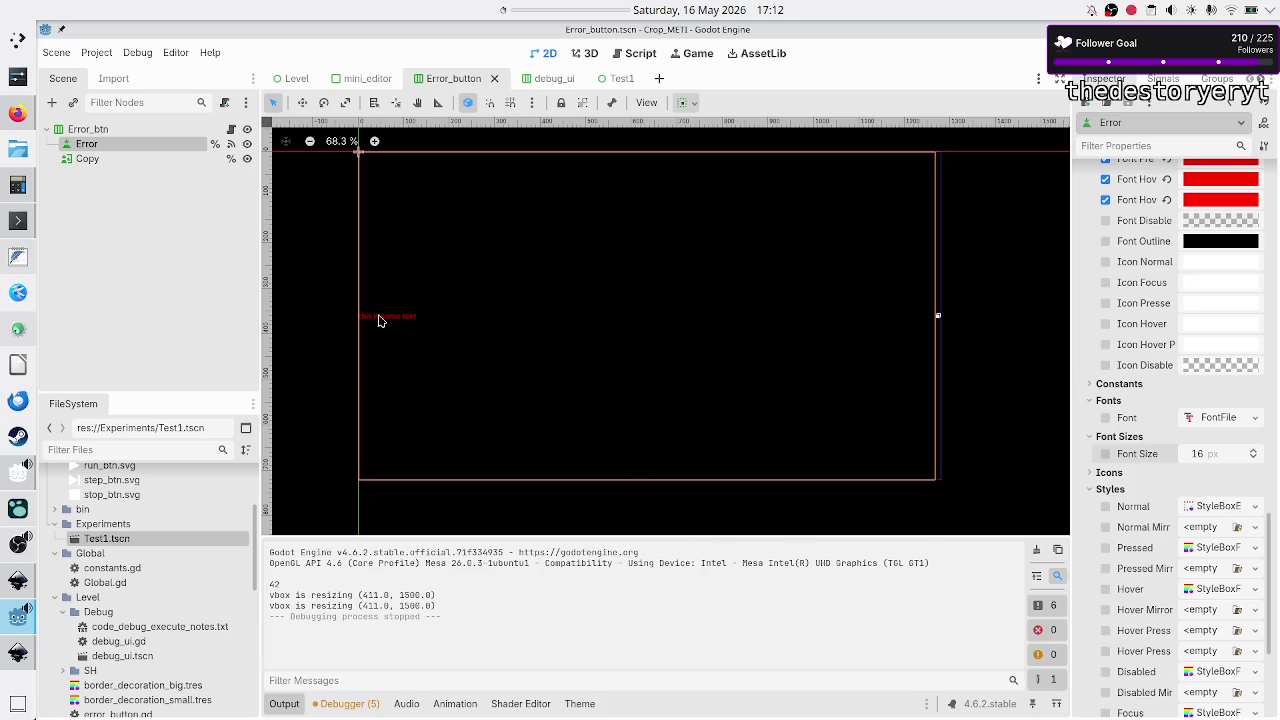
pyautogui.click(580, 705)
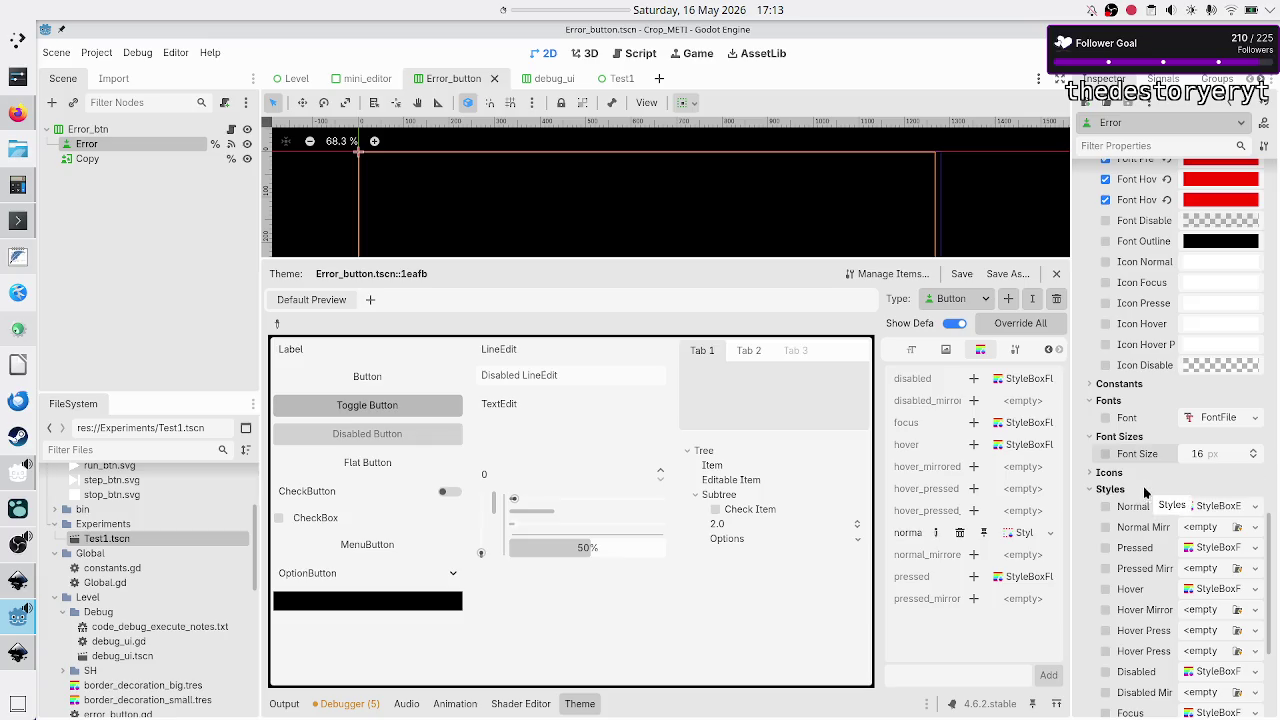
# - Select the Error node, assign it a New Theme, and expand its Resource section
pyautogui.click(100, 169)
pyautogui.click(121, 148)
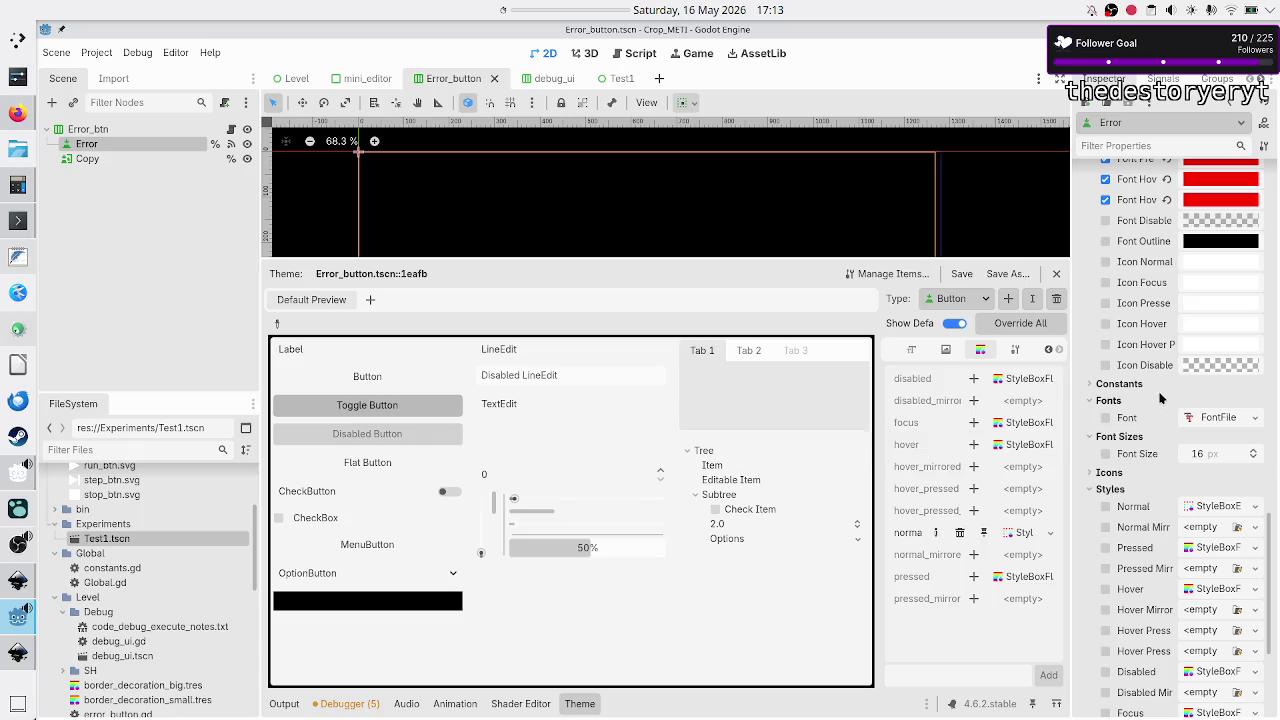
pyautogui.scroll(5, 1250, 380)
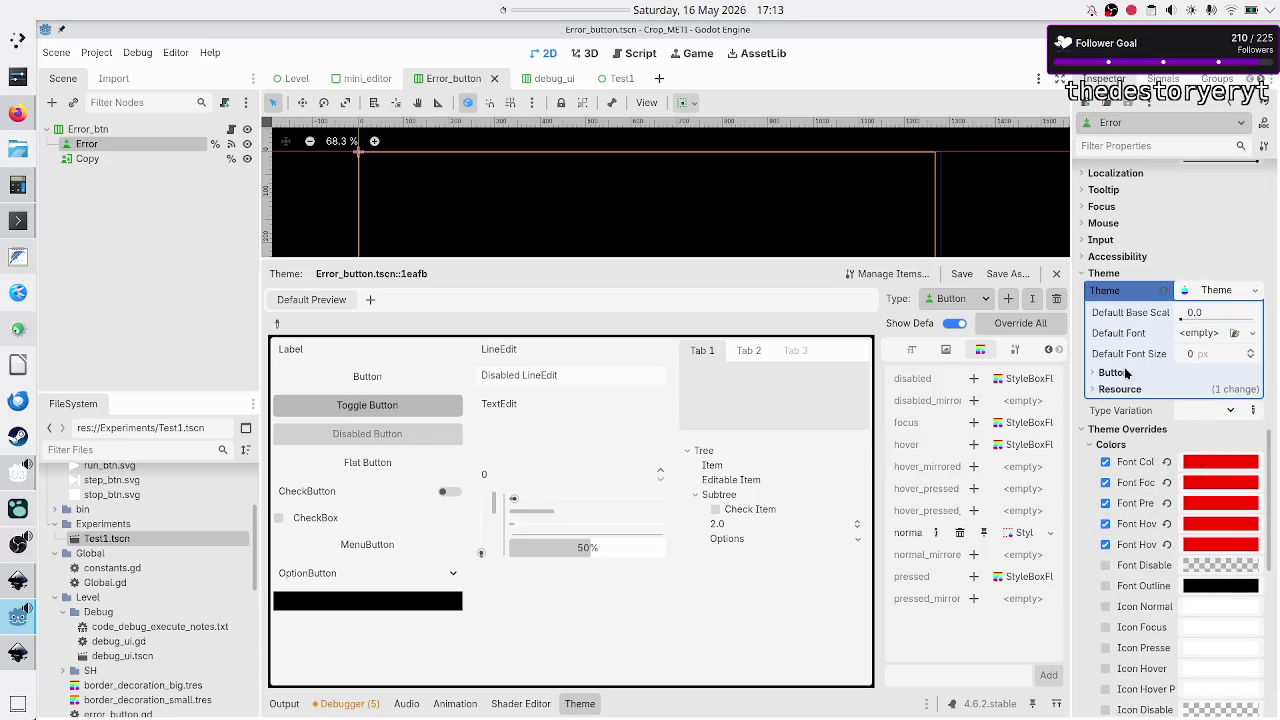
pyautogui.click(1255, 290)
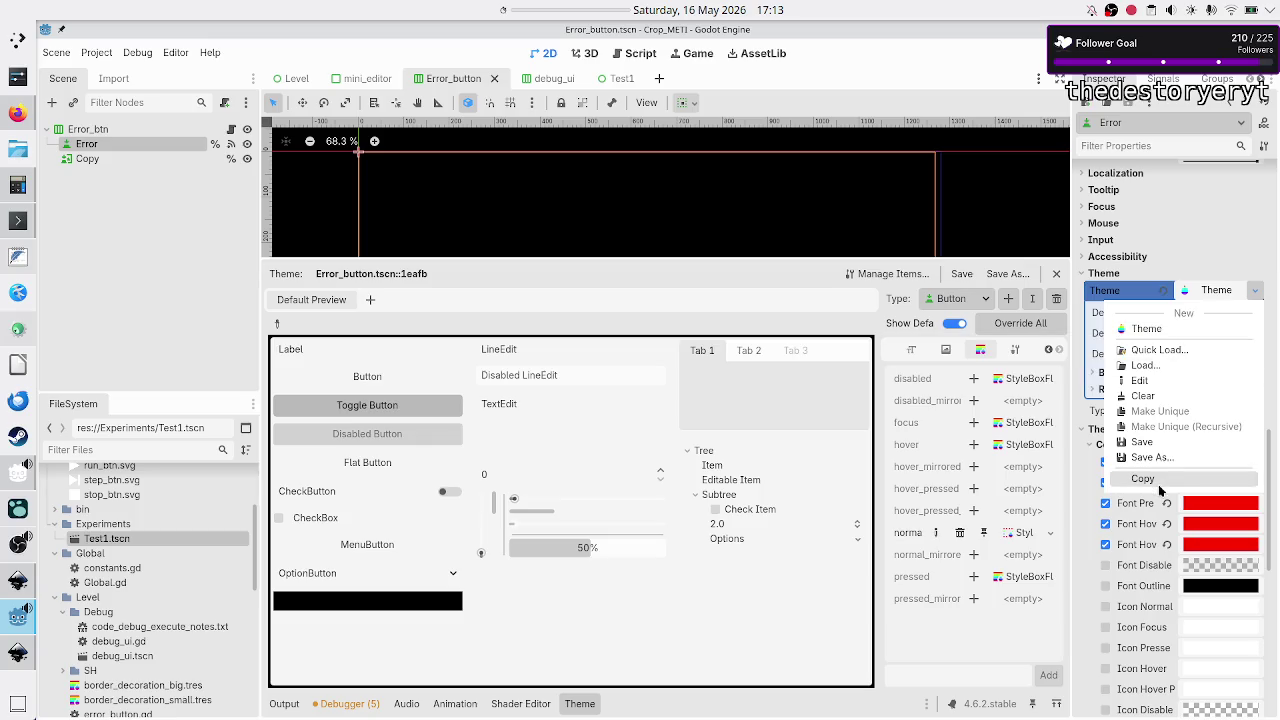
pyautogui.click(1179, 334)
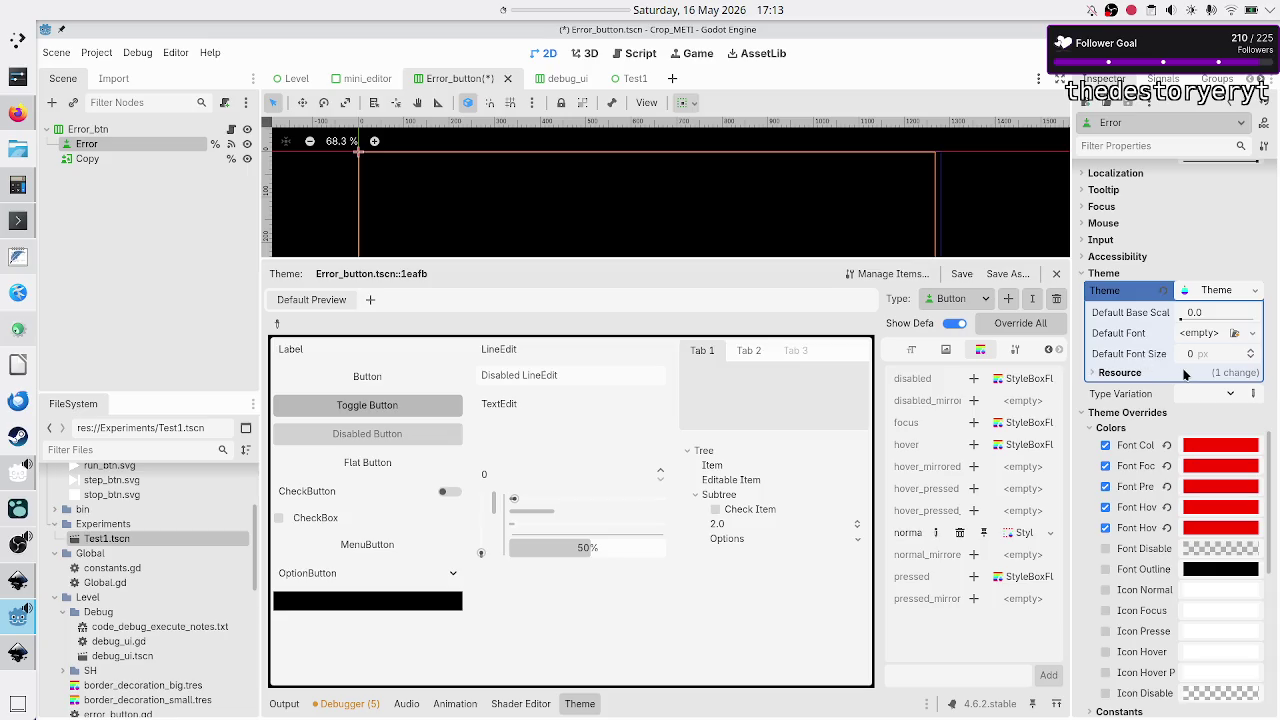
pyautogui.click(1147, 372)
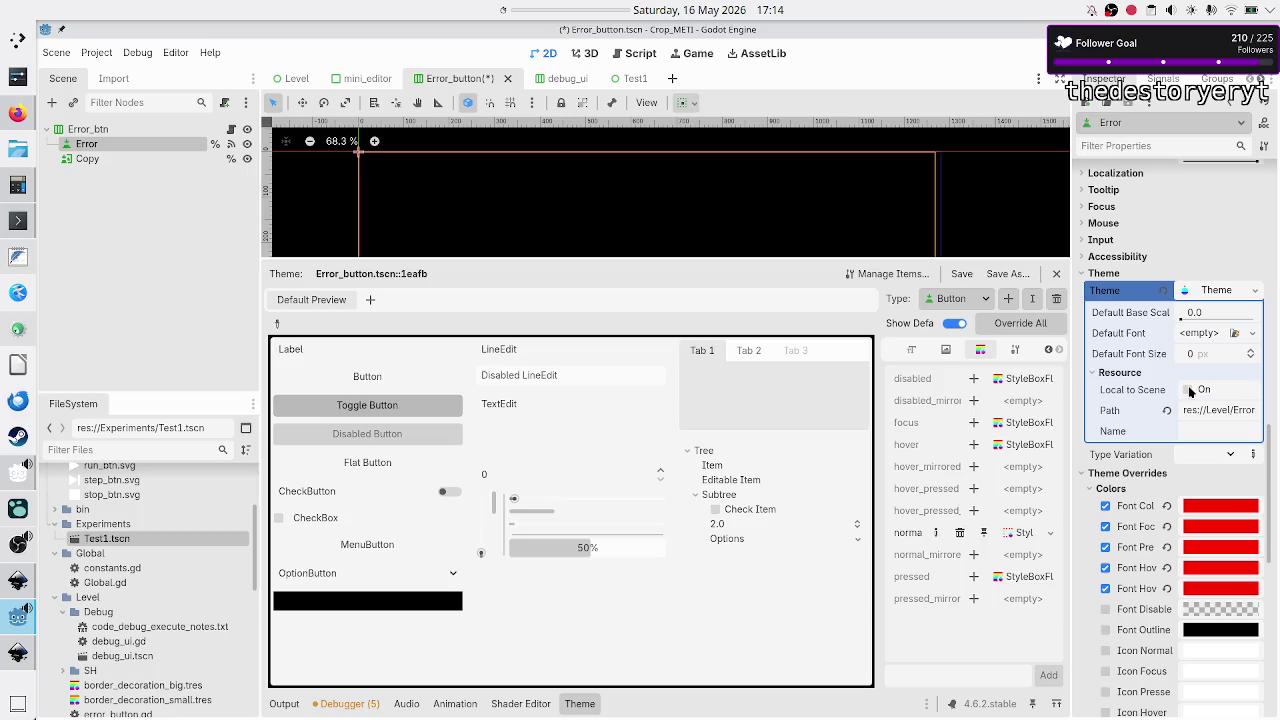
# - Override the Button's disabled, focus and hover styles with new StyleBoxEmpty resources
pyautogui.click(975, 379)
pyautogui.click(1050, 379)
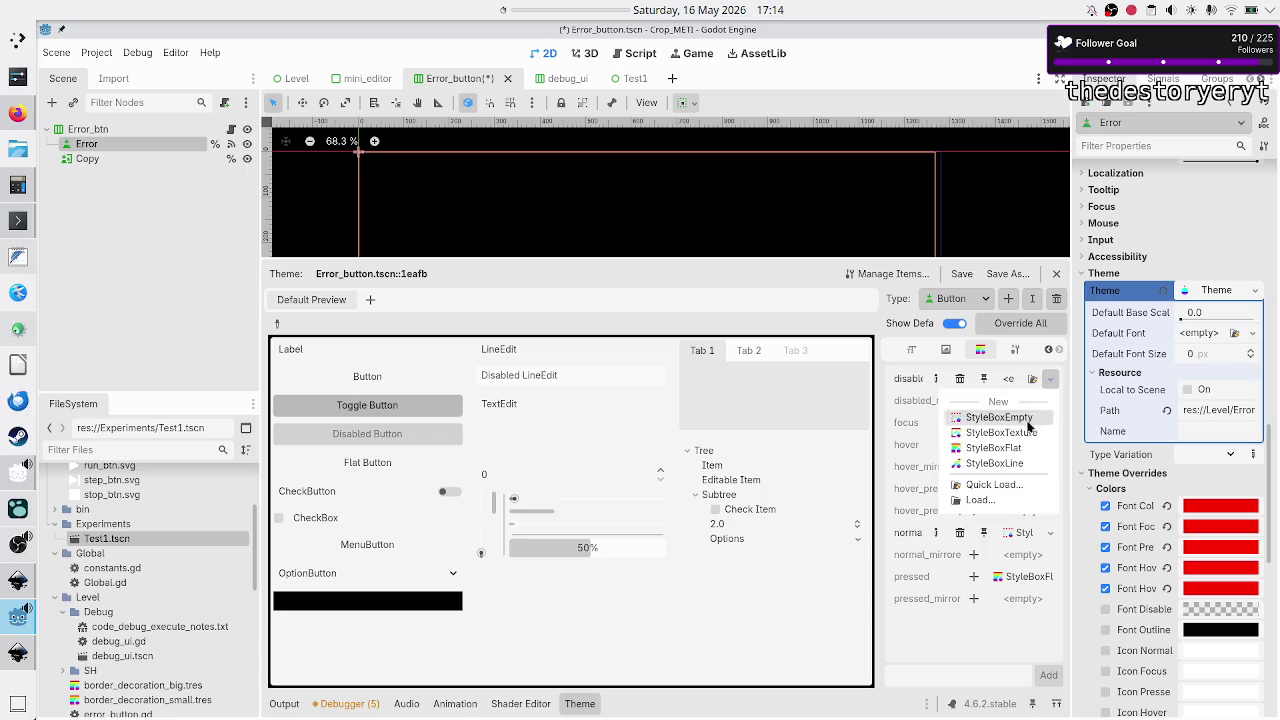
pyautogui.click(1022, 421)
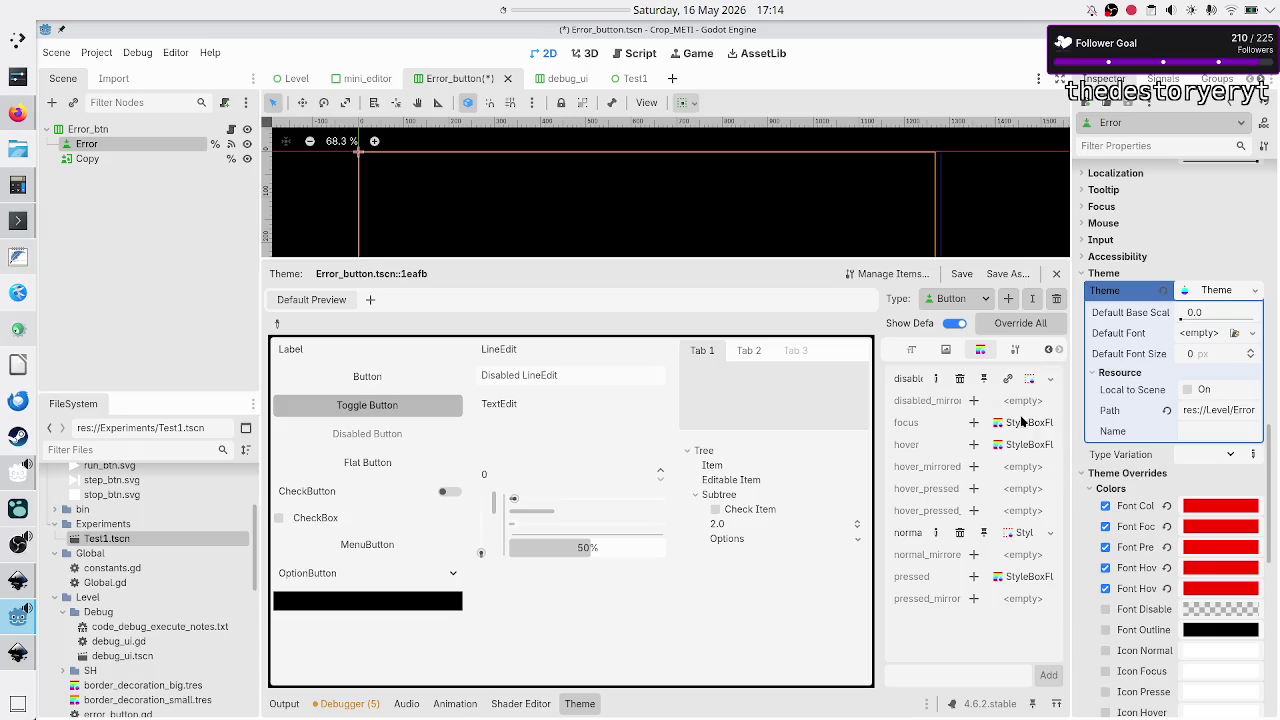
pyautogui.click(974, 422)
pyautogui.click(1050, 422)
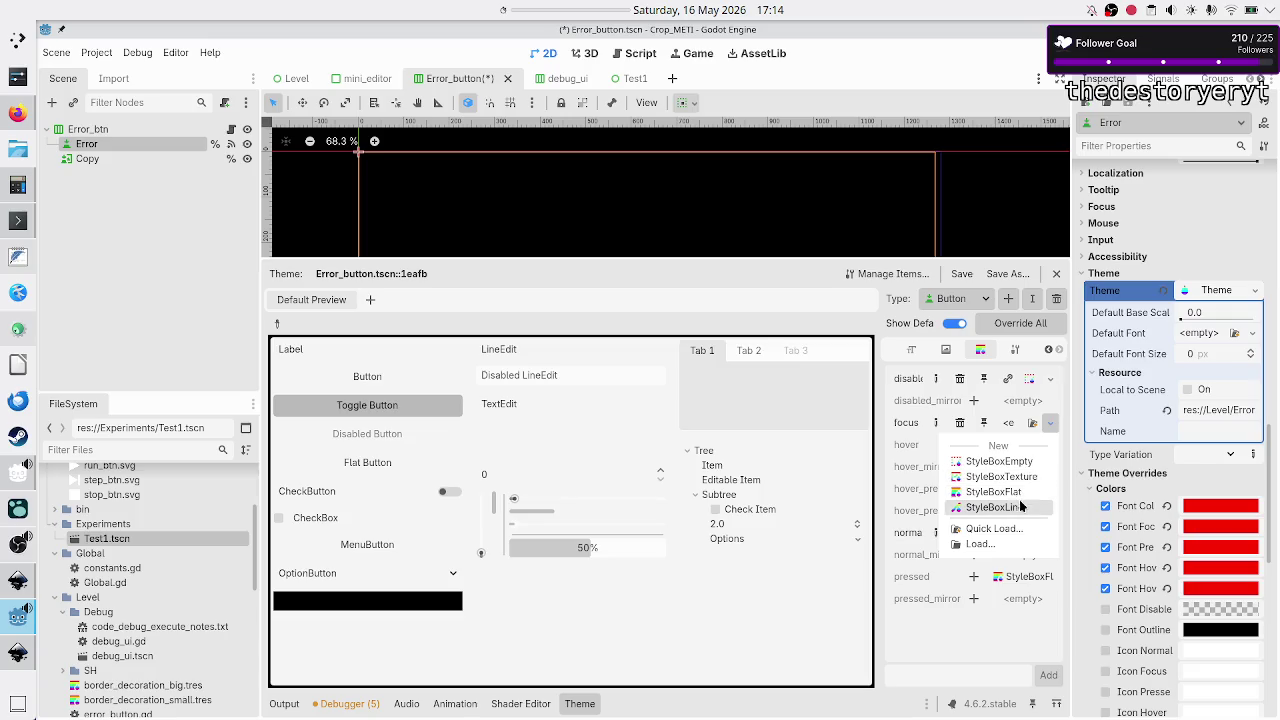
pyautogui.click(1033, 464)
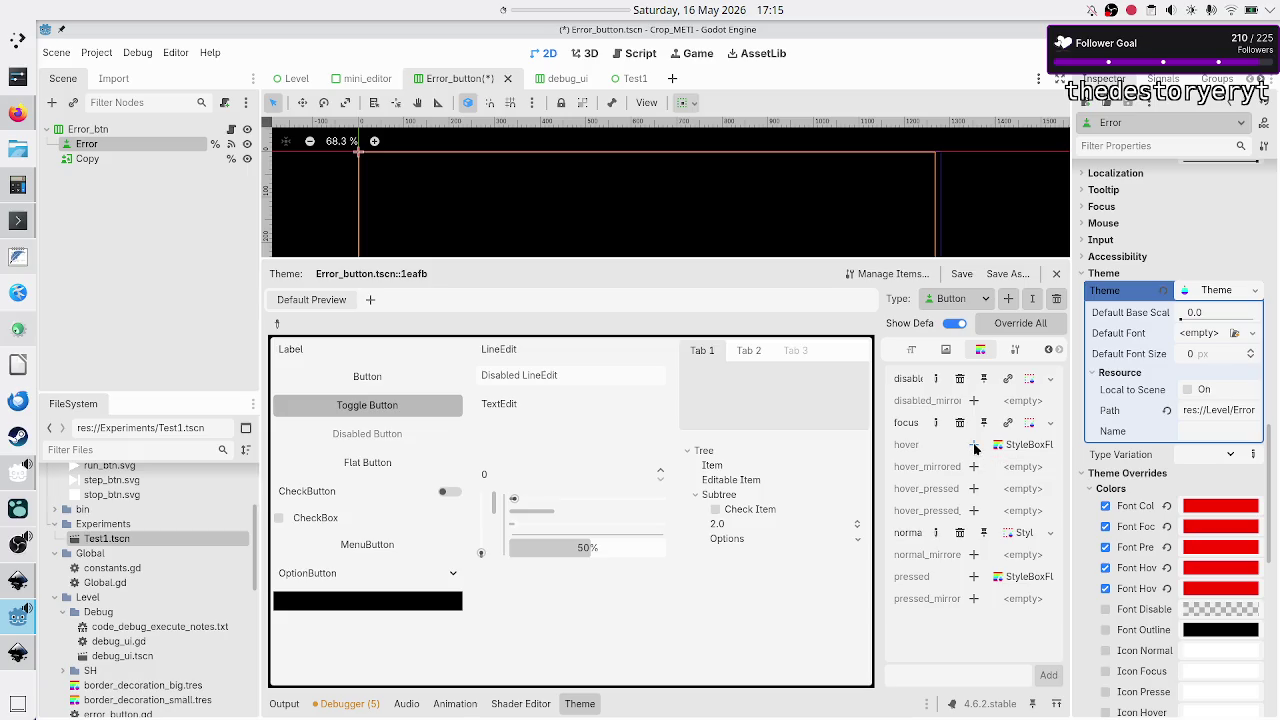
pyautogui.click(974, 445)
pyautogui.click(1050, 444)
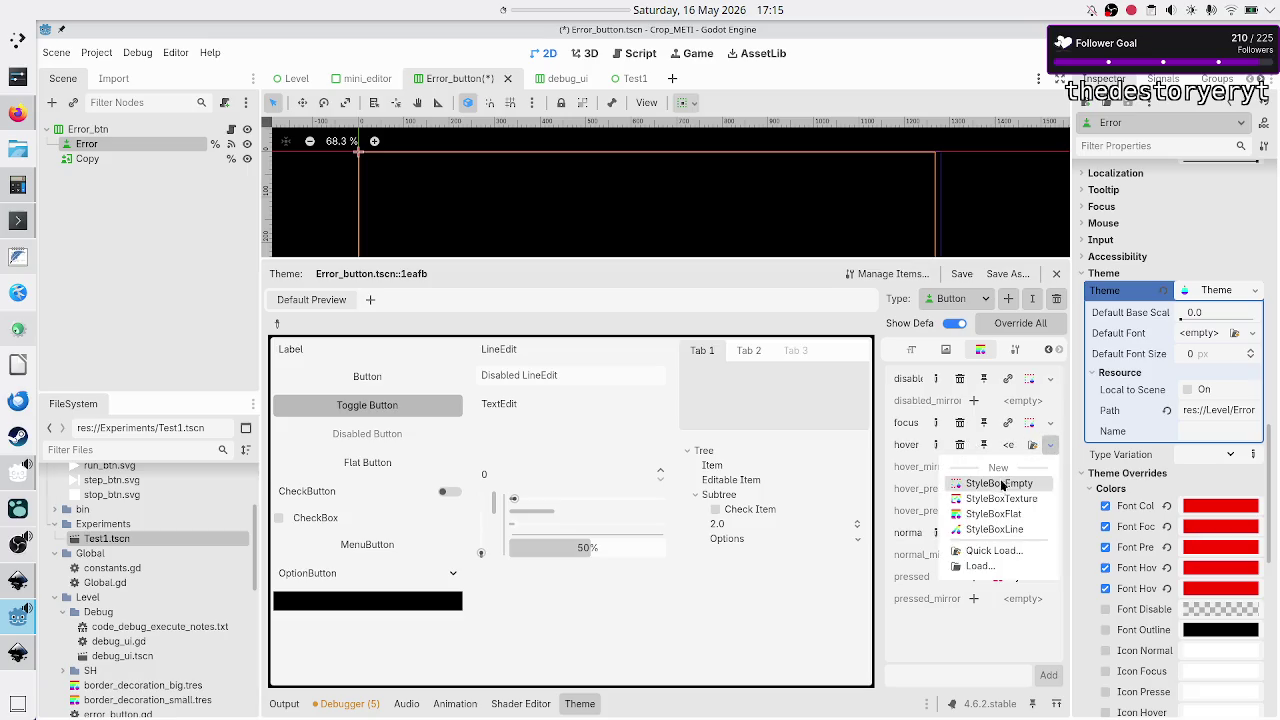
pyautogui.click(1027, 492)
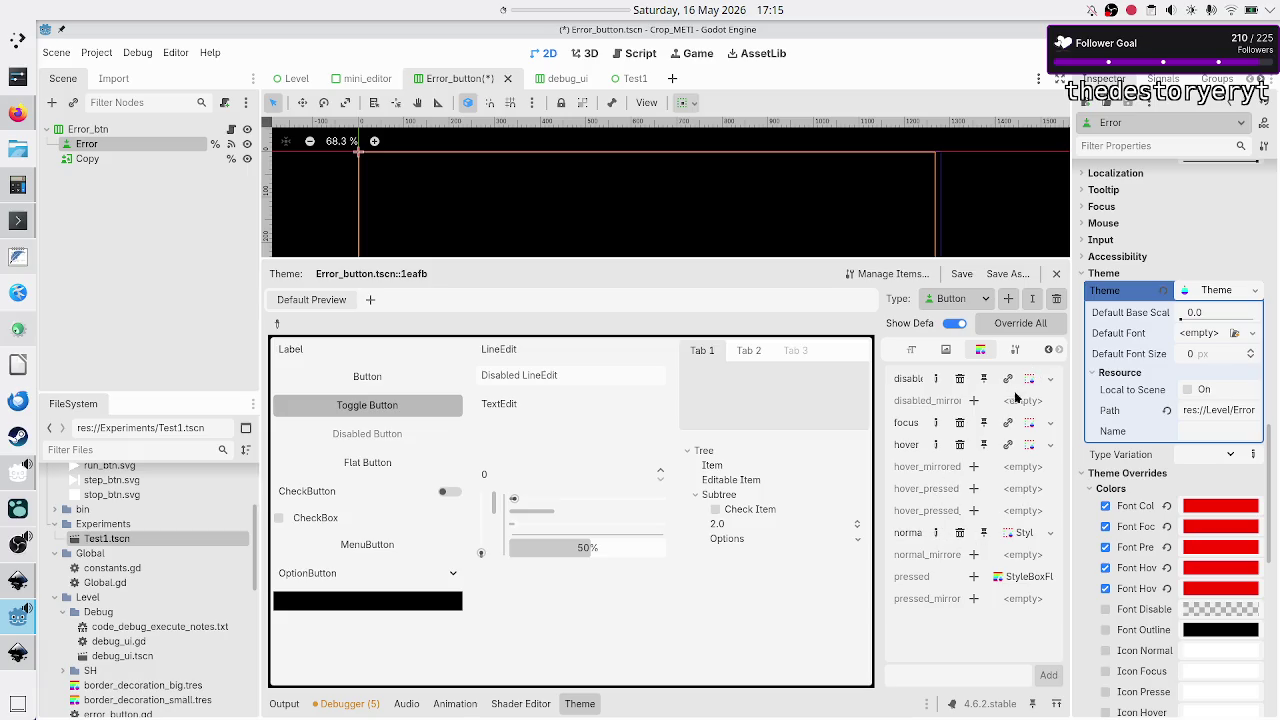
# - Give the normal and pressed styles empty style boxes, then save and run the game
pyautogui.click(1046, 538)
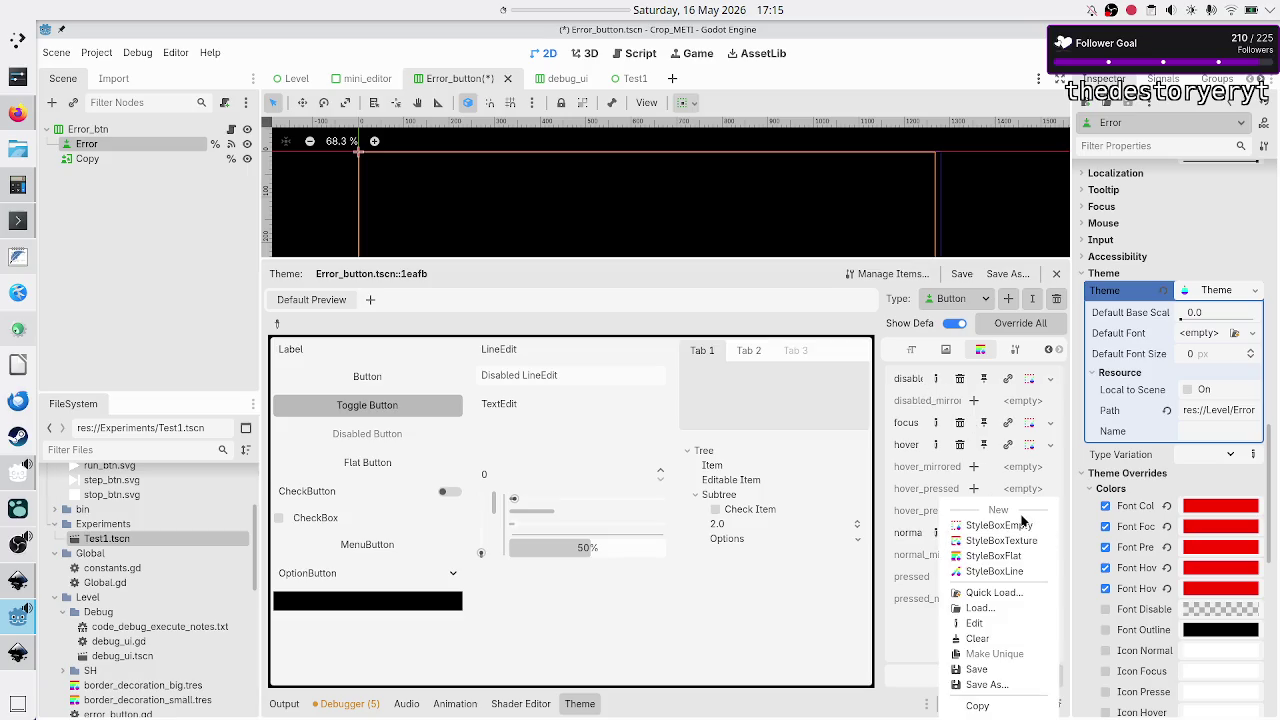
pyautogui.click(1022, 527)
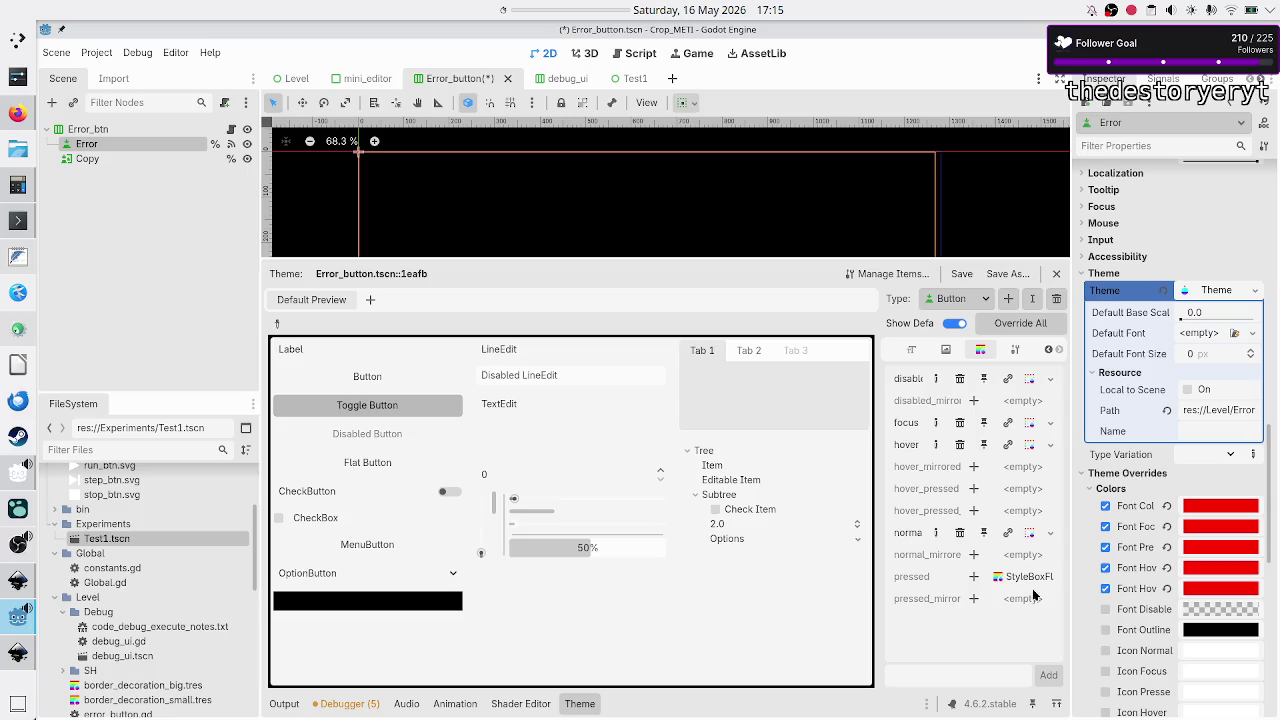
pyautogui.click(973, 577)
pyautogui.click(1050, 577)
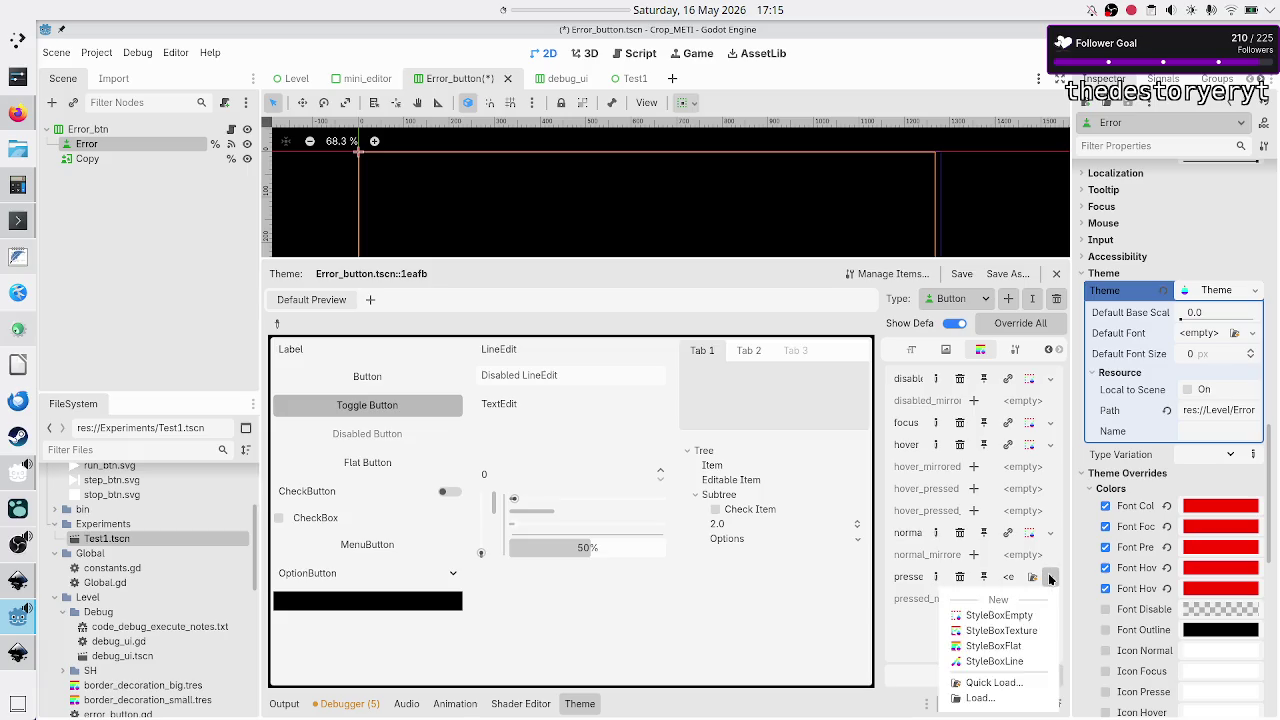
pyautogui.click(996, 620)
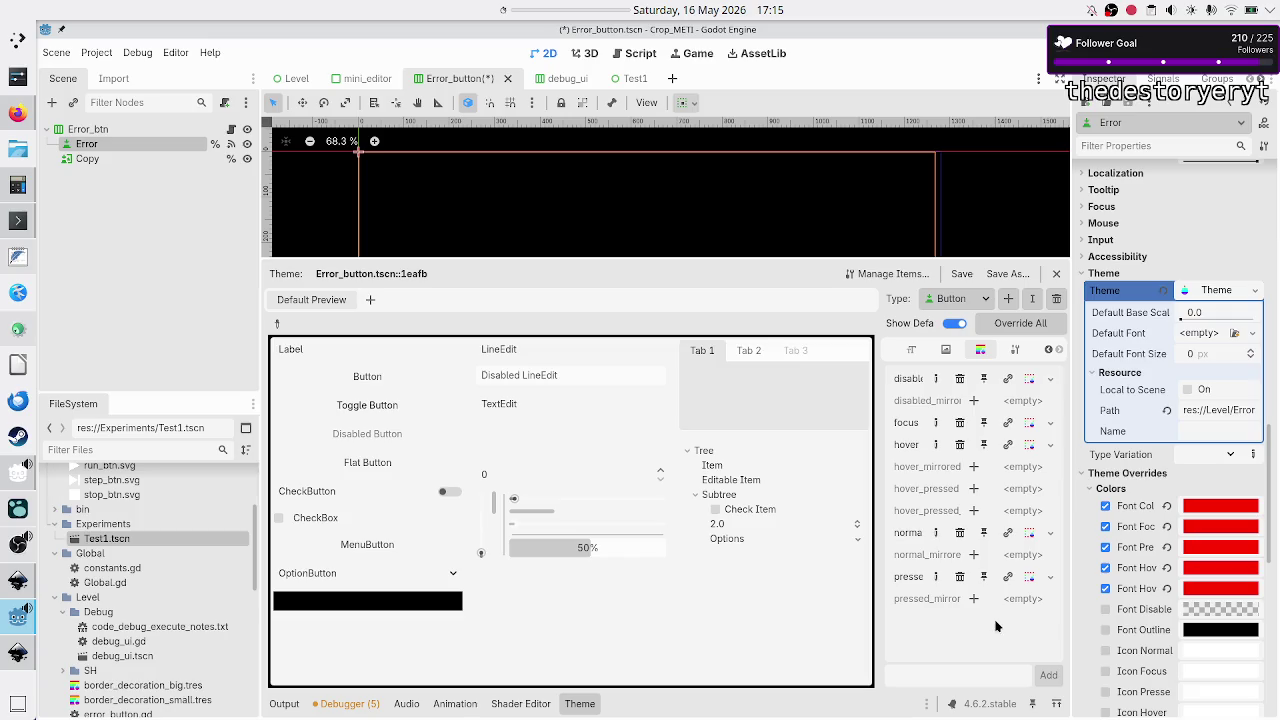
pyautogui.press('F5')
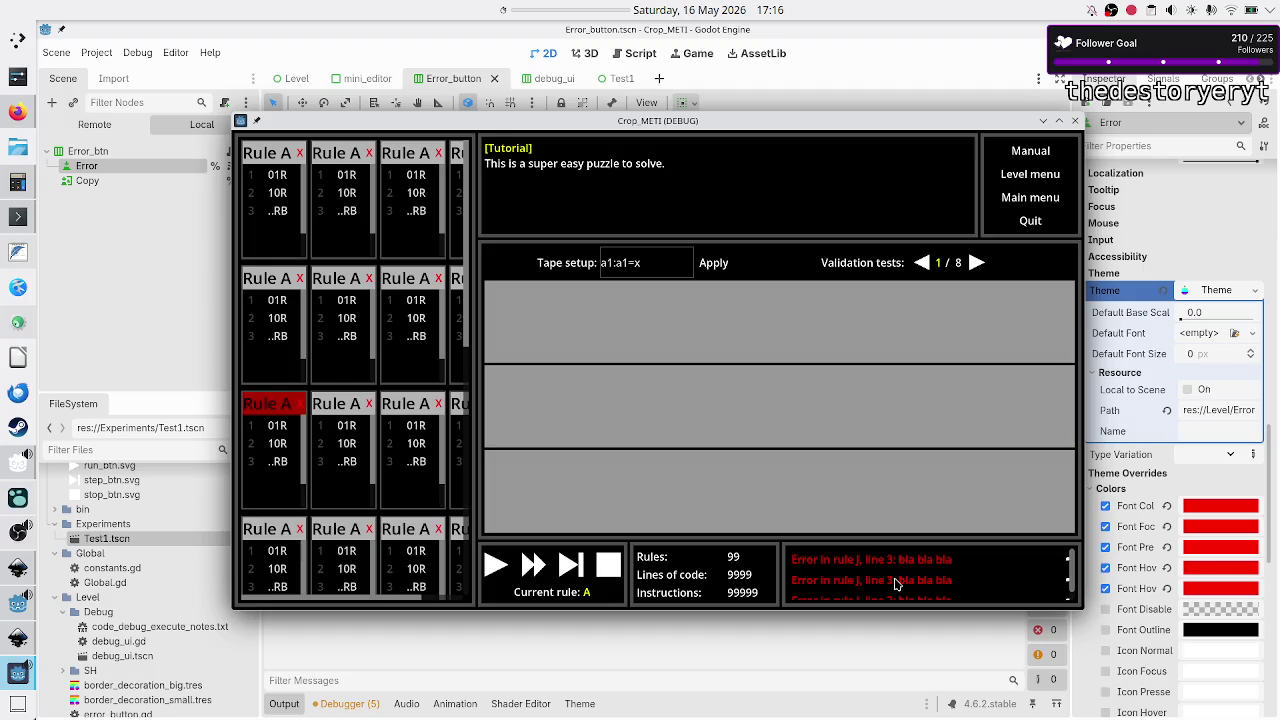
# - Review the five GDScript unused-parameter warnings in the debugger, then collapse the debugger panel
pyautogui.click(349, 705)
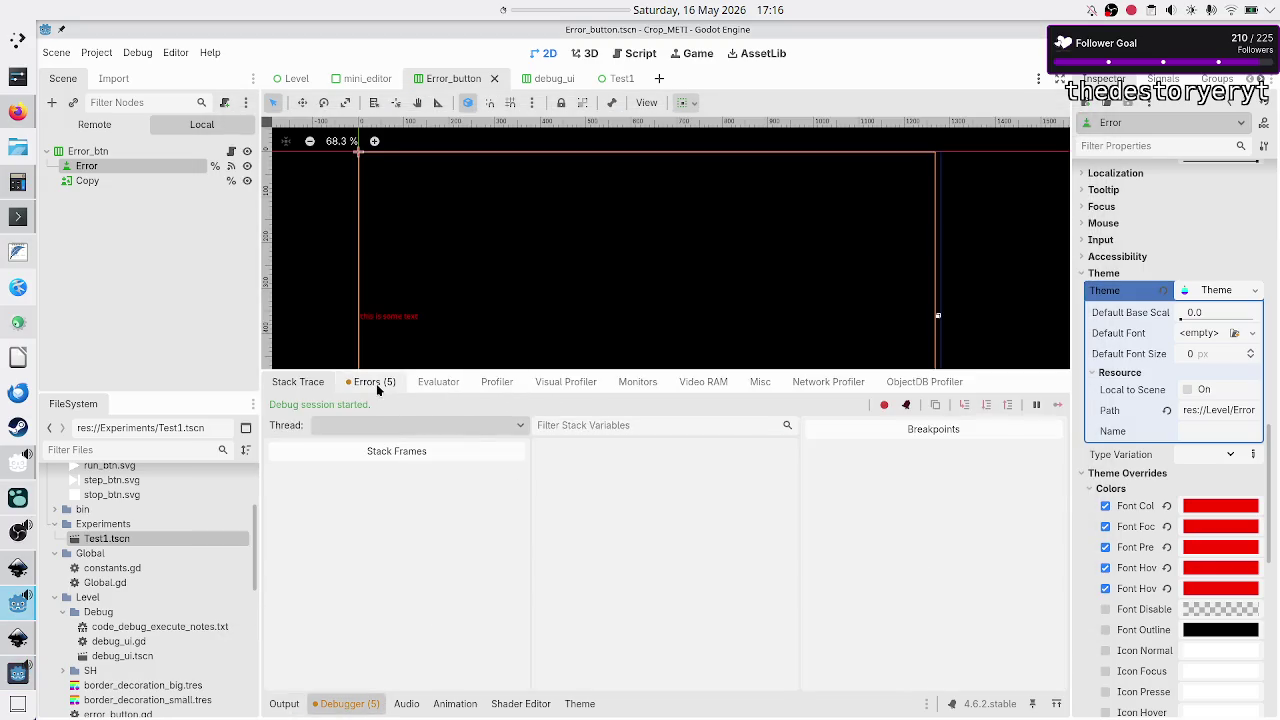
pyautogui.click(377, 386)
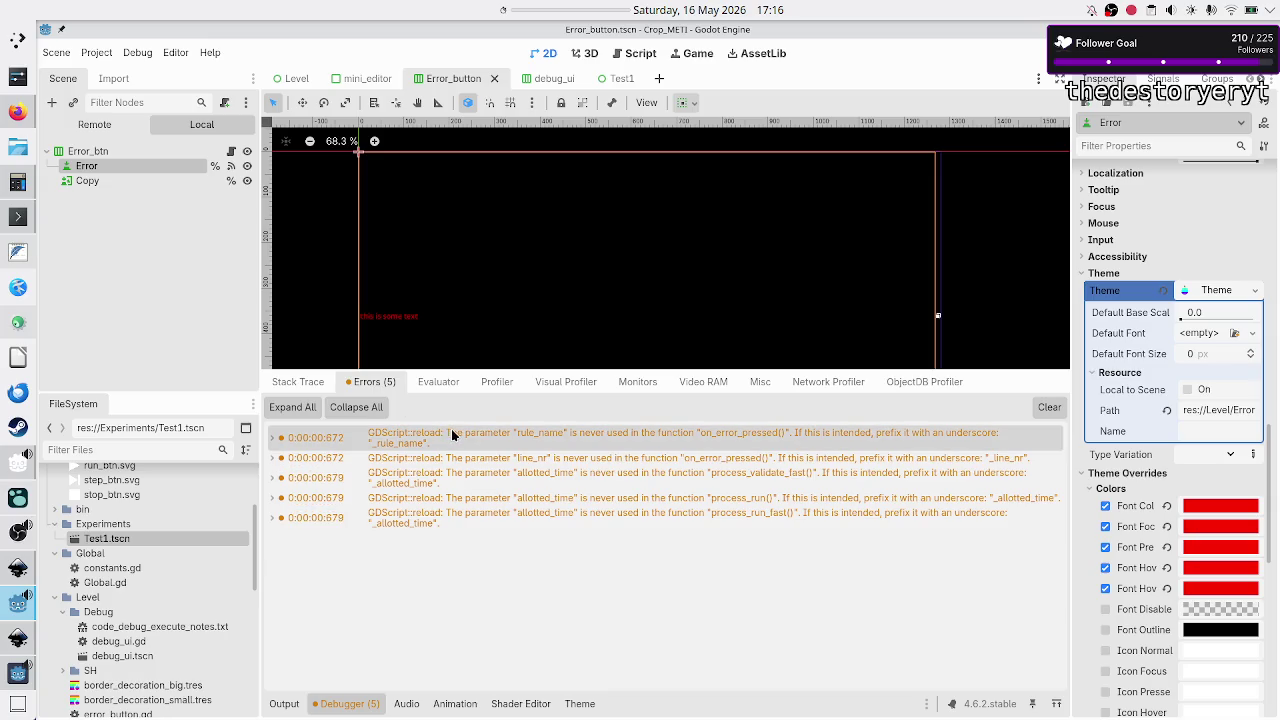
pyautogui.moveTo(451, 429)
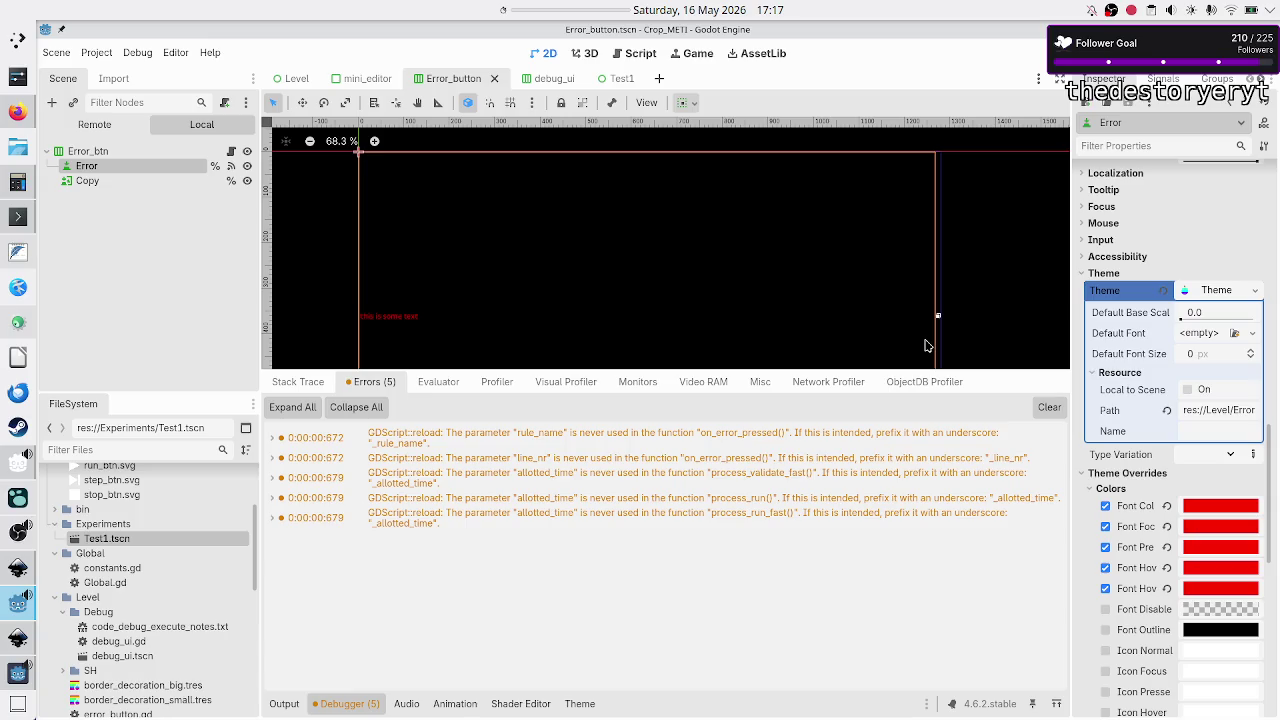
pyautogui.click(332, 705)
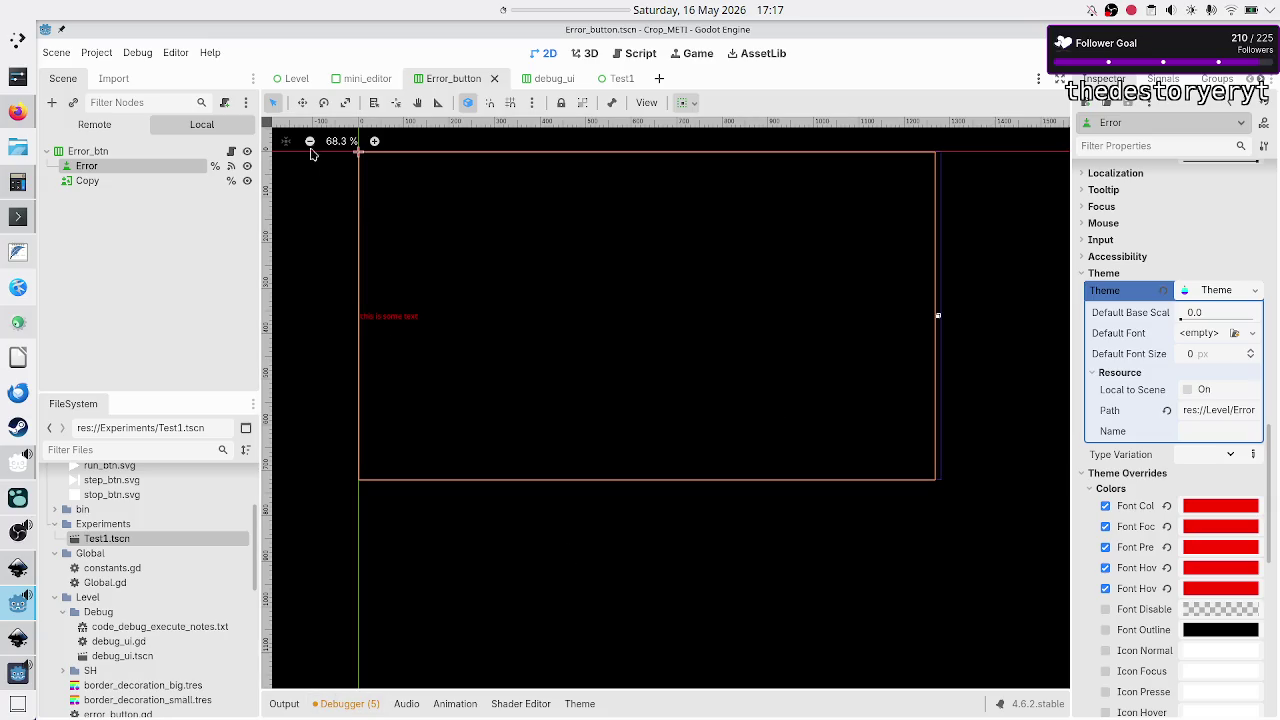
# - Switch to the Level scene tab, then return to the Error_button scene
pyautogui.click(296, 78)
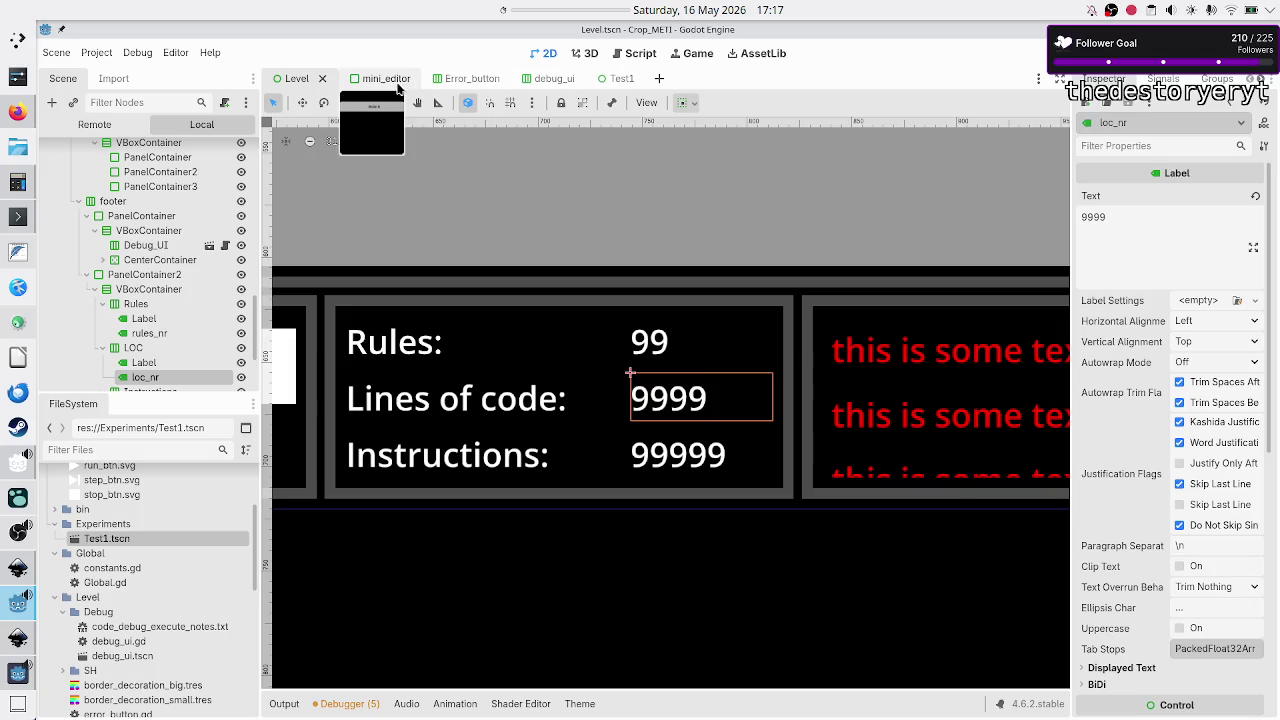
pyautogui.click(455, 80)
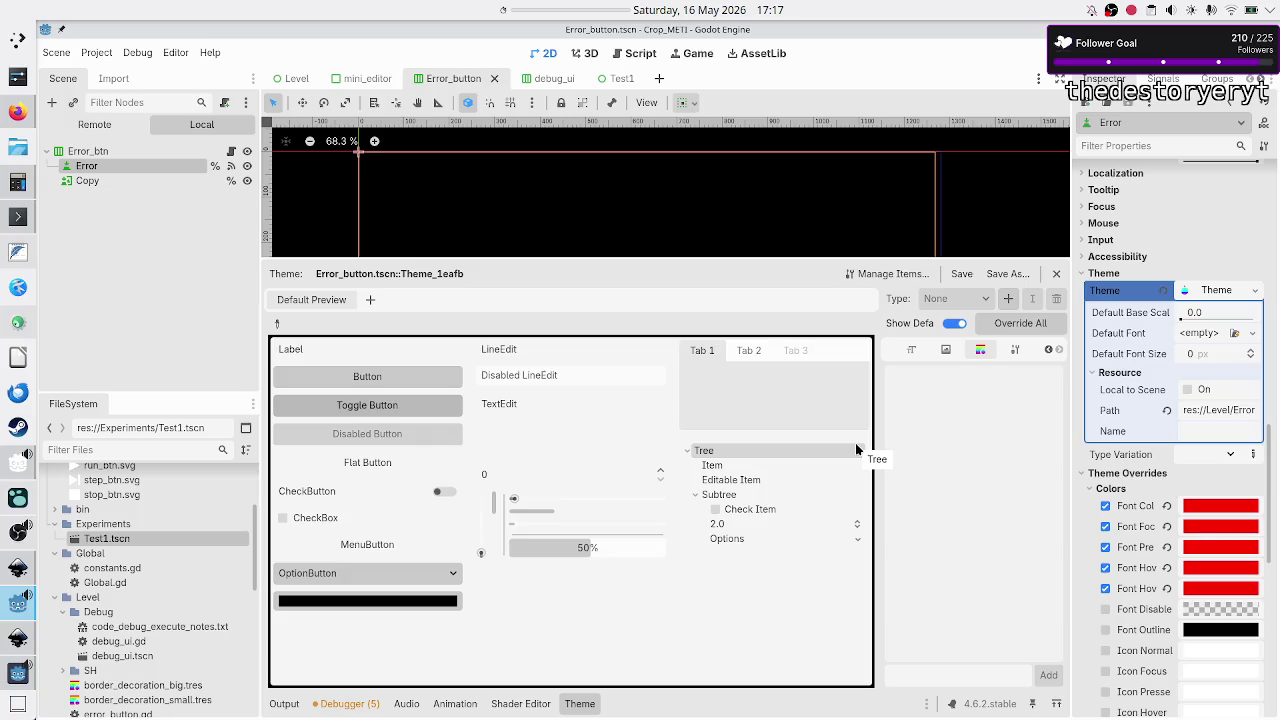
# - Check the Error node's Theme property options, then stop and relaunch the game
pyautogui.click(1218, 291)
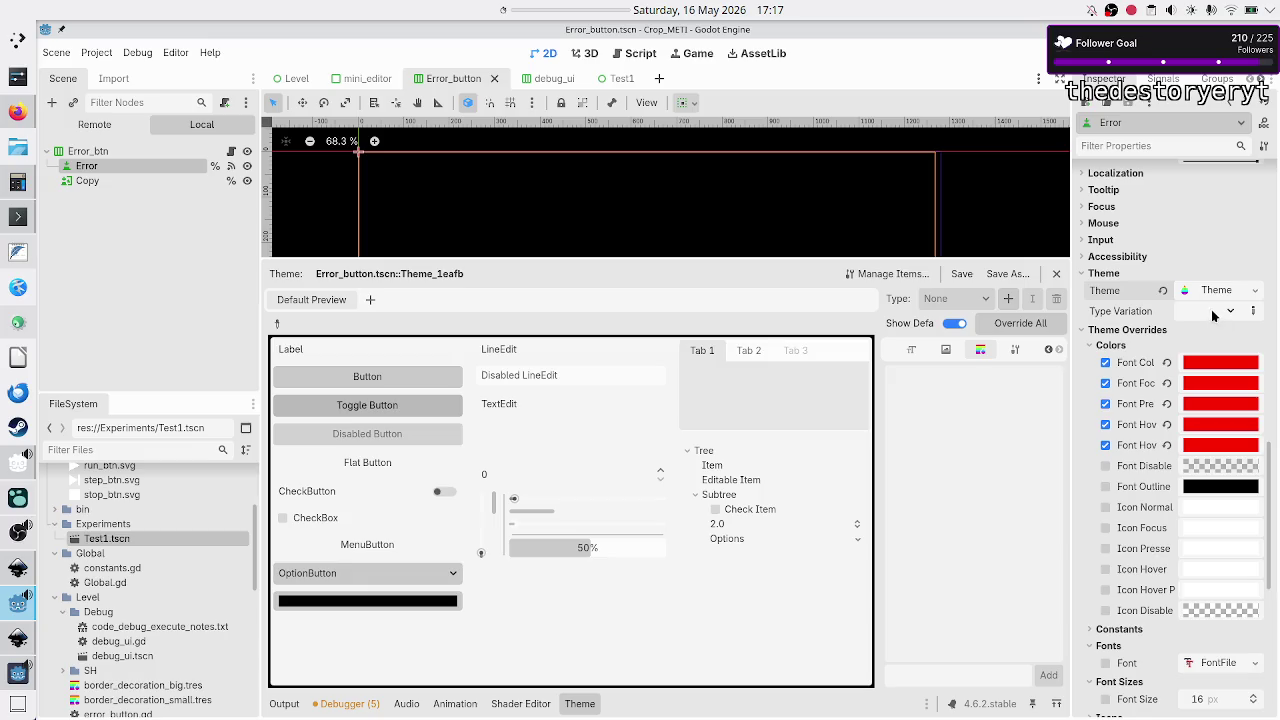
pyautogui.click(1218, 292)
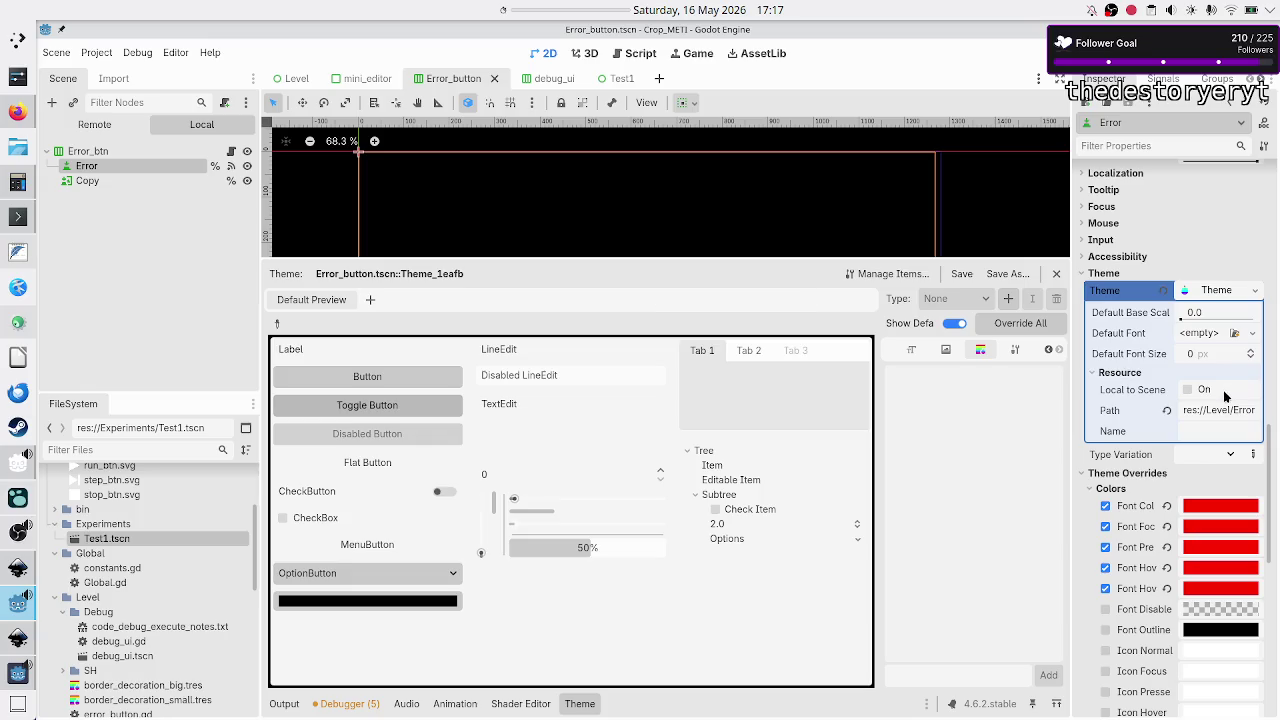
pyautogui.click(1255, 293)
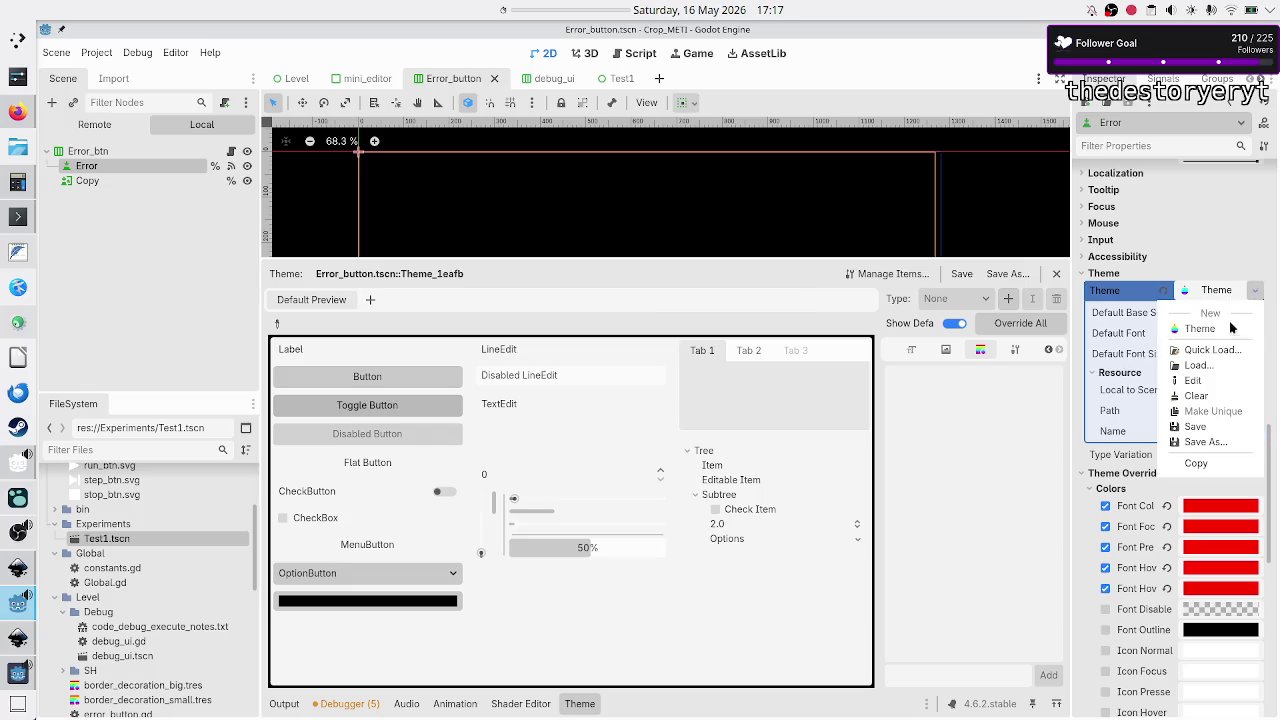
pyautogui.click(903, 479)
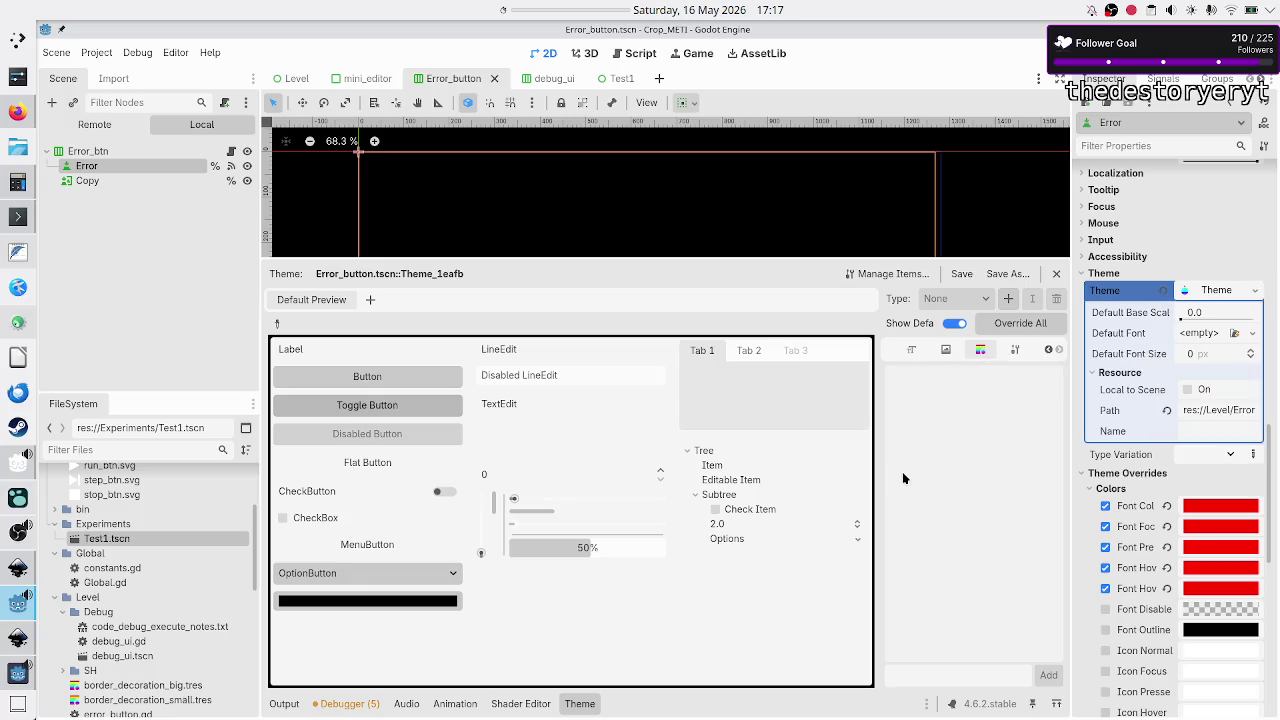
pyautogui.press('F8')
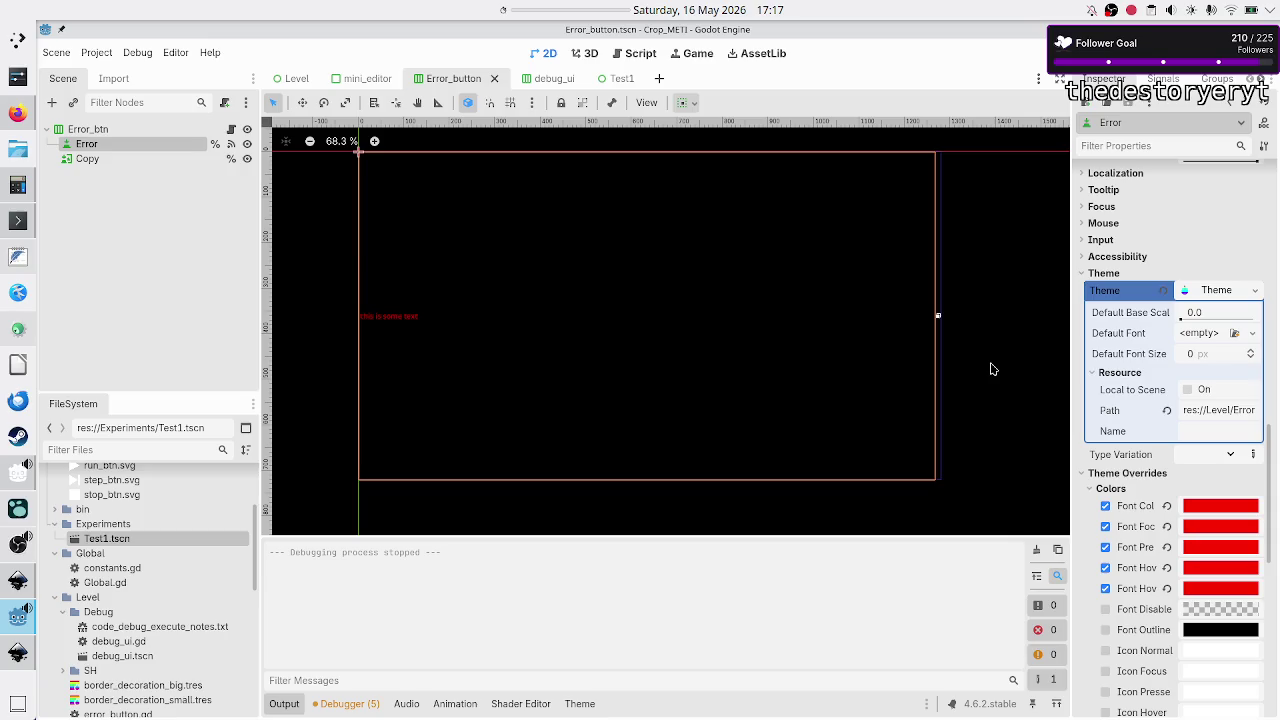
pyautogui.press('F5')
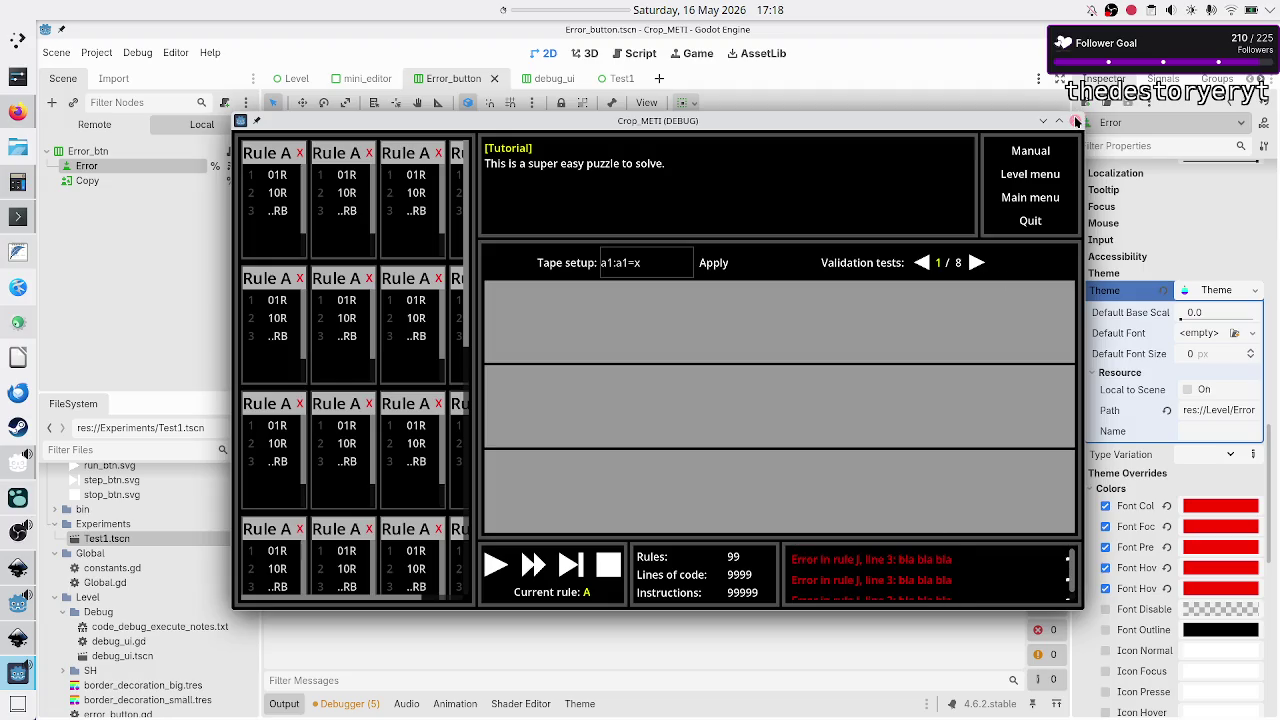
# - Stop the game, give Error a New Theme marked Local to Scene, and open it for editing
pyautogui.click(1075, 121)
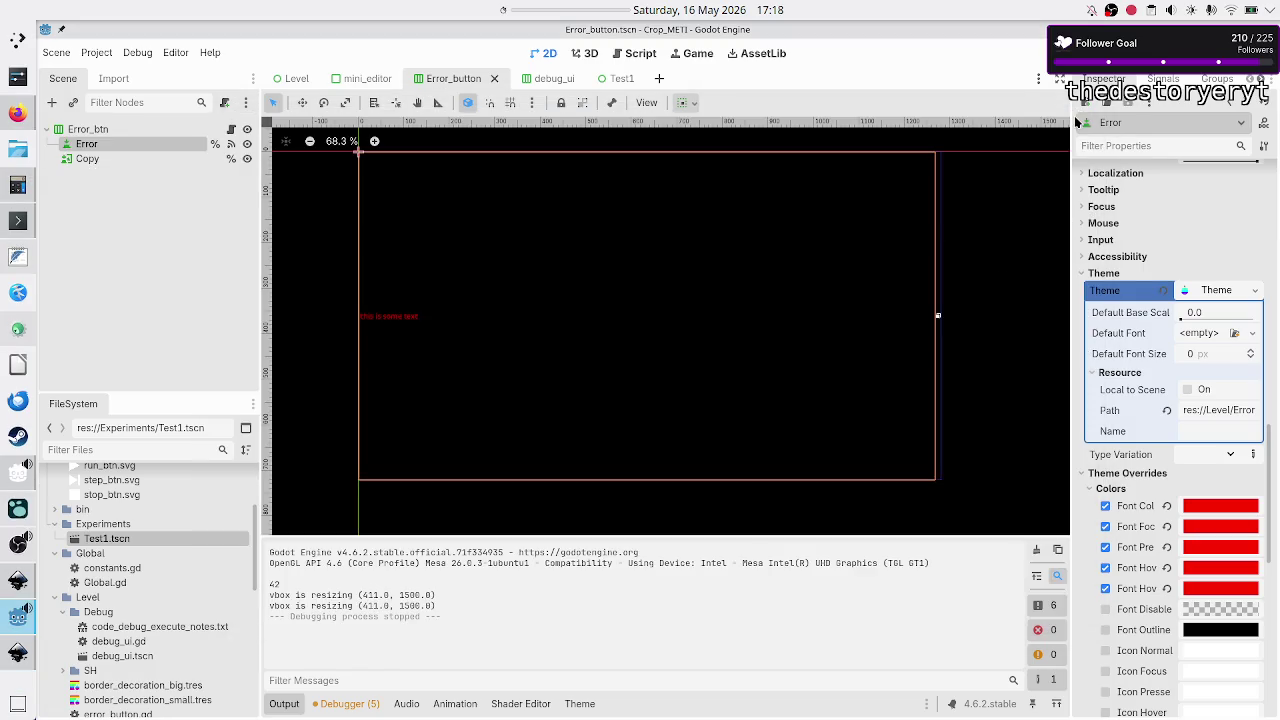
pyautogui.click(1252, 294)
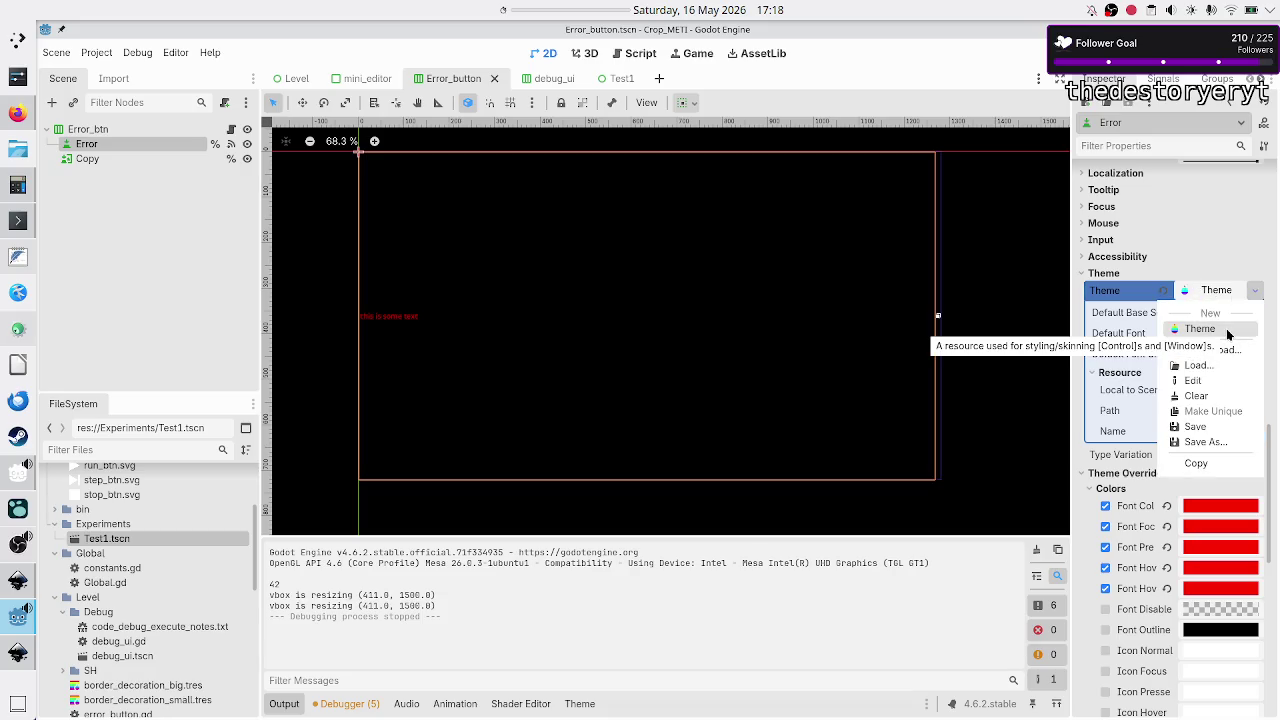
pyautogui.click(1228, 333)
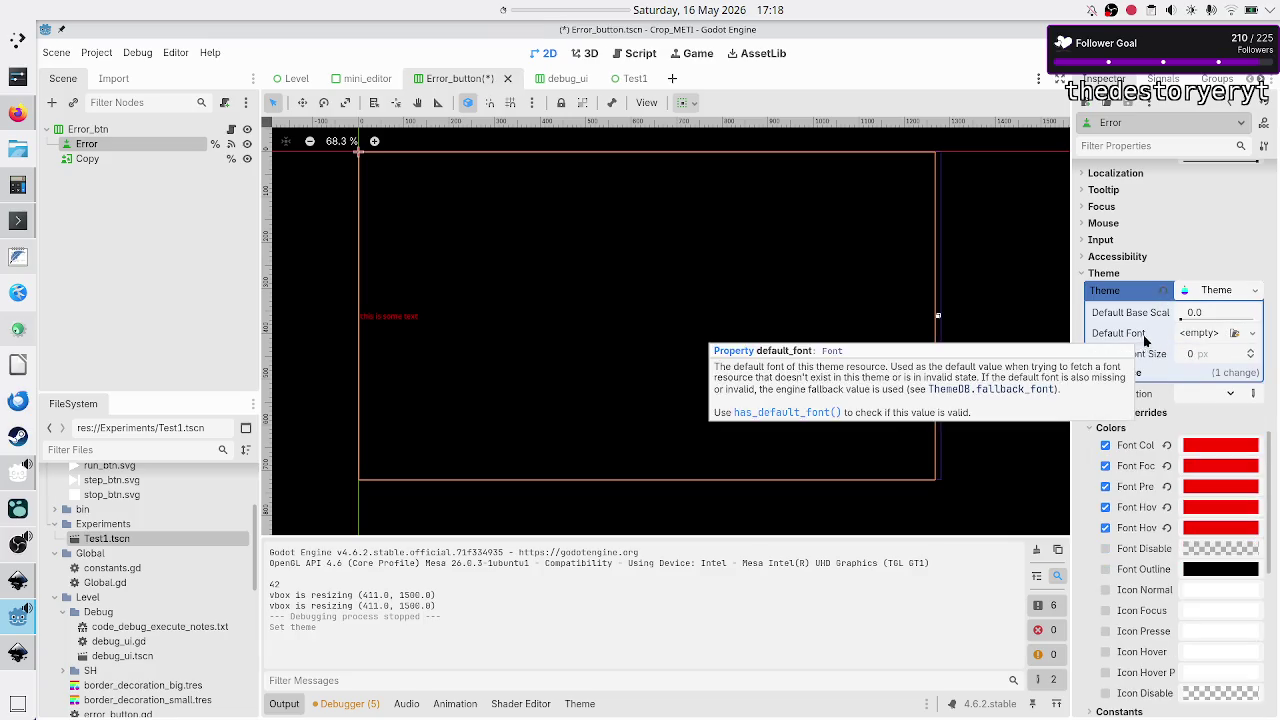
pyautogui.click(1138, 373)
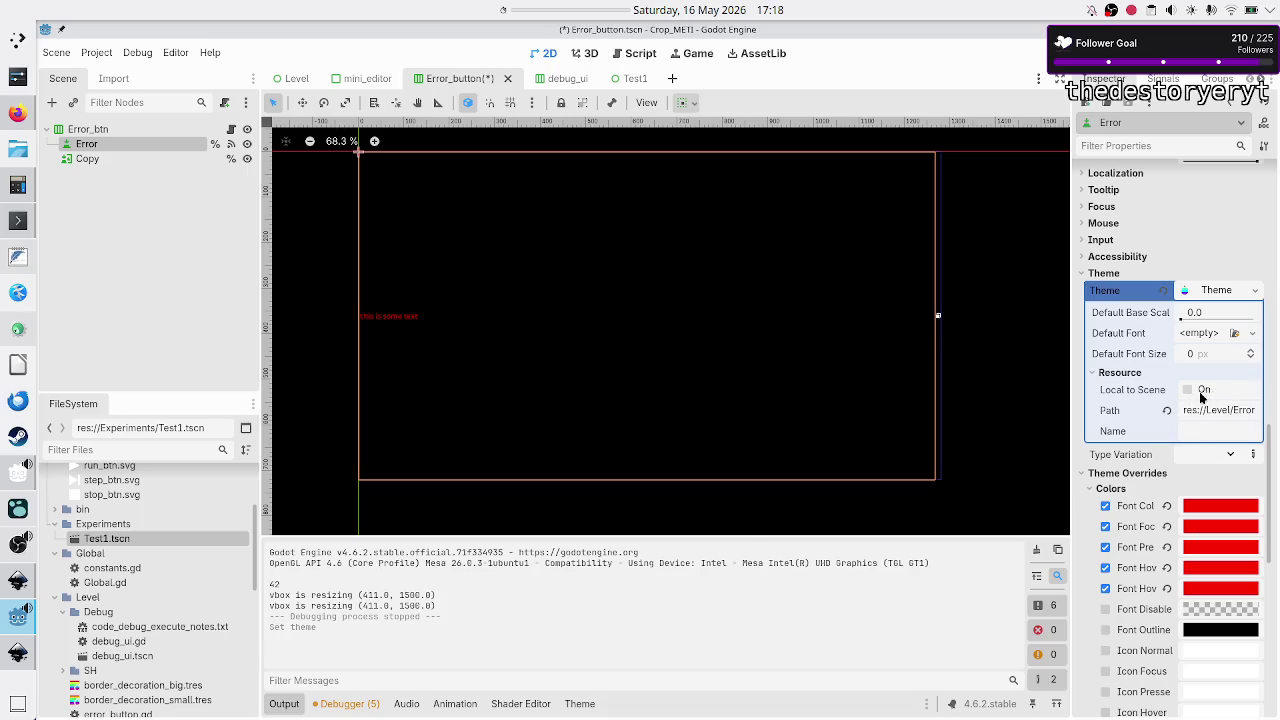
pyautogui.click(1198, 391)
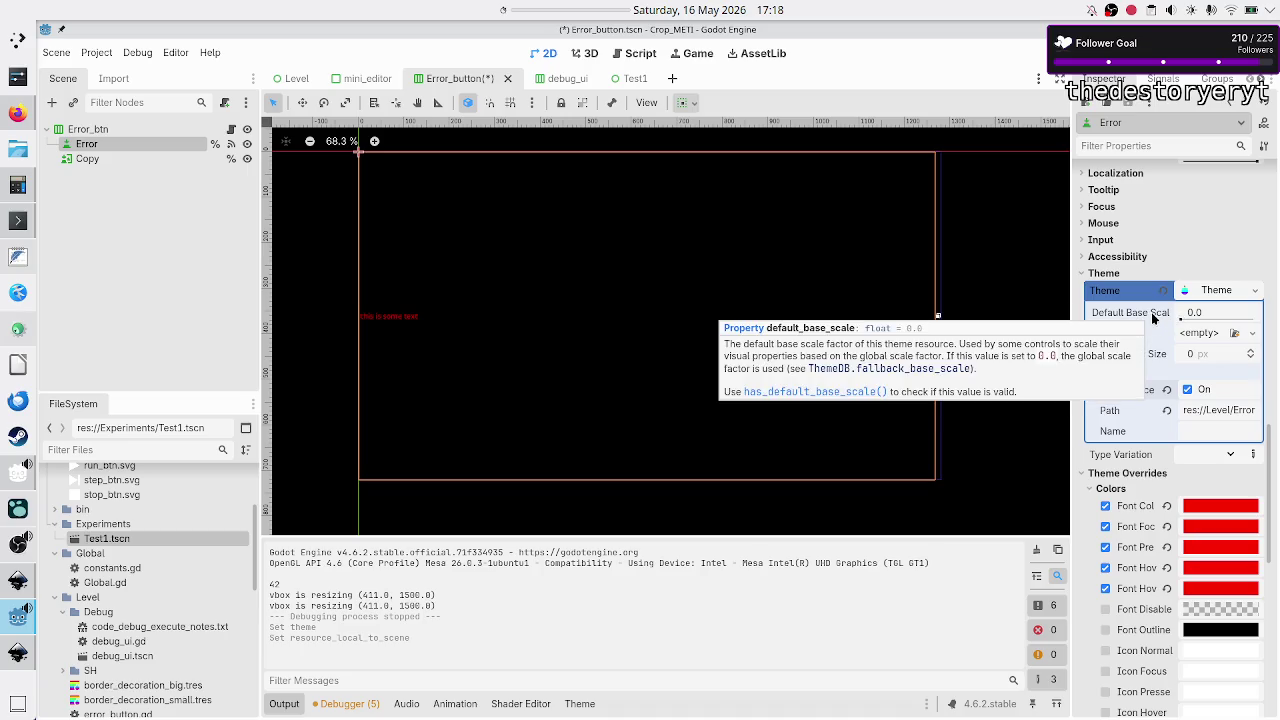
pyautogui.click(1222, 290)
pyautogui.click(1224, 290)
pyautogui.click(1224, 290)
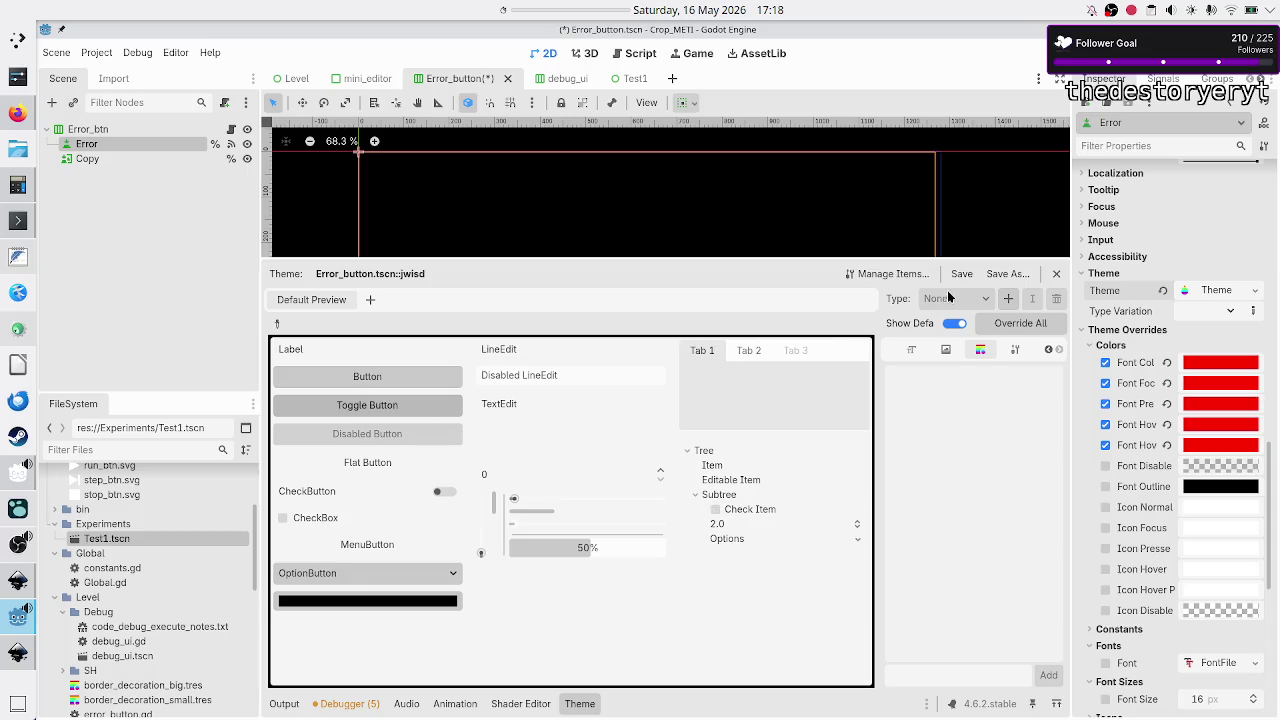
# - Add a custom type named 'butt' to the new theme
pyautogui.click(1007, 299)
pyautogui.write('butt')
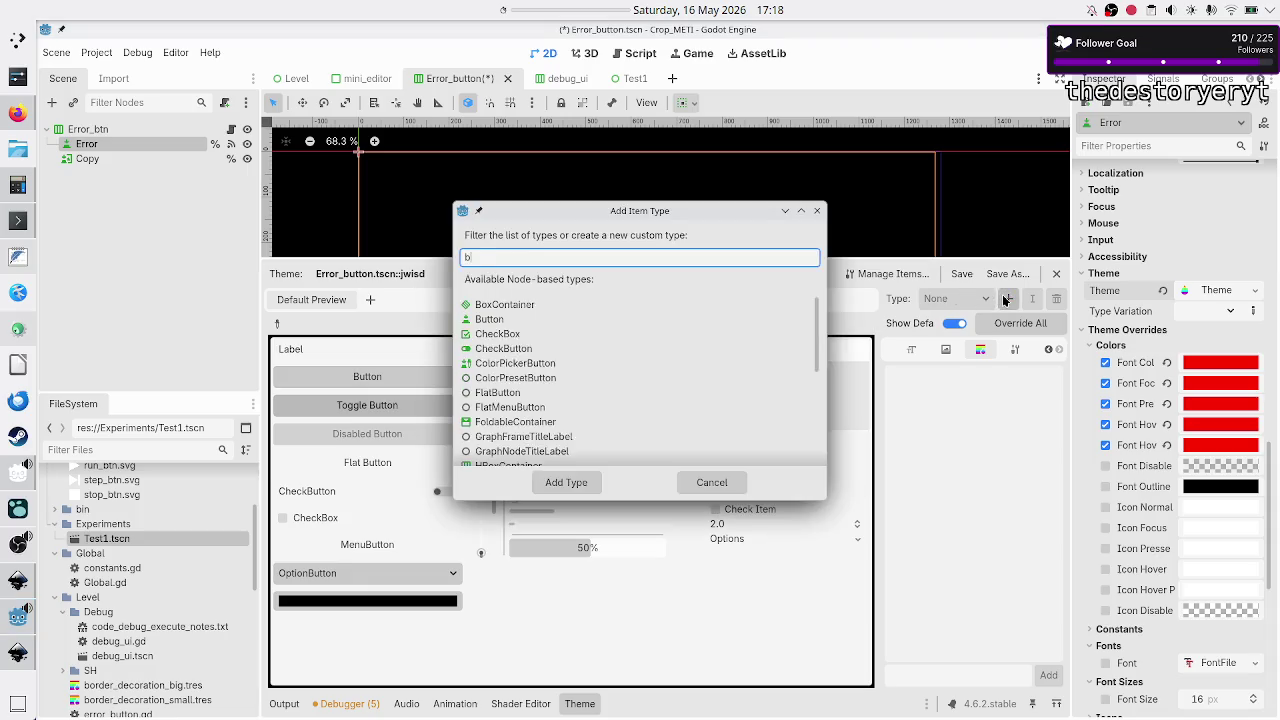
pyautogui.press('Return')
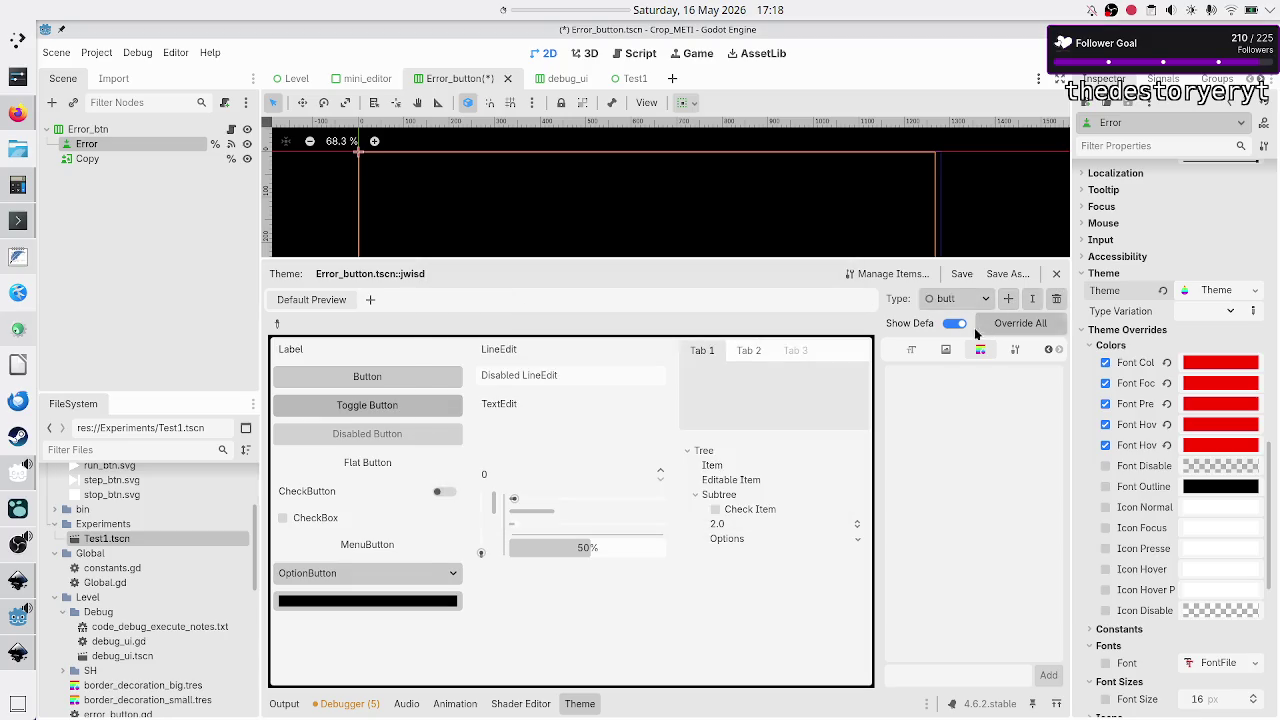
pyautogui.click(985, 300)
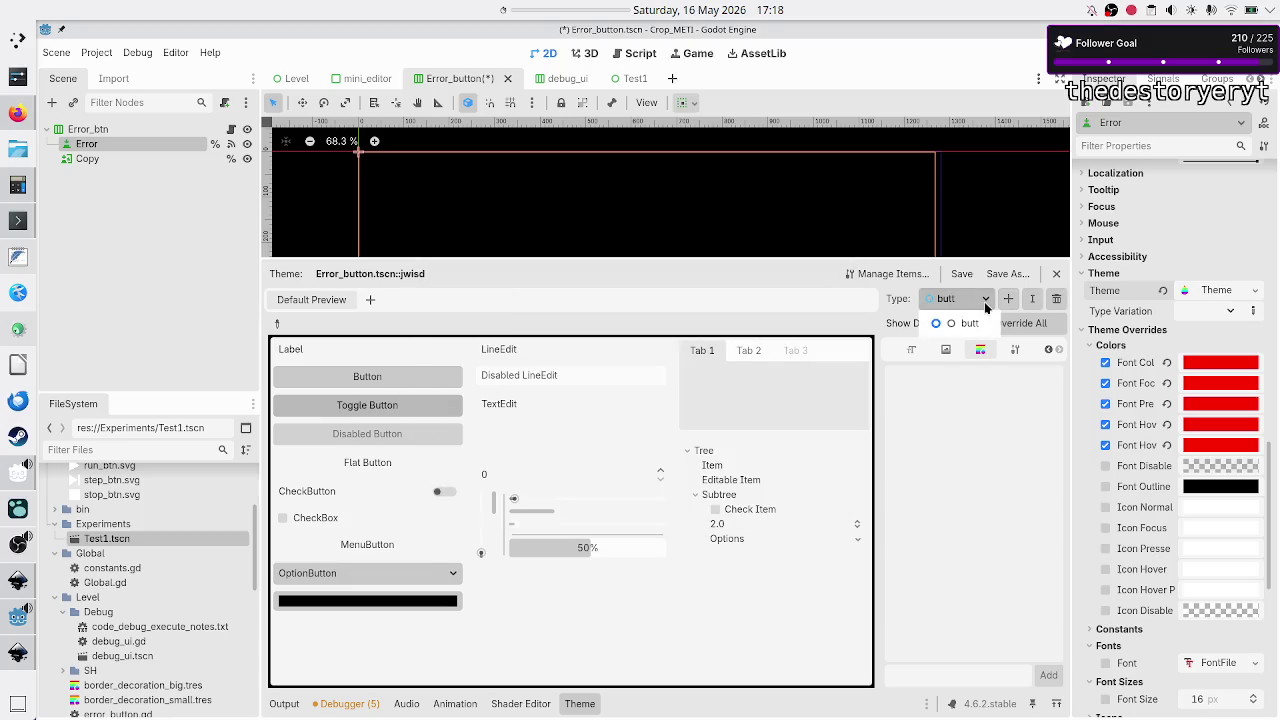
pyautogui.click(984, 305)
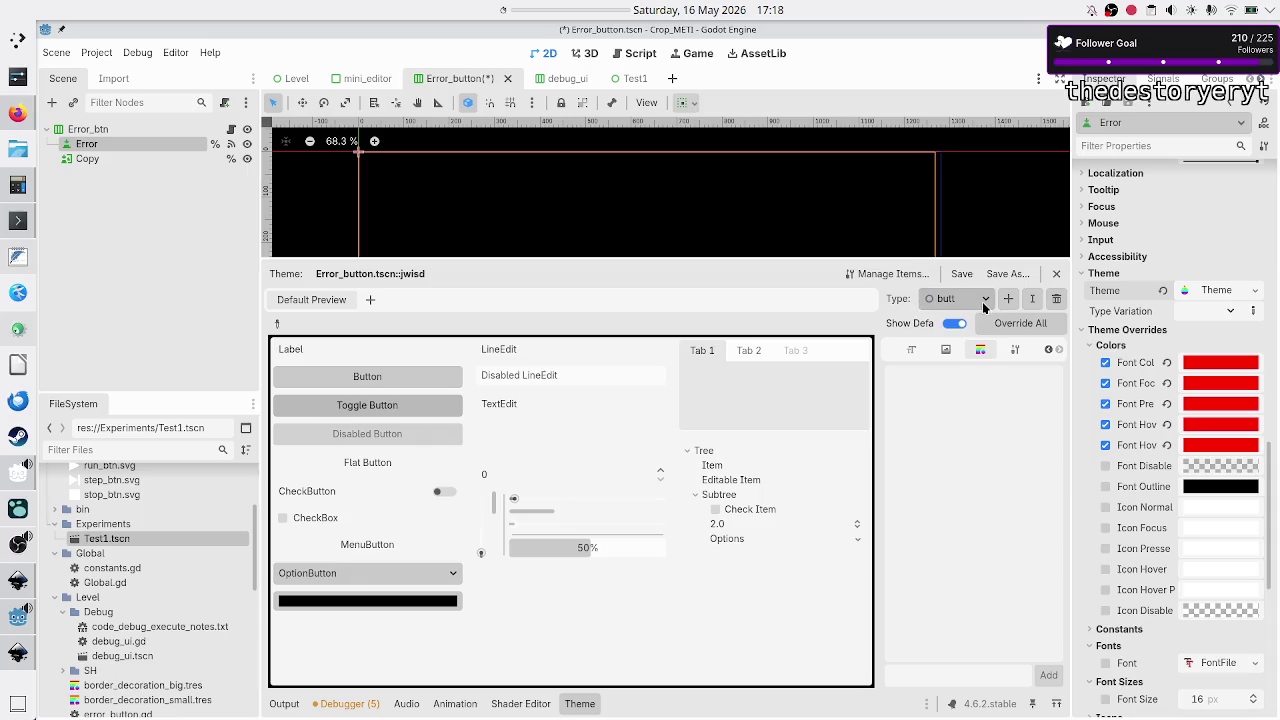
# - Add the Button type by filtering for 'button', then delete the stray butt type
pyautogui.click(1008, 298)
pyautogui.write('button')
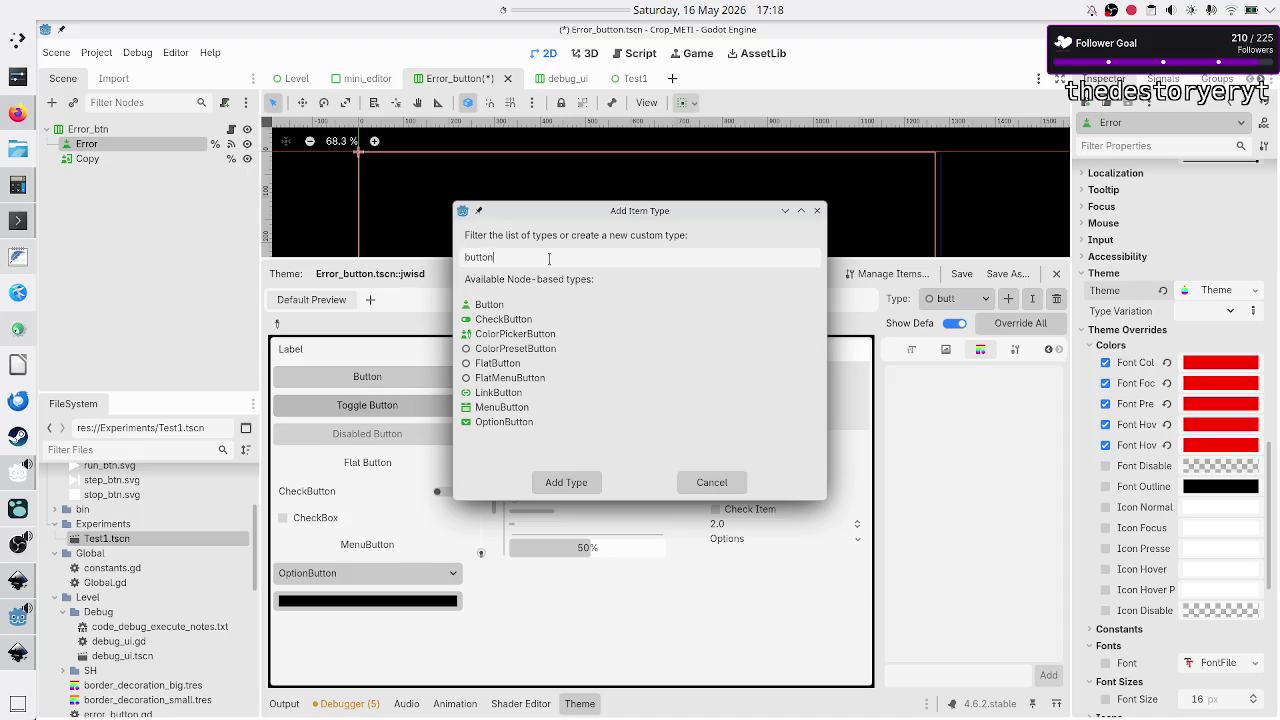
pyautogui.click(489, 304)
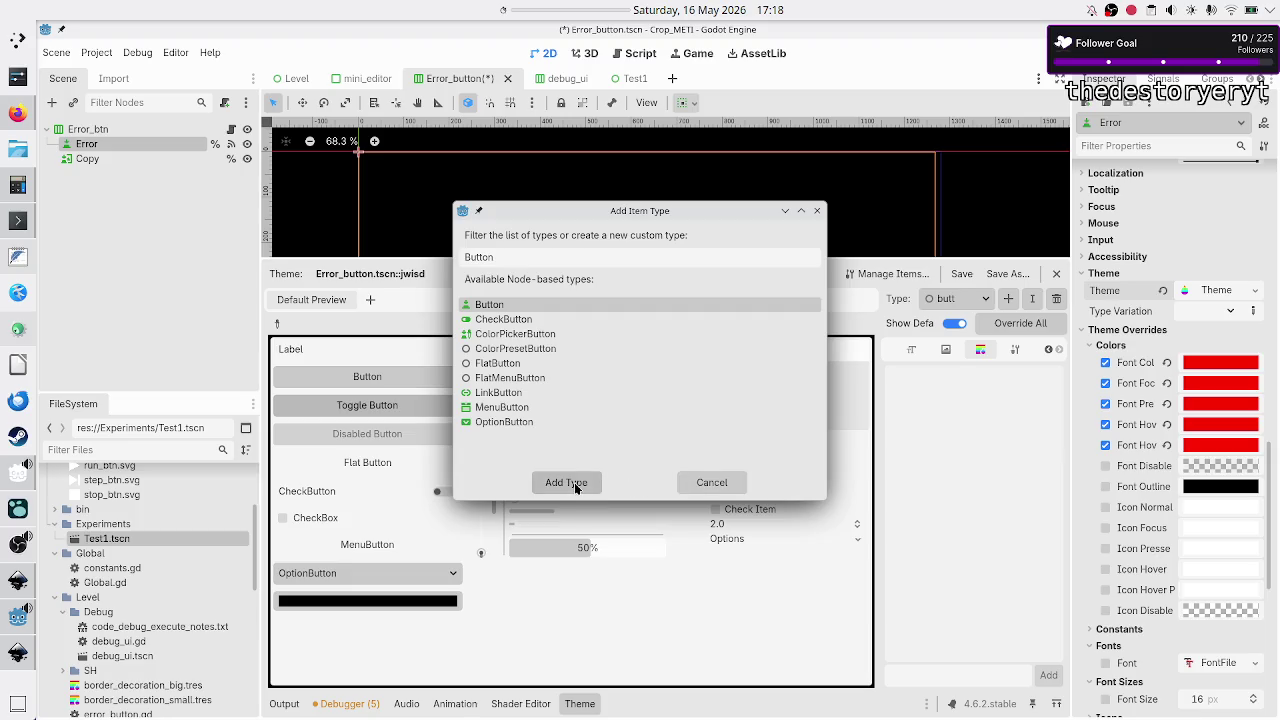
pyautogui.click(576, 483)
pyautogui.click(986, 299)
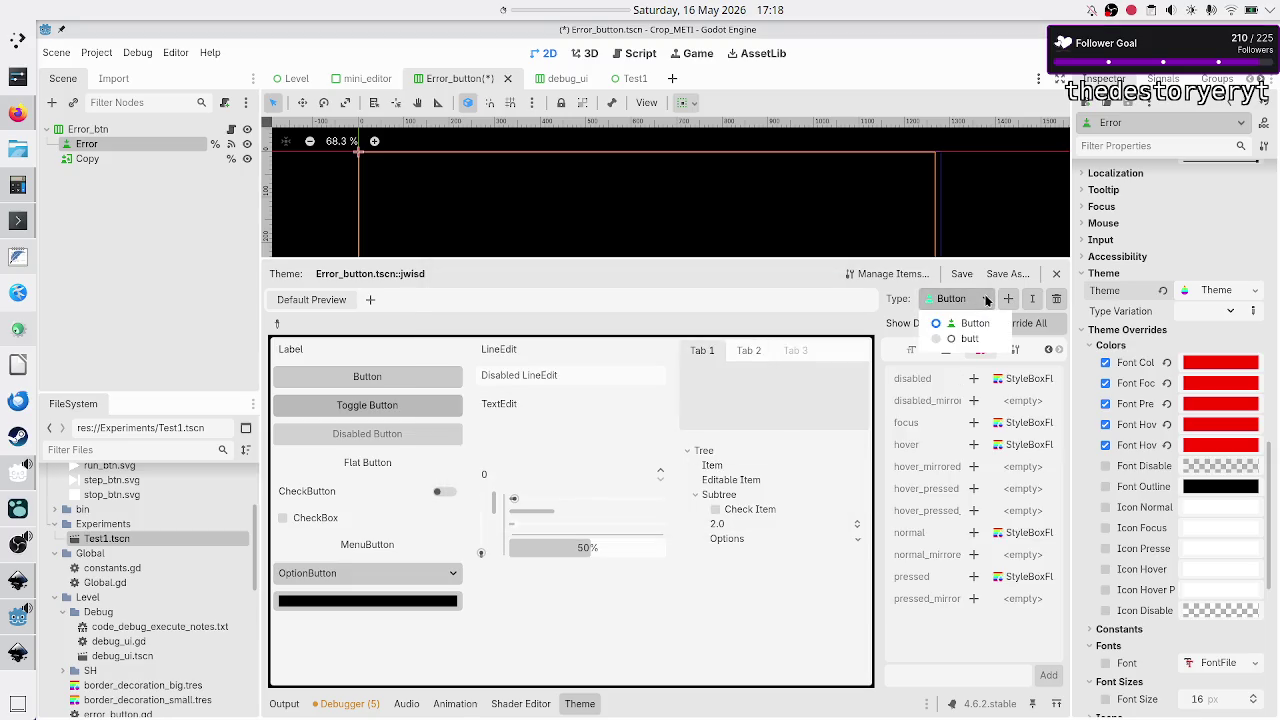
pyautogui.click(976, 340)
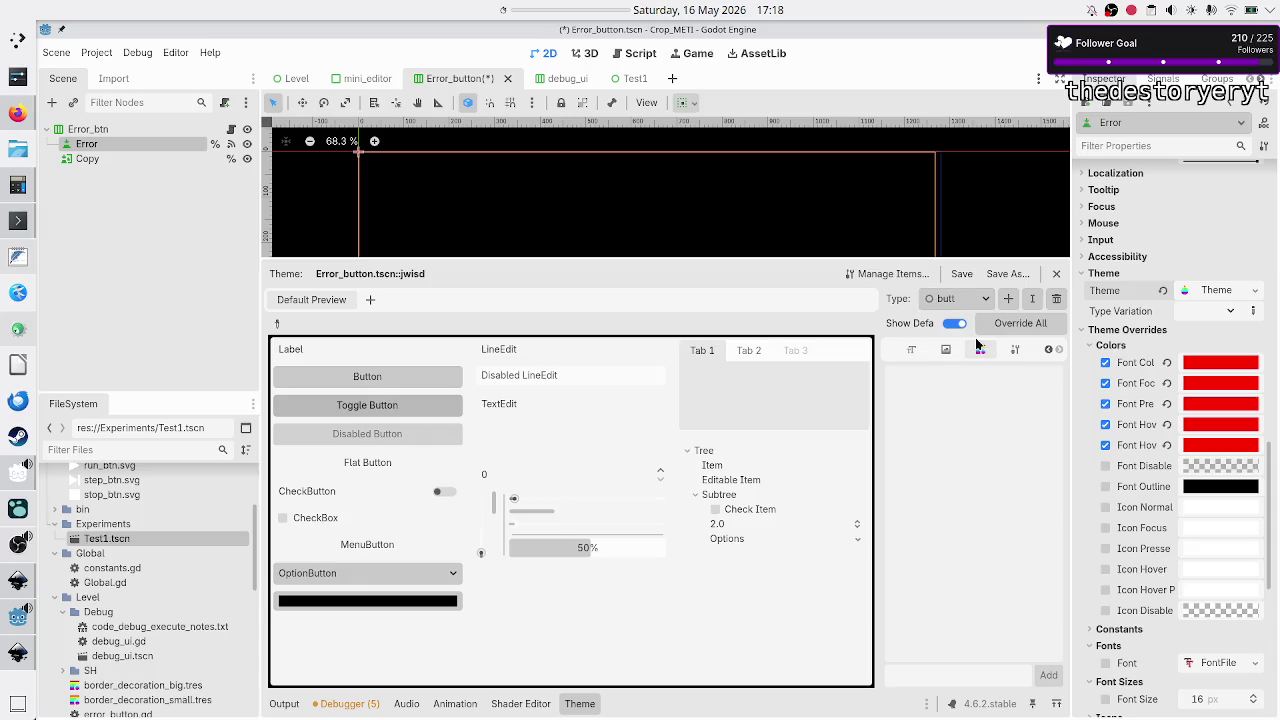
pyautogui.click(1054, 301)
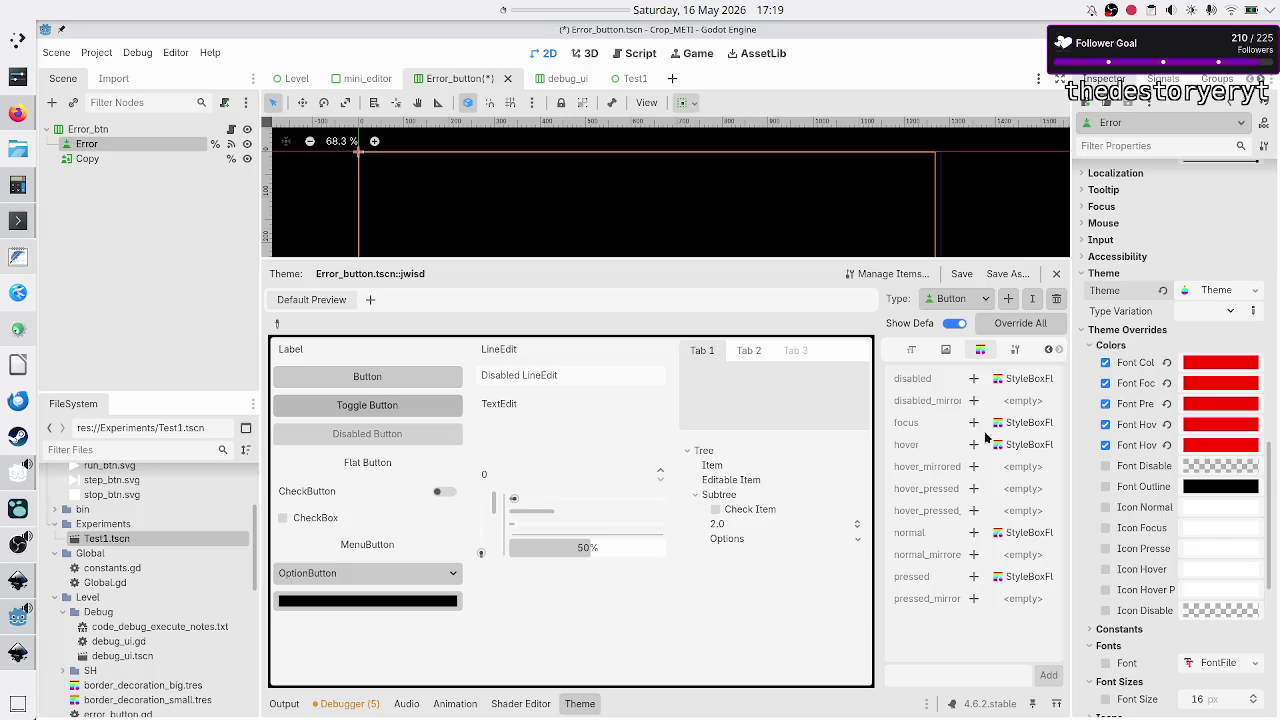
# - Give the Button's normal state an empty StyleBox and its pressed state a new StyleBox
pyautogui.click(975, 531)
pyautogui.click(1045, 532)
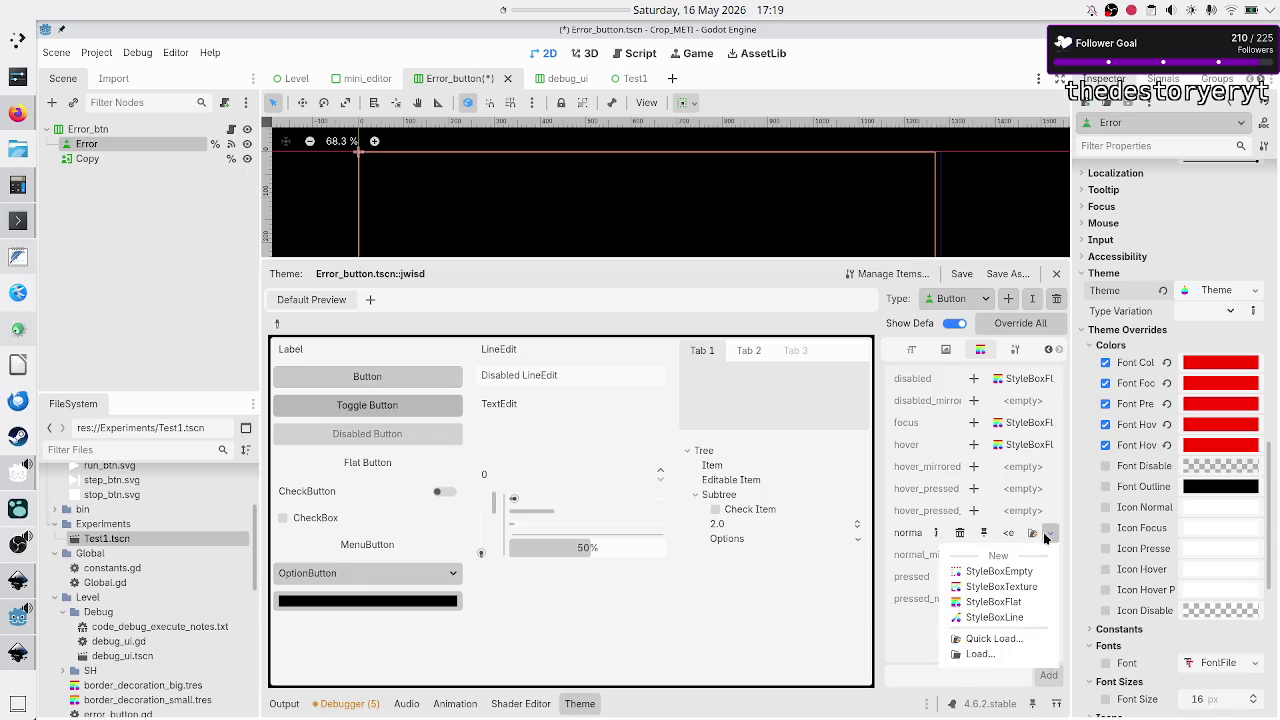
pyautogui.click(1012, 573)
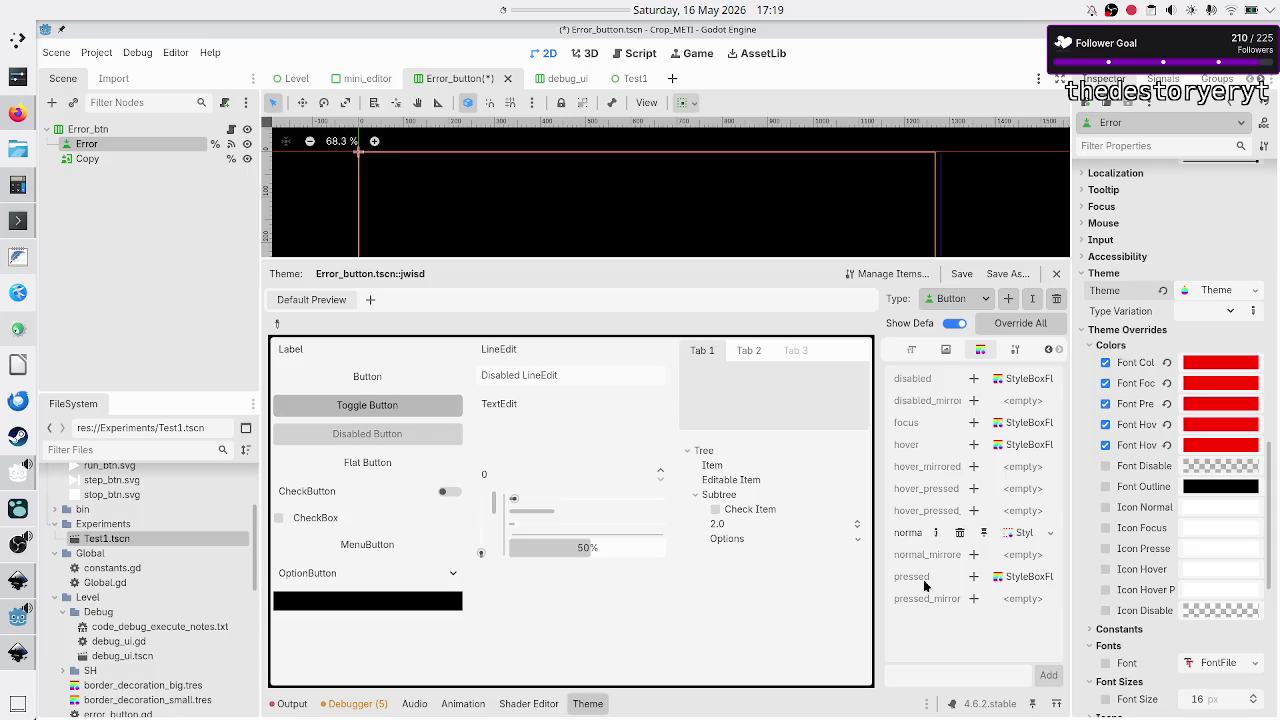
pyautogui.click(974, 577)
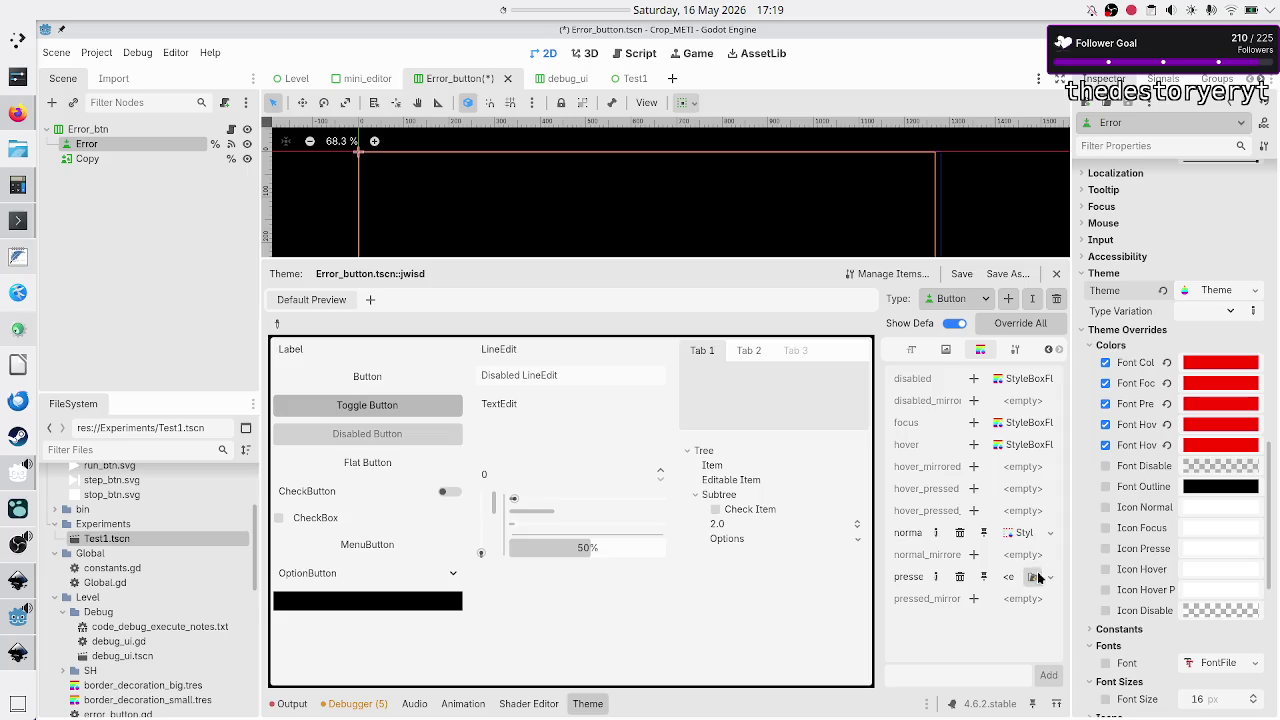
pyautogui.click(1050, 577)
pyautogui.click(1002, 616)
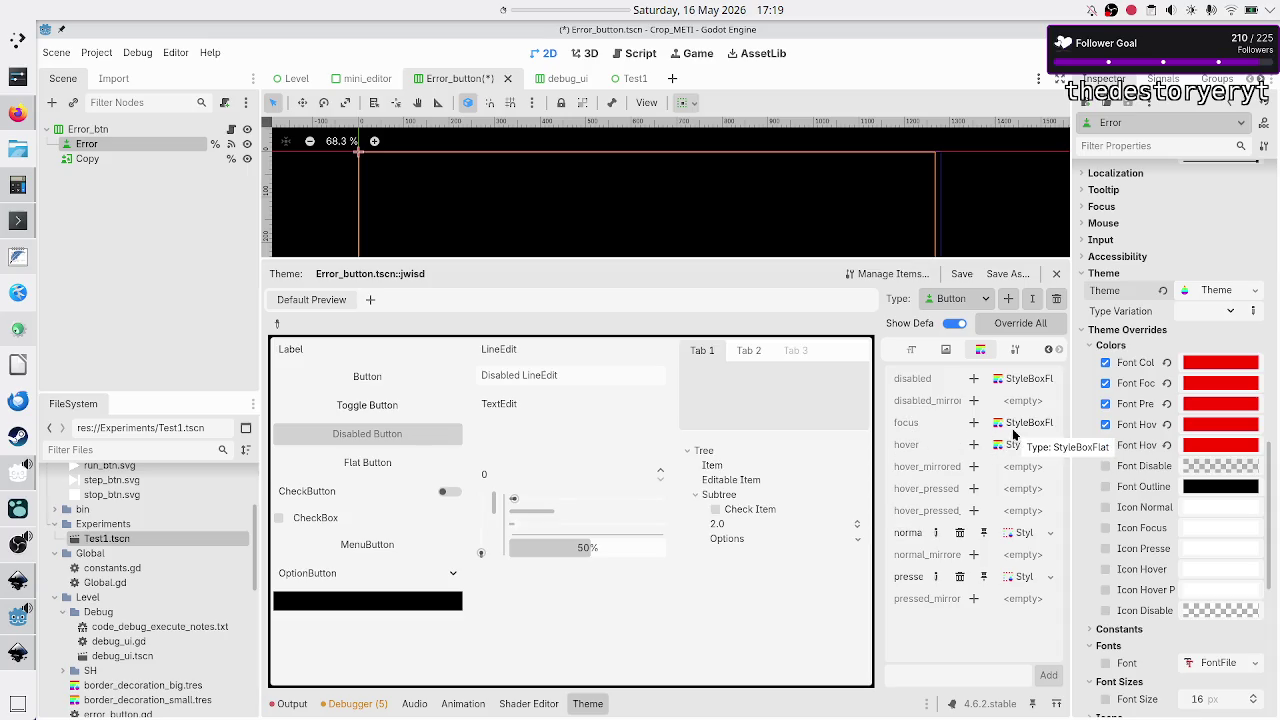
# - Add a new StyleBoxFlat to the focus state and open it for editing
pyautogui.click(977, 422)
pyautogui.click(1046, 423)
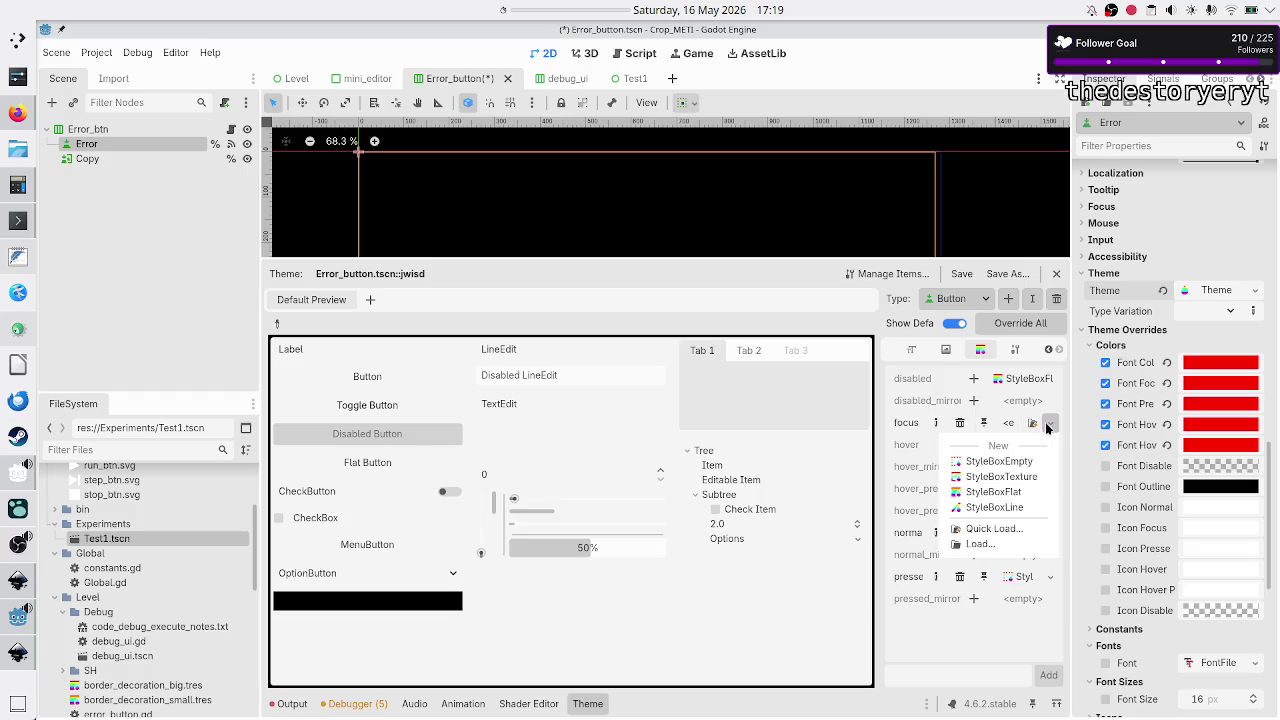
pyautogui.click(1011, 493)
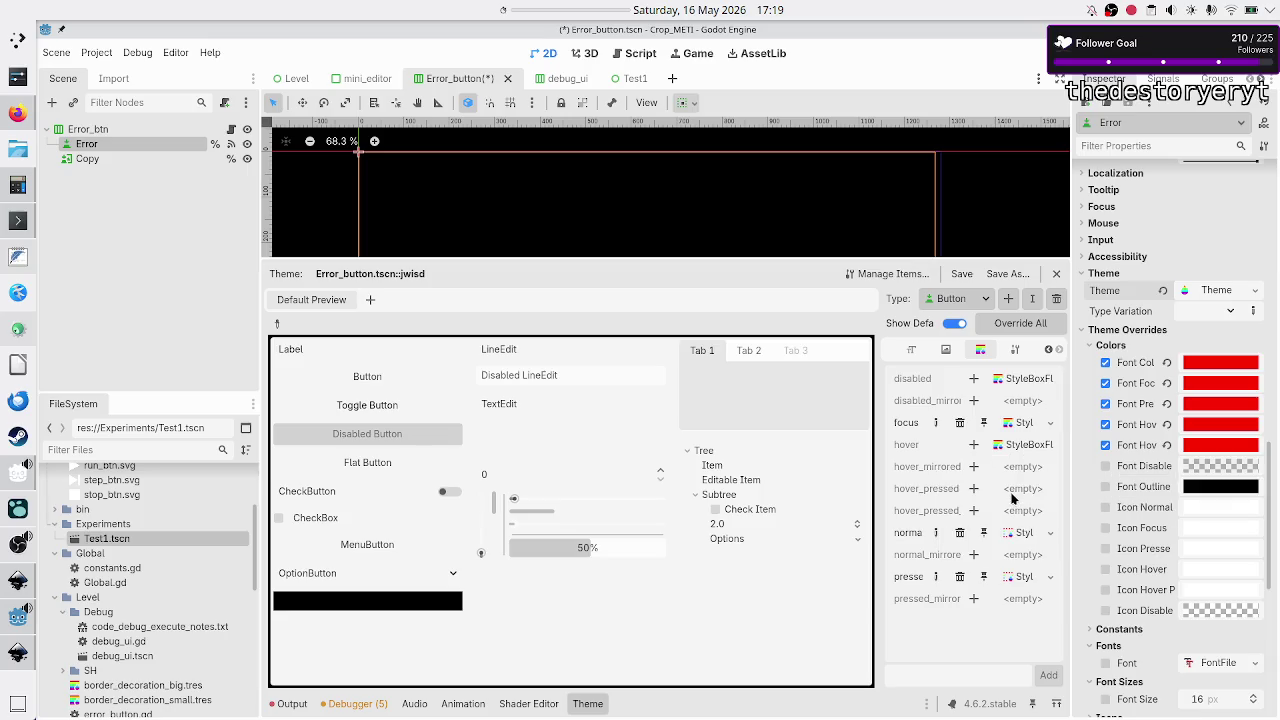
pyautogui.click(1020, 426)
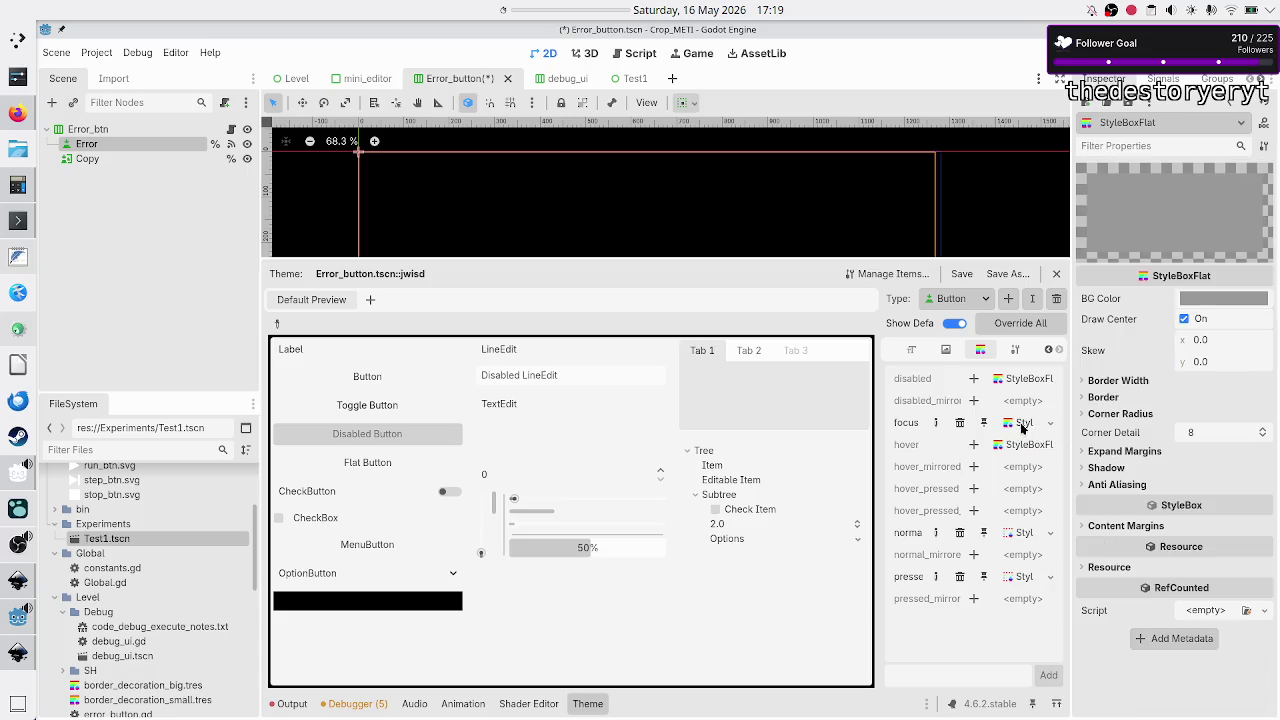
# - Set the focus StyleBoxFlat's background colour to dark grey 303030
pyautogui.click(1213, 299)
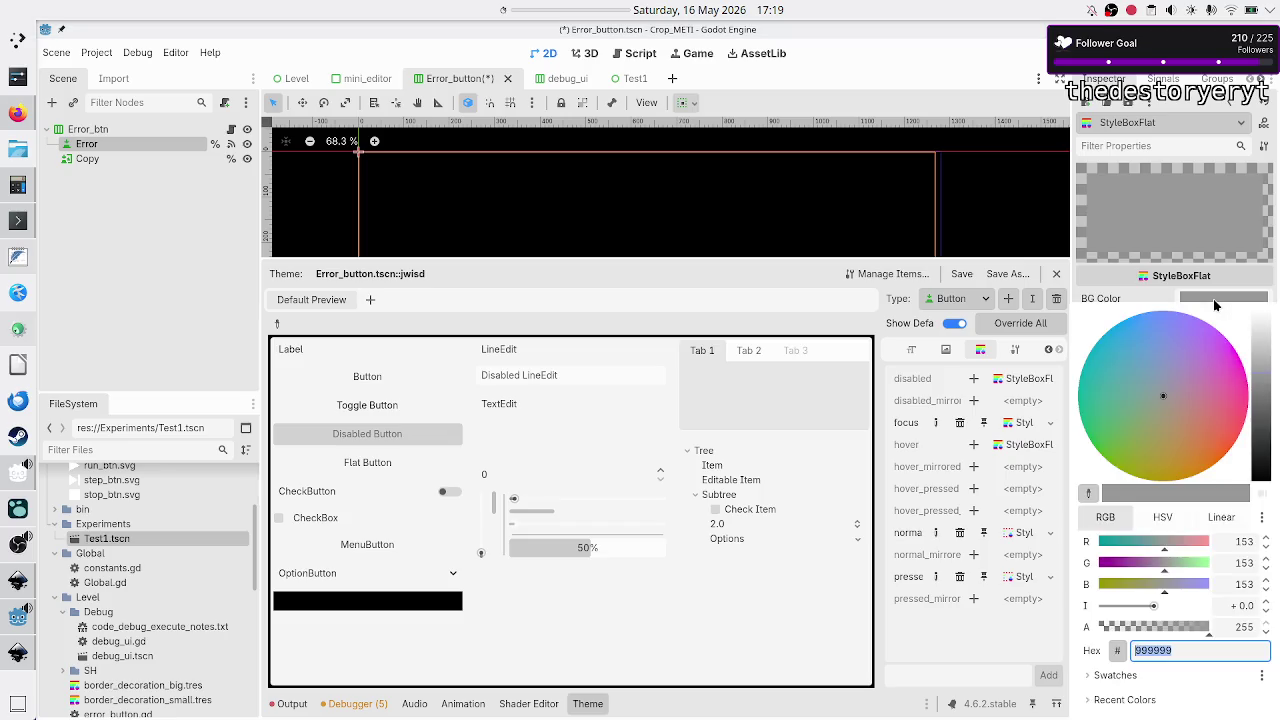
pyautogui.moveTo(1263, 392); pyautogui.dragTo(1264, 326)
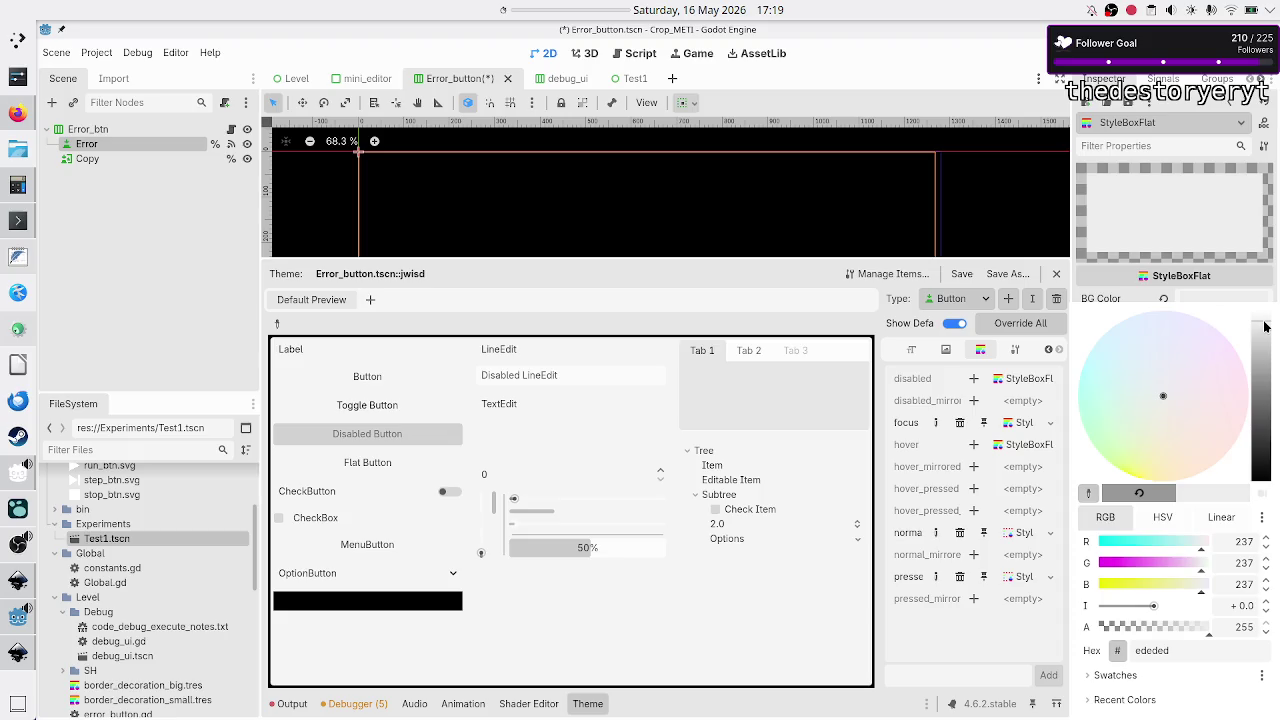
pyautogui.moveTo(1264, 327)
pyautogui.mouseDown()
pyautogui.moveTo(1278, 492)
pyautogui.moveTo(1273, 452)
pyautogui.mouseUp()
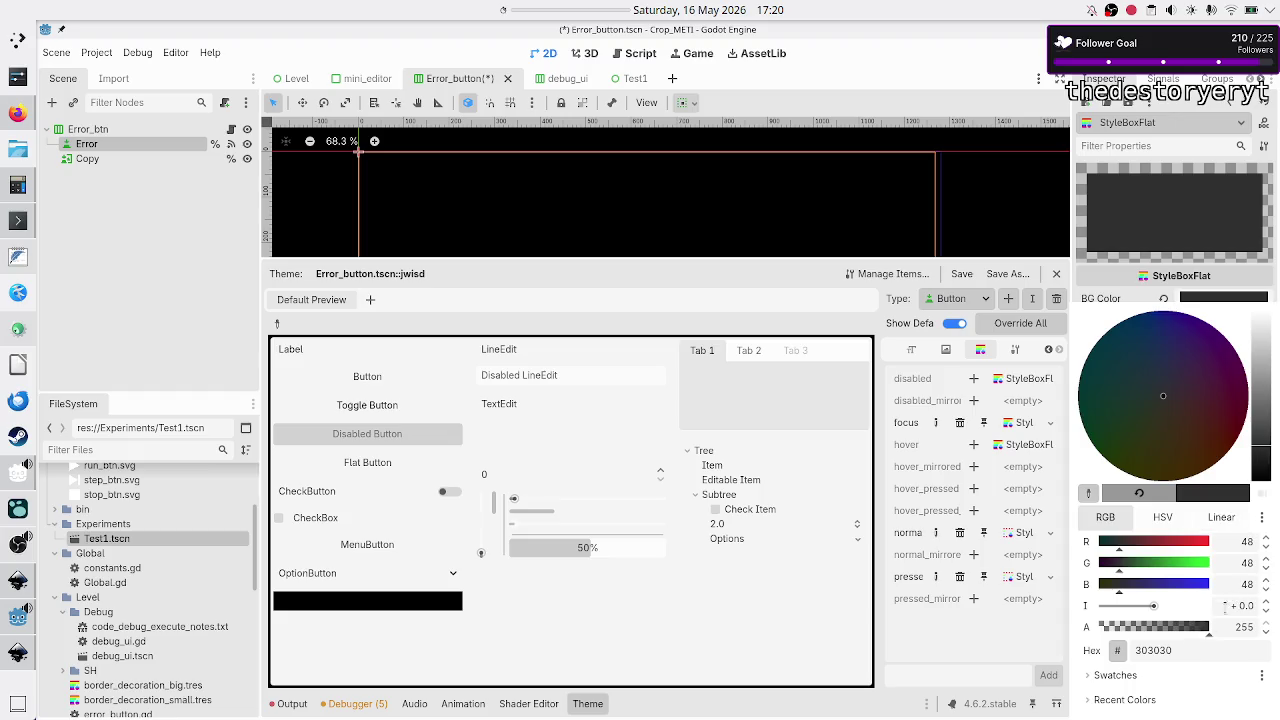
pyautogui.click(1203, 645)
pyautogui.press('Escape')
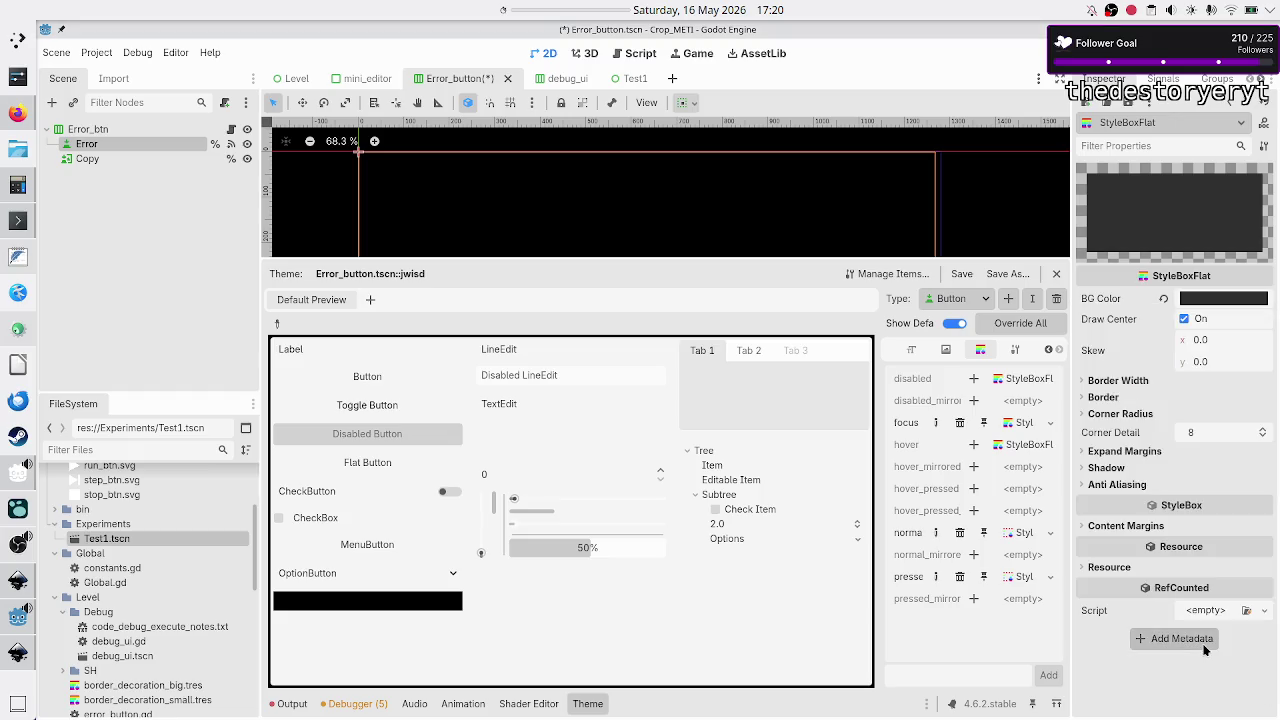
# - Expand the Border Width, Border, Corner Radius, Expand Margins and Content Margins sections for review
pyautogui.click(1140, 384)
pyautogui.click(1116, 481)
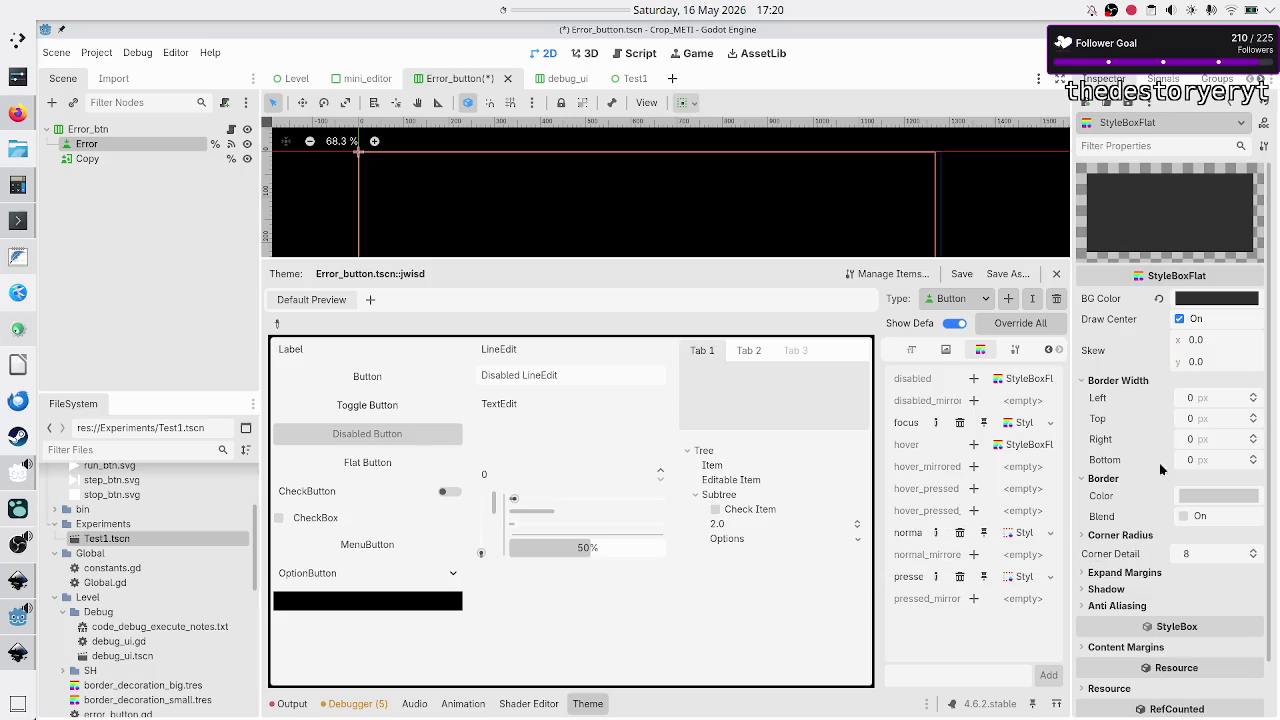
pyautogui.click(1145, 537)
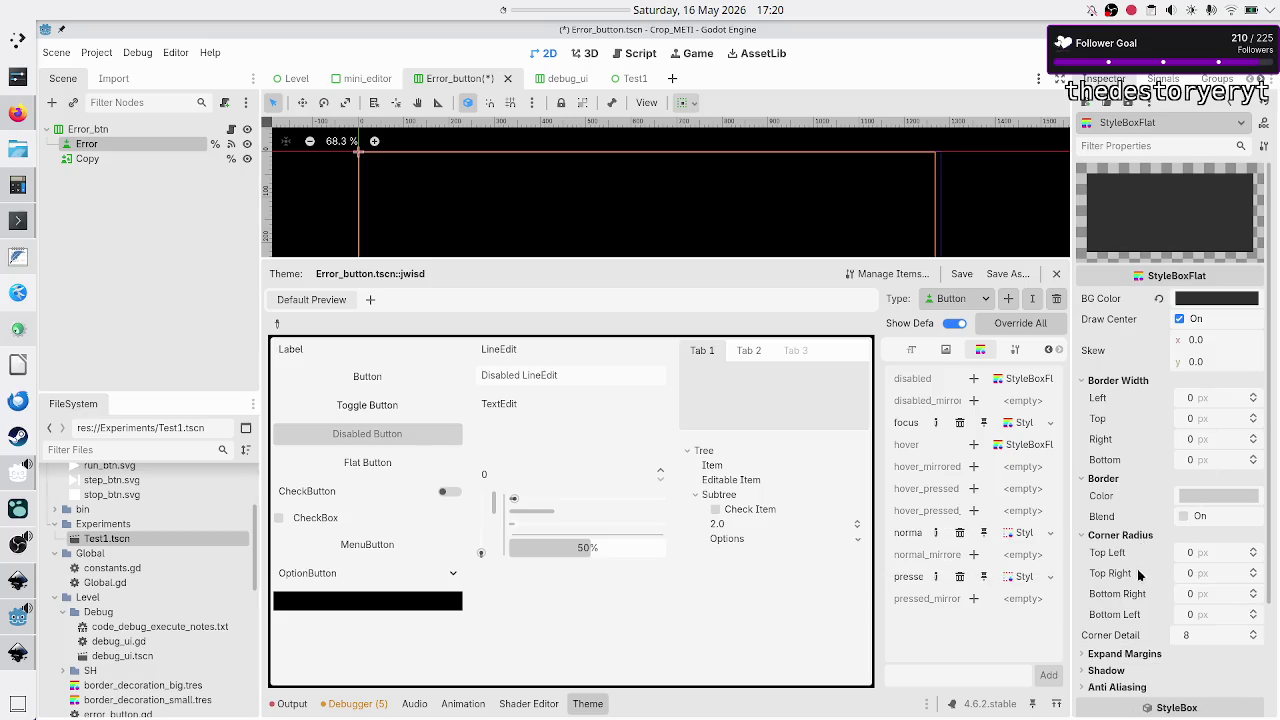
pyautogui.scroll(-3, 1148, 525)
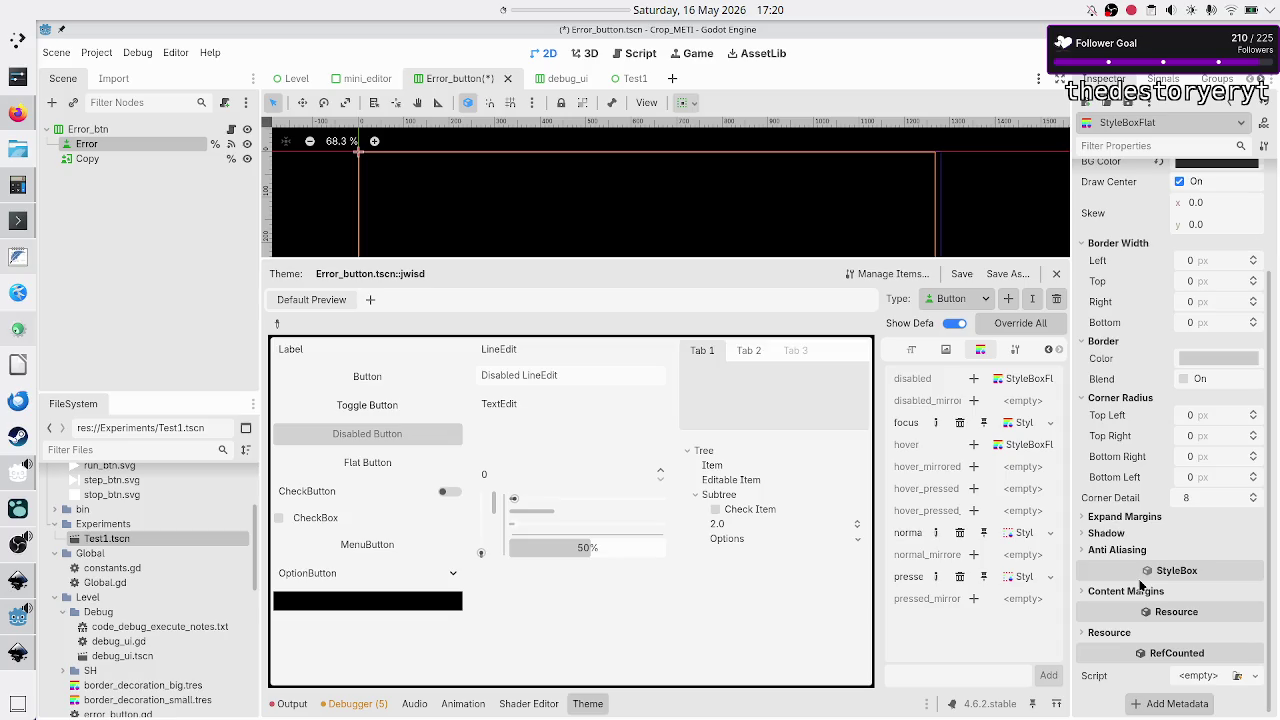
pyautogui.click(1136, 517)
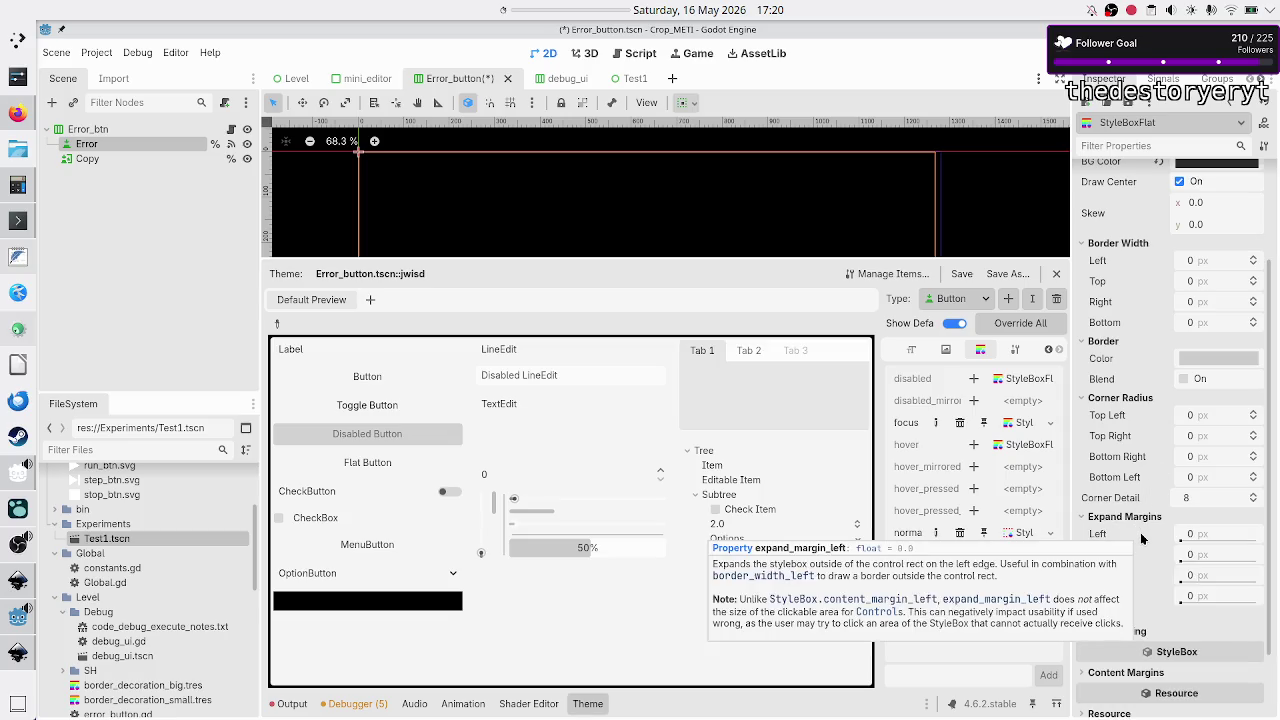
pyautogui.scroll(-2, 1141, 545)
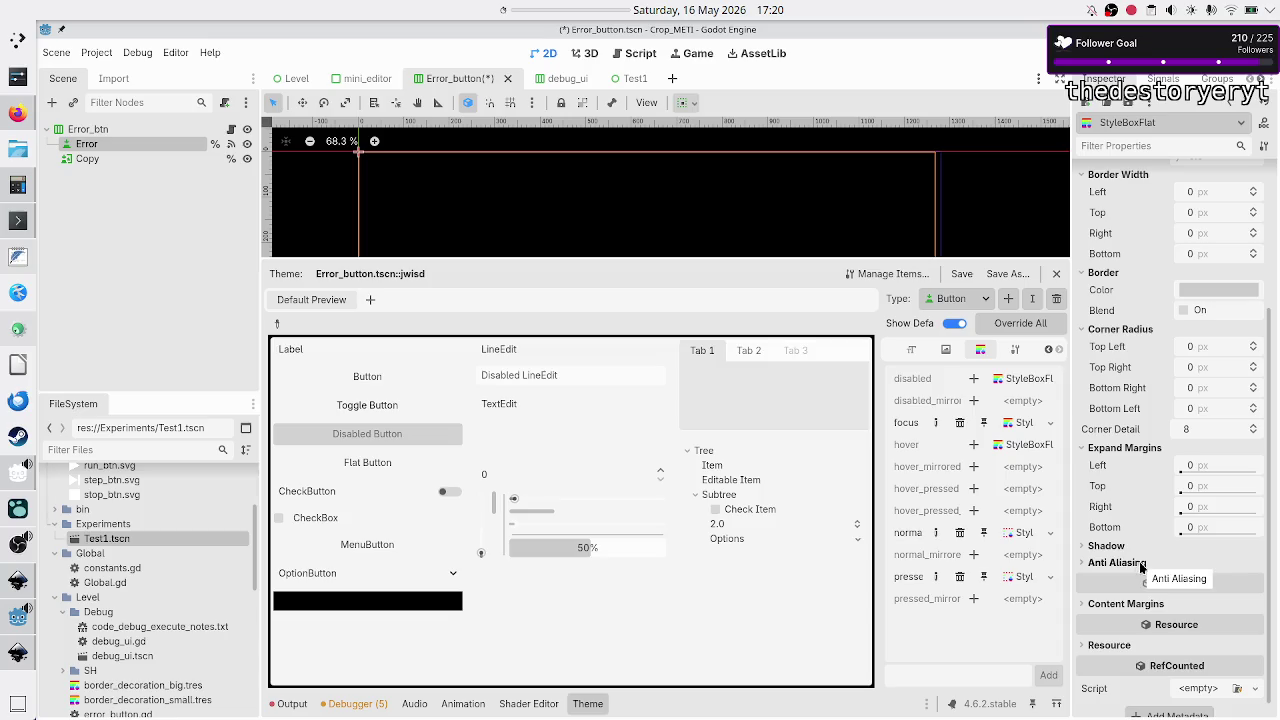
pyautogui.click(1134, 605)
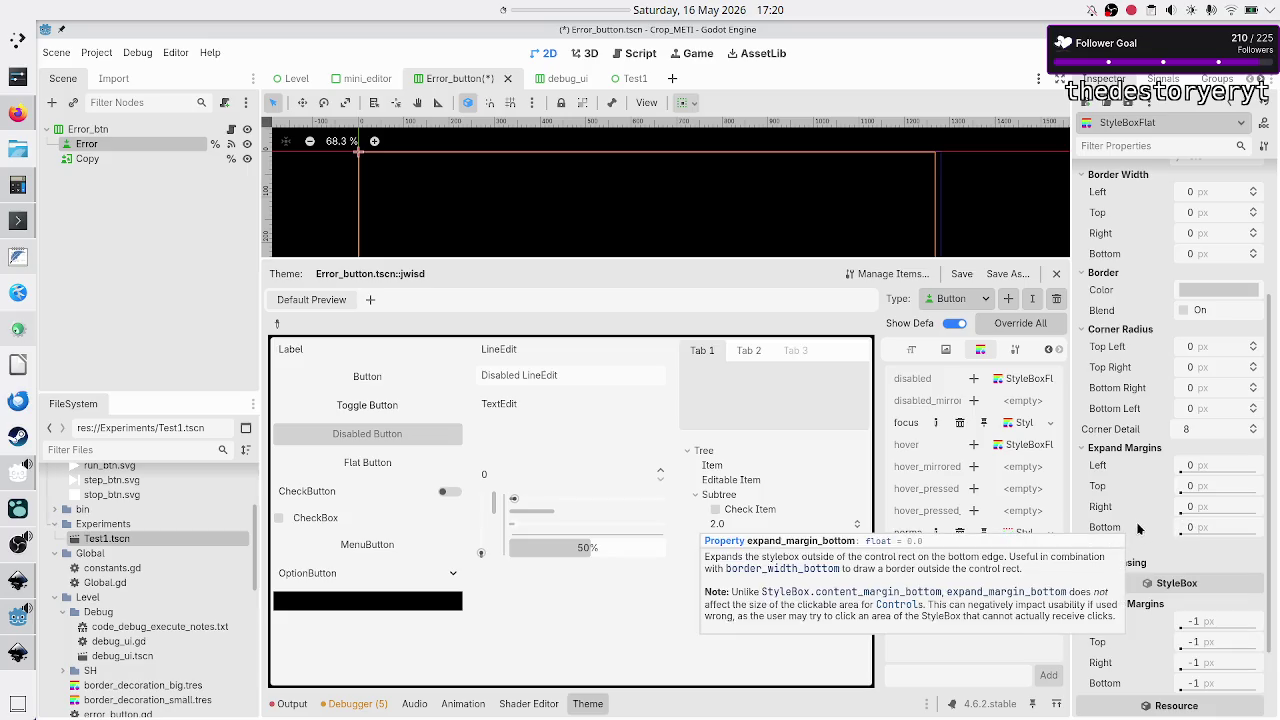
# - Copy the focus StyleBoxFlat into the hover state and save the scene
pyautogui.click(1050, 422)
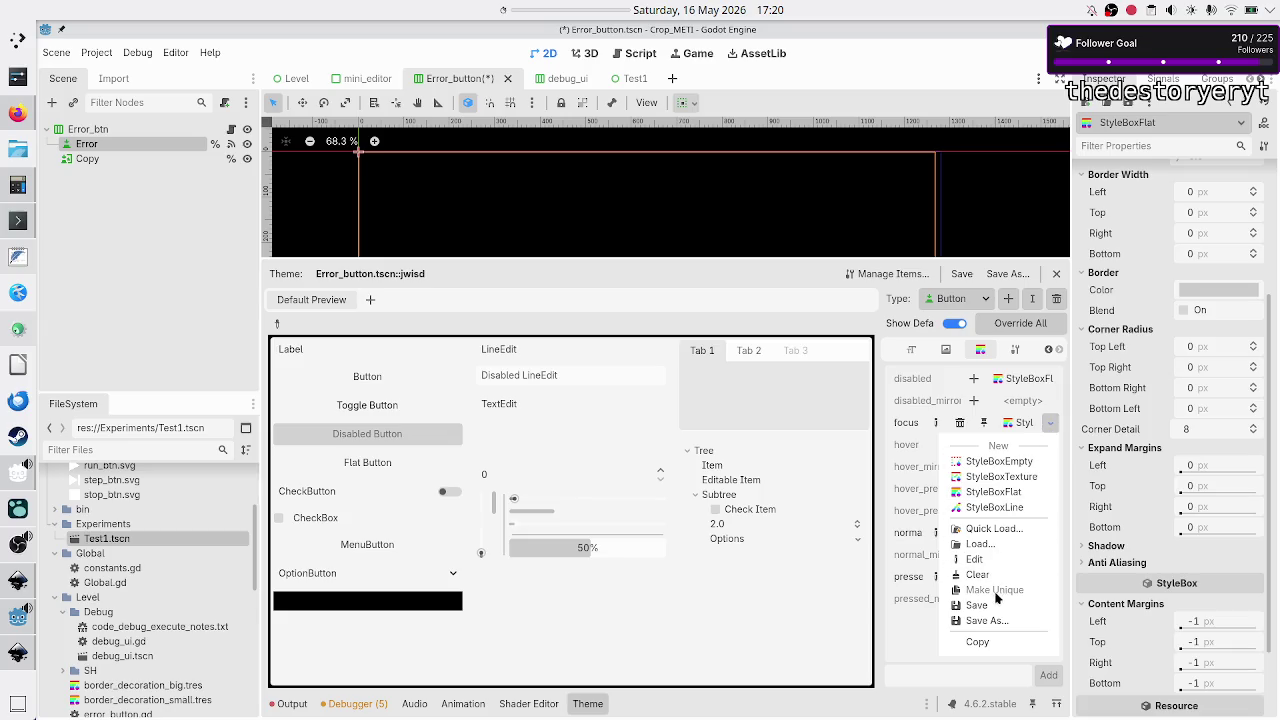
pyautogui.click(983, 638)
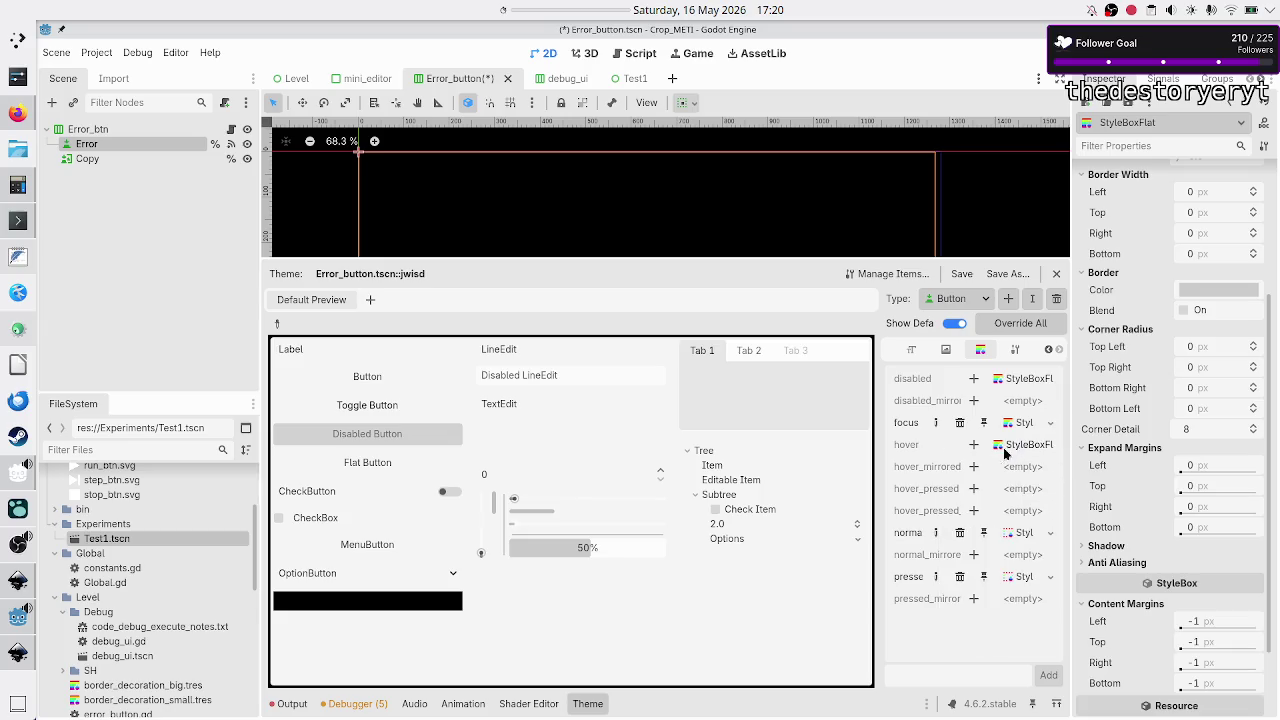
pyautogui.click(971, 446)
pyautogui.click(1050, 445)
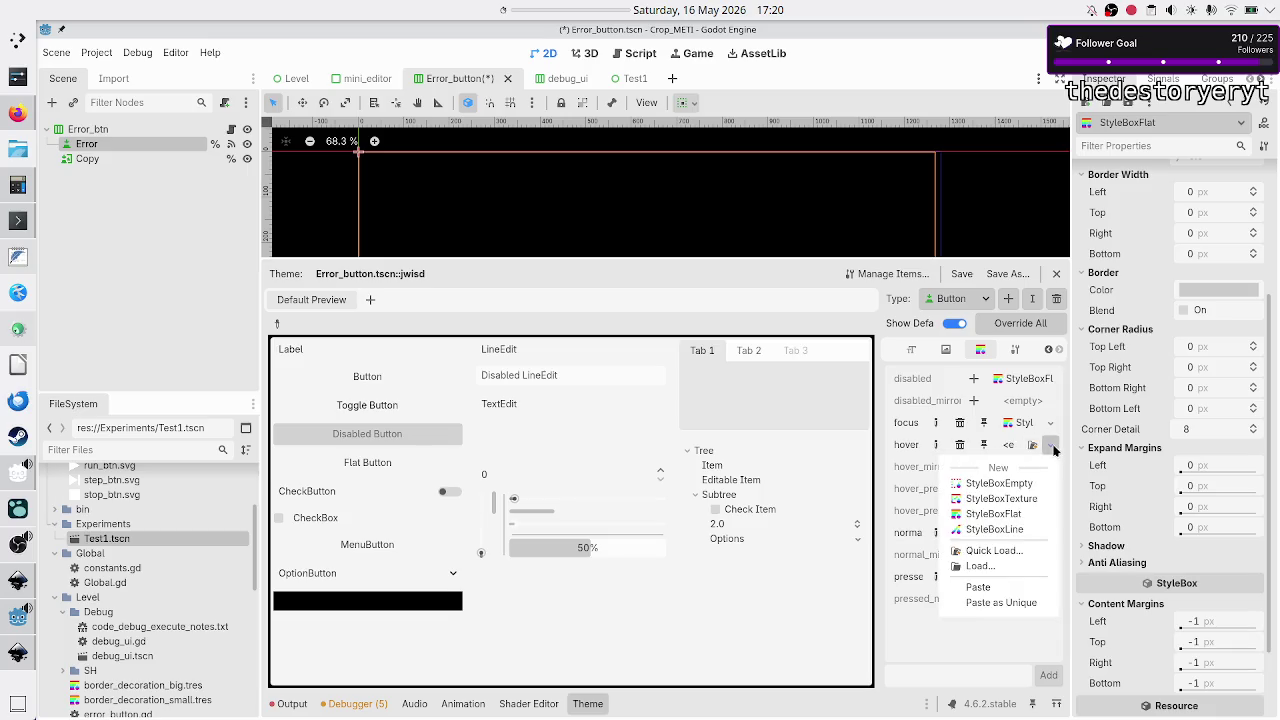
pyautogui.click(995, 591)
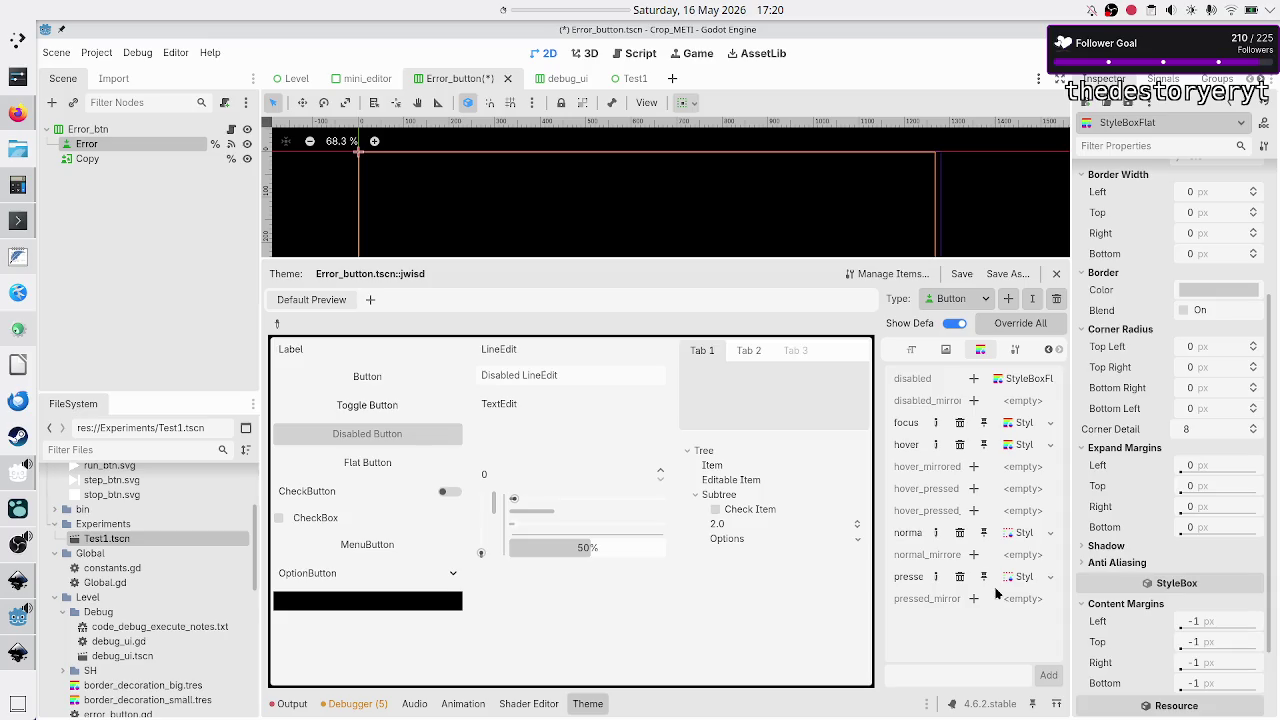
pyautogui.click(960, 277)
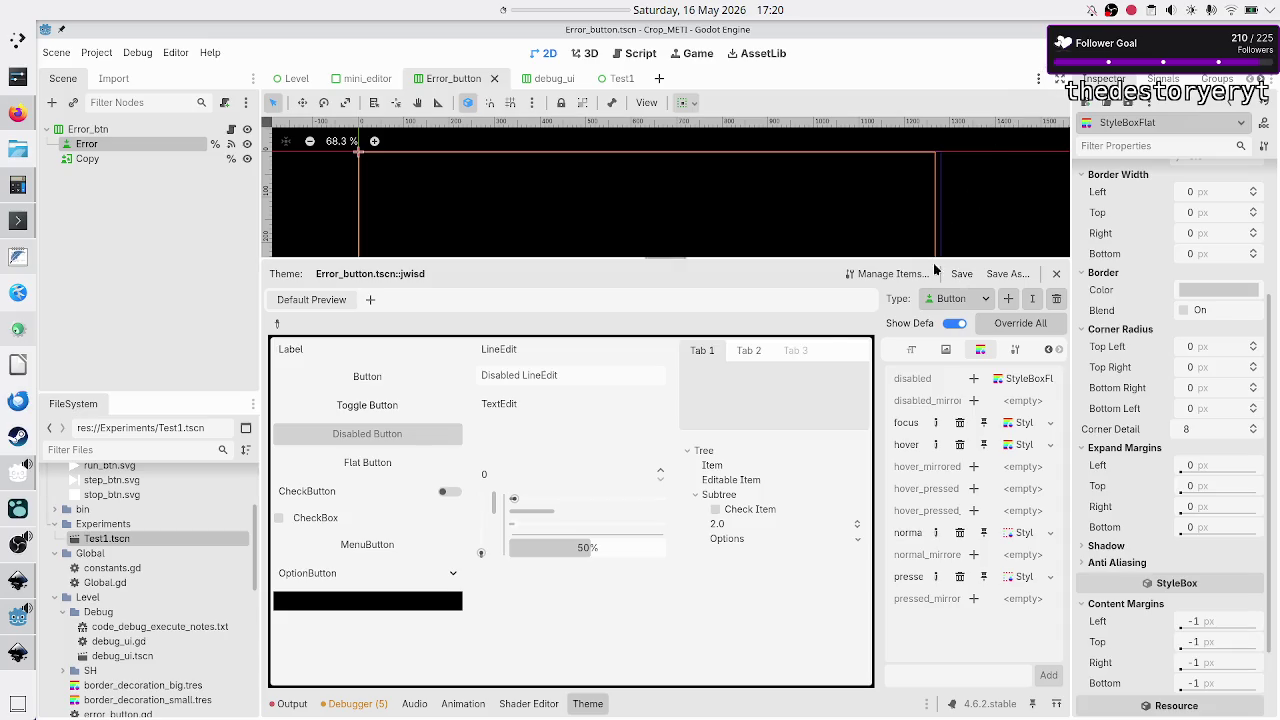
# - Show the Output log, run the project to check the button styling, then close the game
pyautogui.click(292, 704)
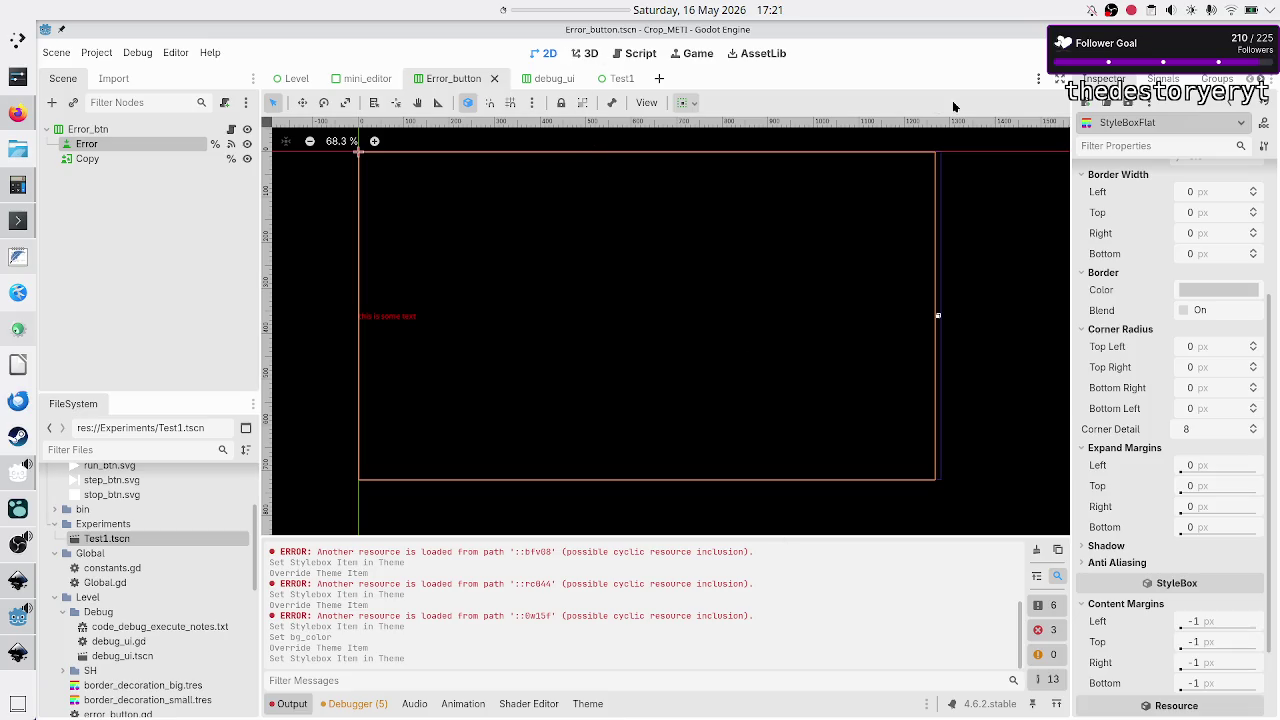
pyautogui.click(1040, 56)
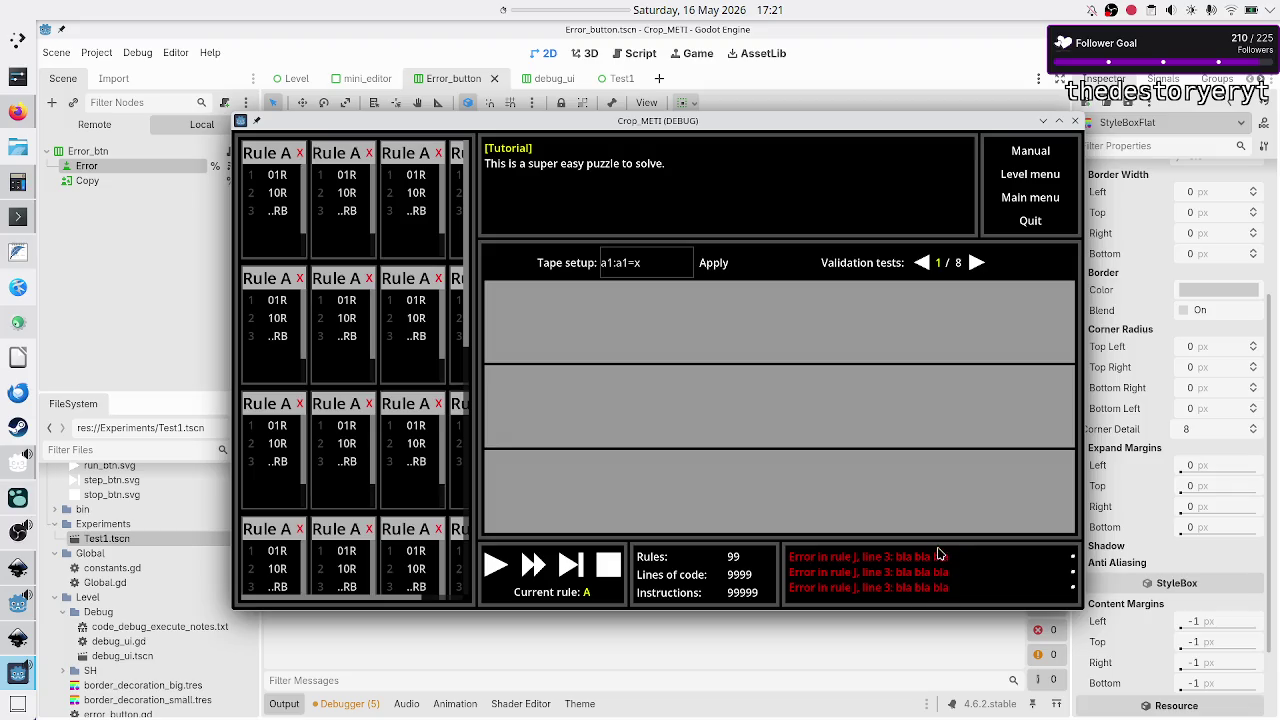
pyautogui.click(1075, 121)
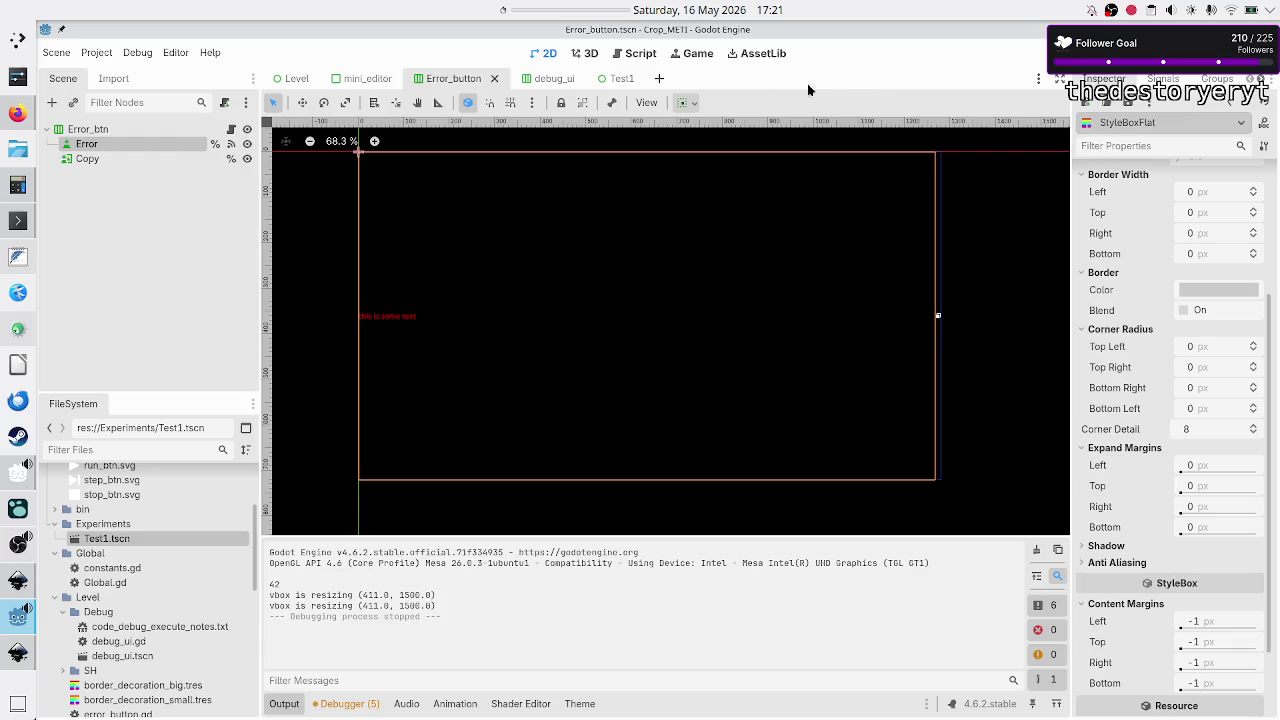
pyautogui.click(686, 102)
# - Select the Error node, open its Theme, and bring up the focus StyleBoxFlat for editing
pyautogui.click(185, 143)
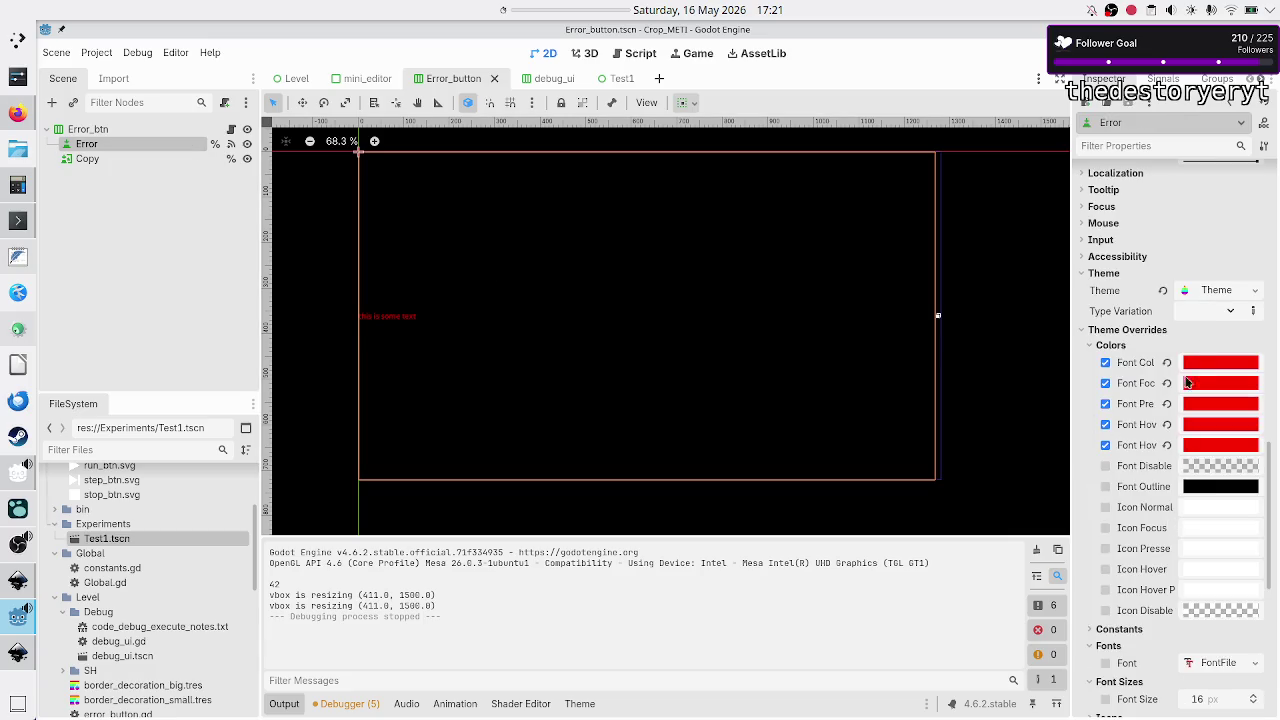
pyautogui.click(1222, 290)
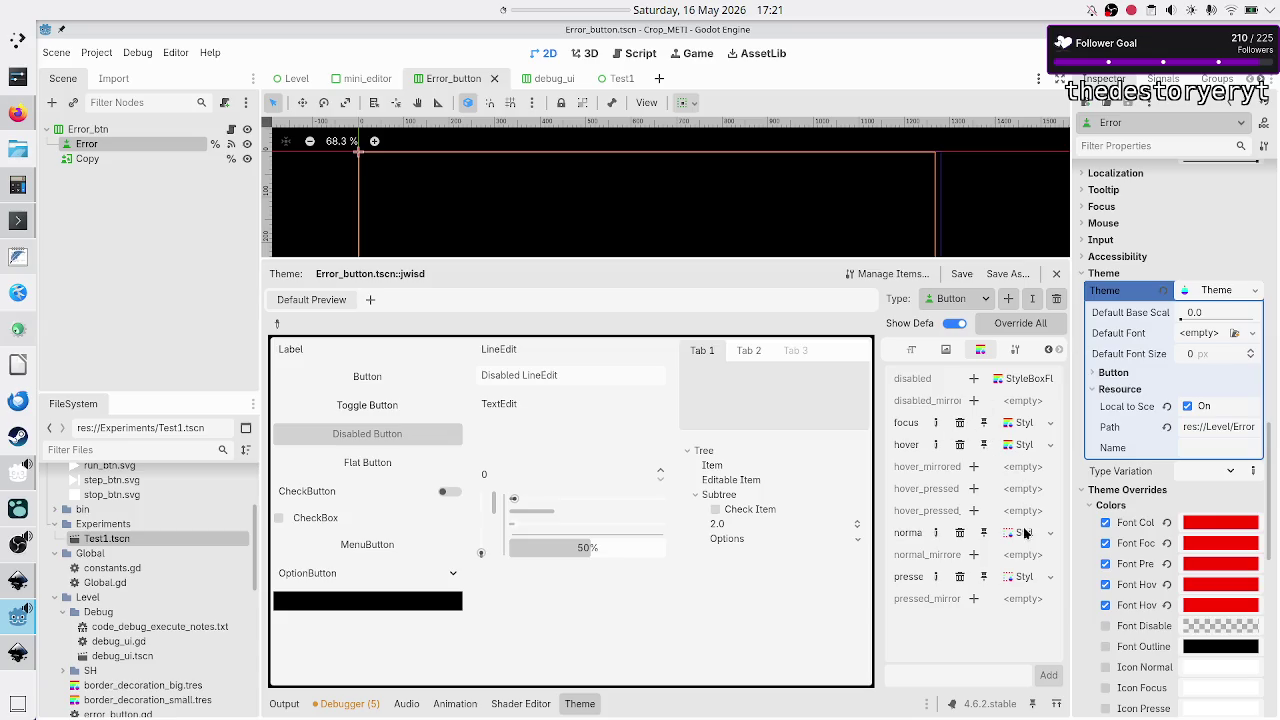
pyautogui.click(1049, 424)
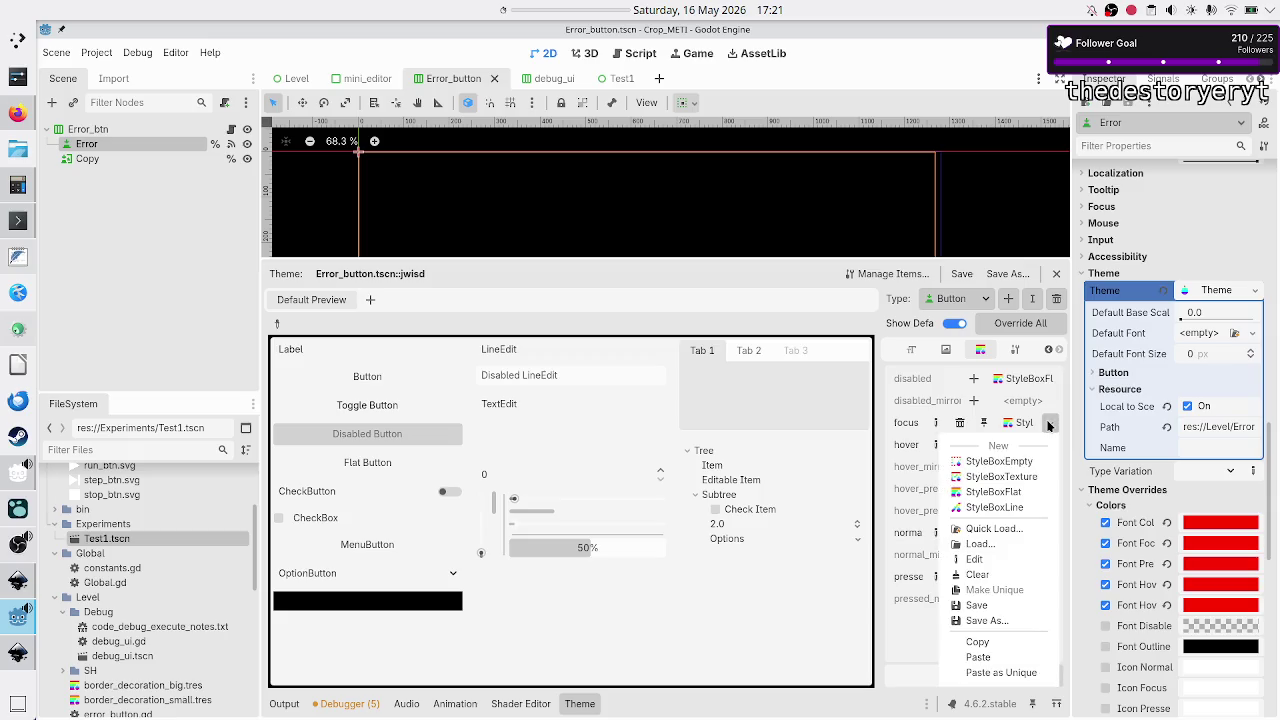
pyautogui.click(1020, 426)
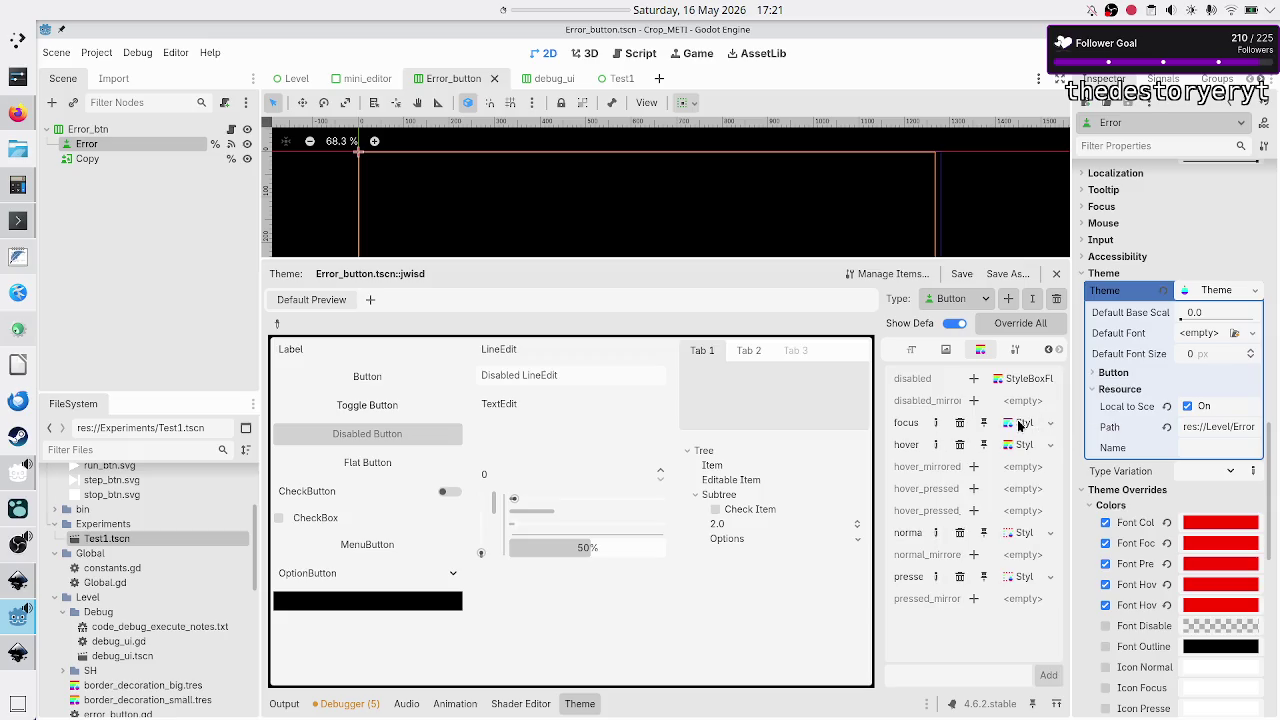
pyautogui.click(1020, 426)
pyautogui.scroll(5, 1180, 384)
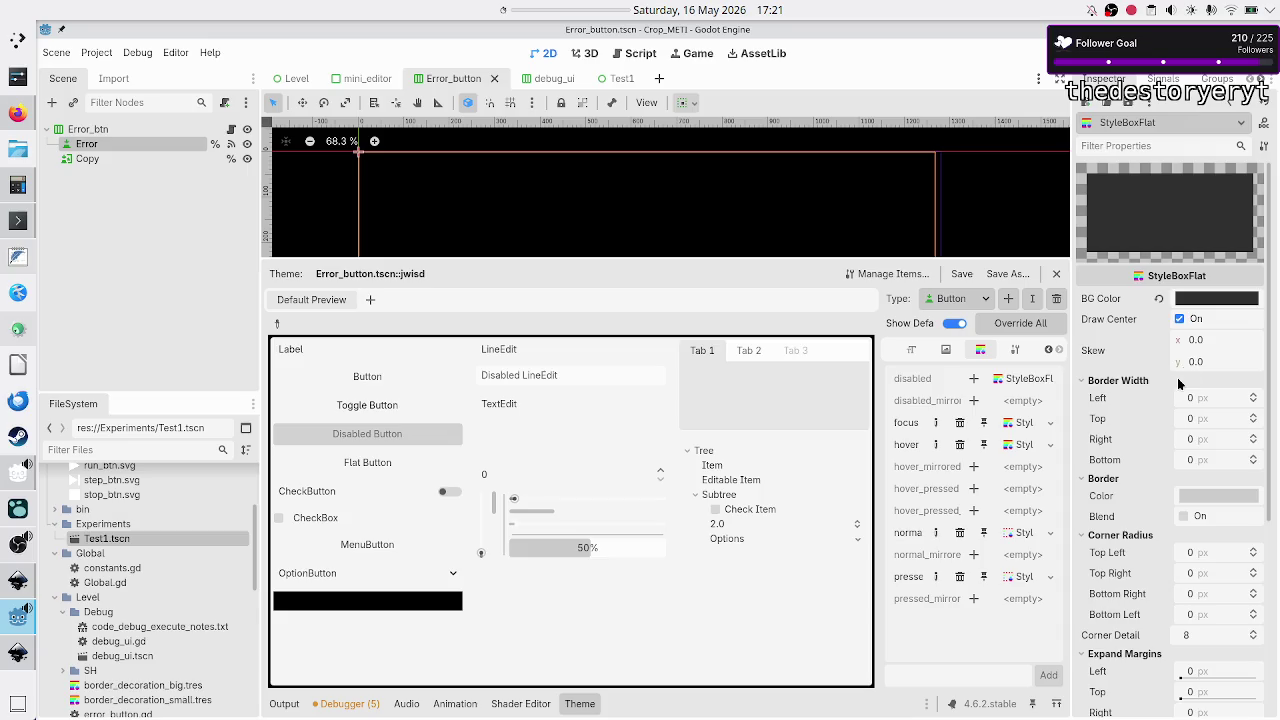
# - Lighten the open StyleBox's background colour to a medium grey
pyautogui.click(1222, 300)
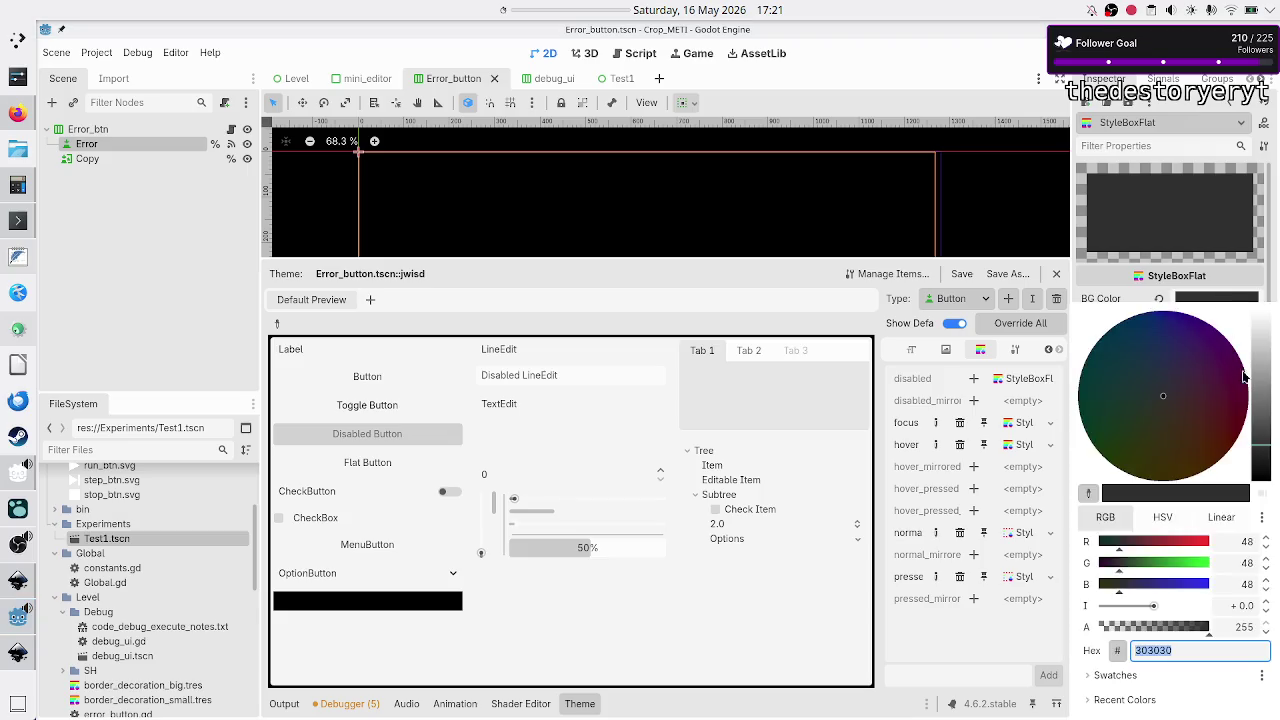
pyautogui.moveTo(1262, 444); pyautogui.dragTo(1262, 407)
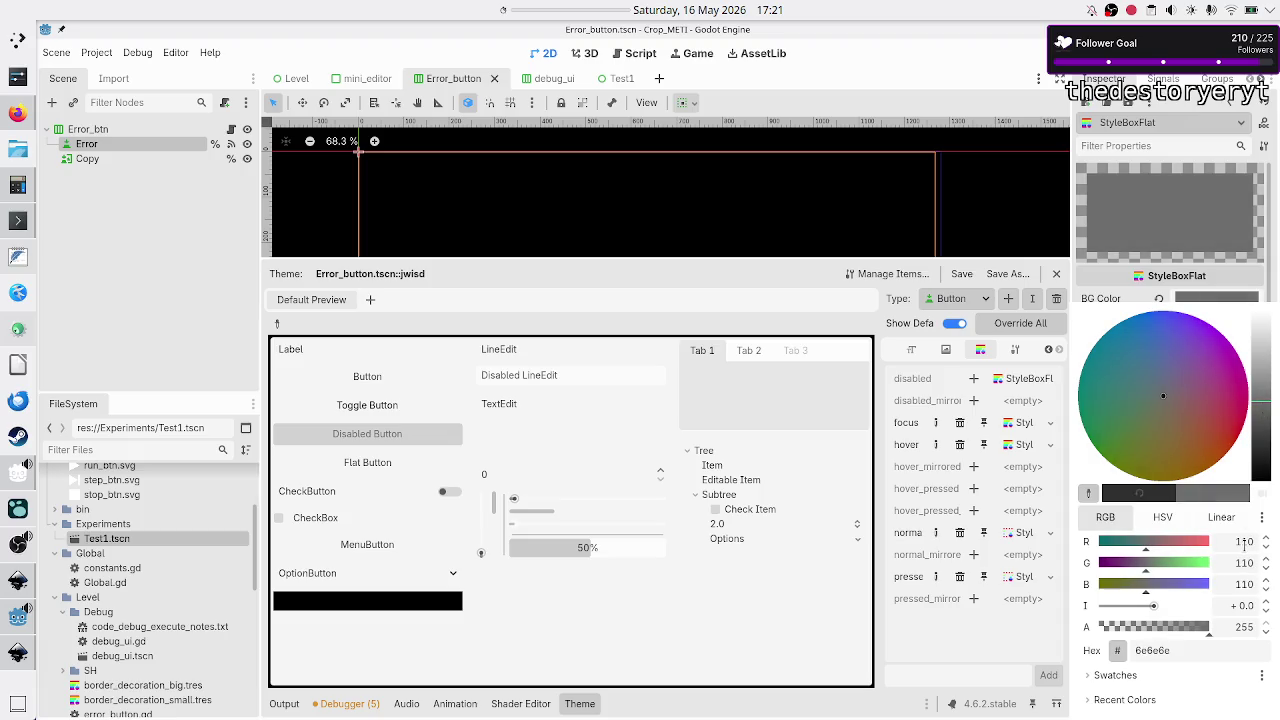
pyautogui.press('Escape')
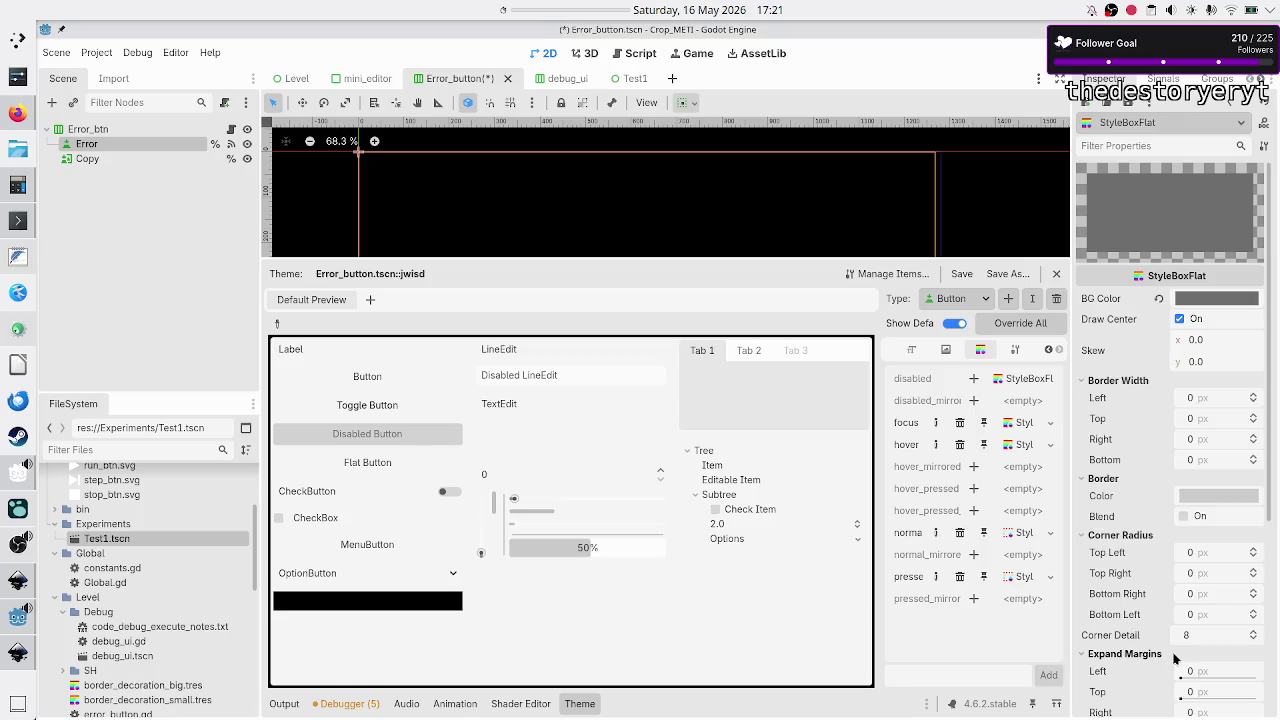
# - Set the hover StyleBox background to 646464 by entering red, green and blue values of 100
pyautogui.click(1020, 446)
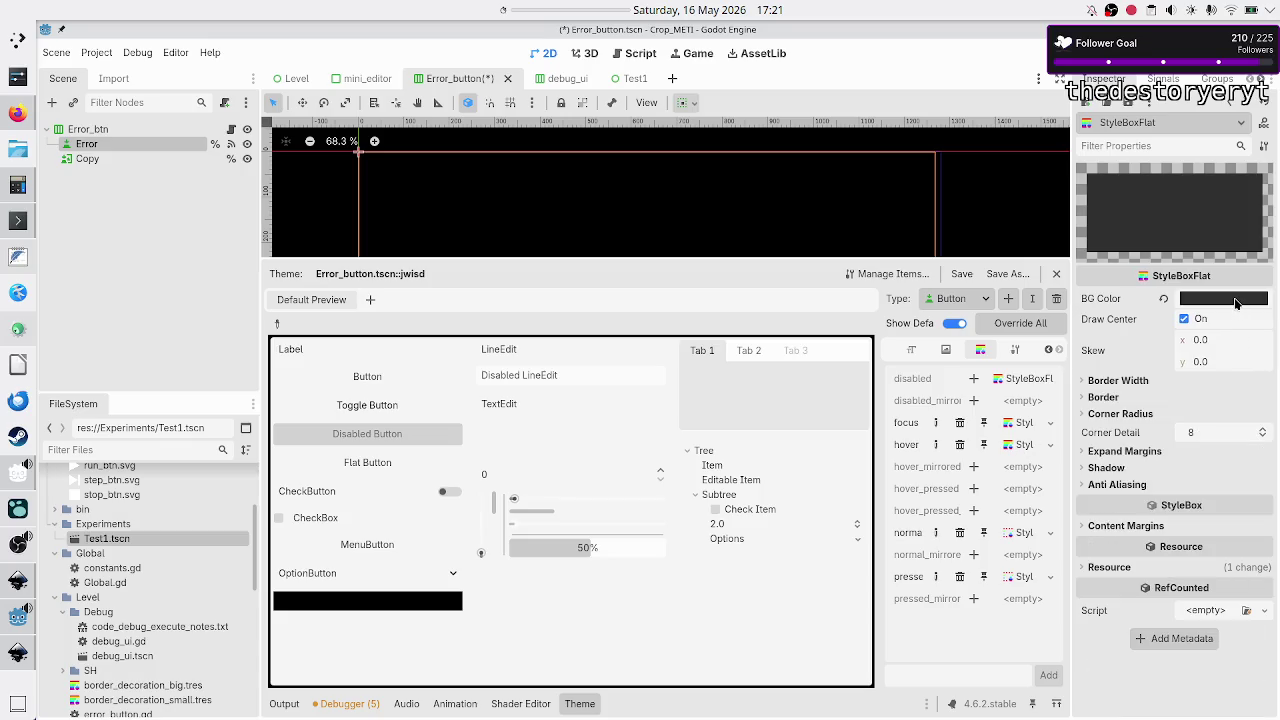
pyautogui.click(1236, 300)
pyautogui.moveTo(1262, 420)
pyautogui.mouseDown()
pyautogui.moveTo(1257, 352)
pyautogui.moveTo(1264, 408)
pyautogui.mouseUp()
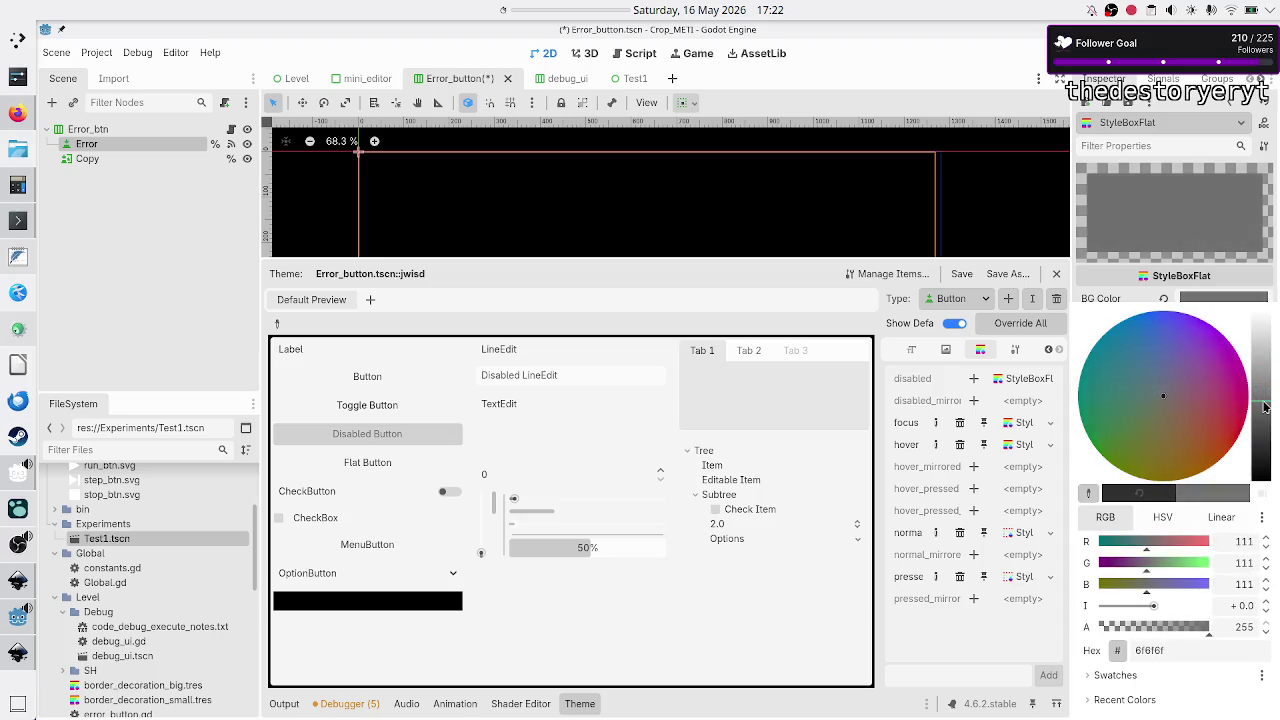
pyautogui.click(1244, 541)
pyautogui.write('100')
pyautogui.press('Return')
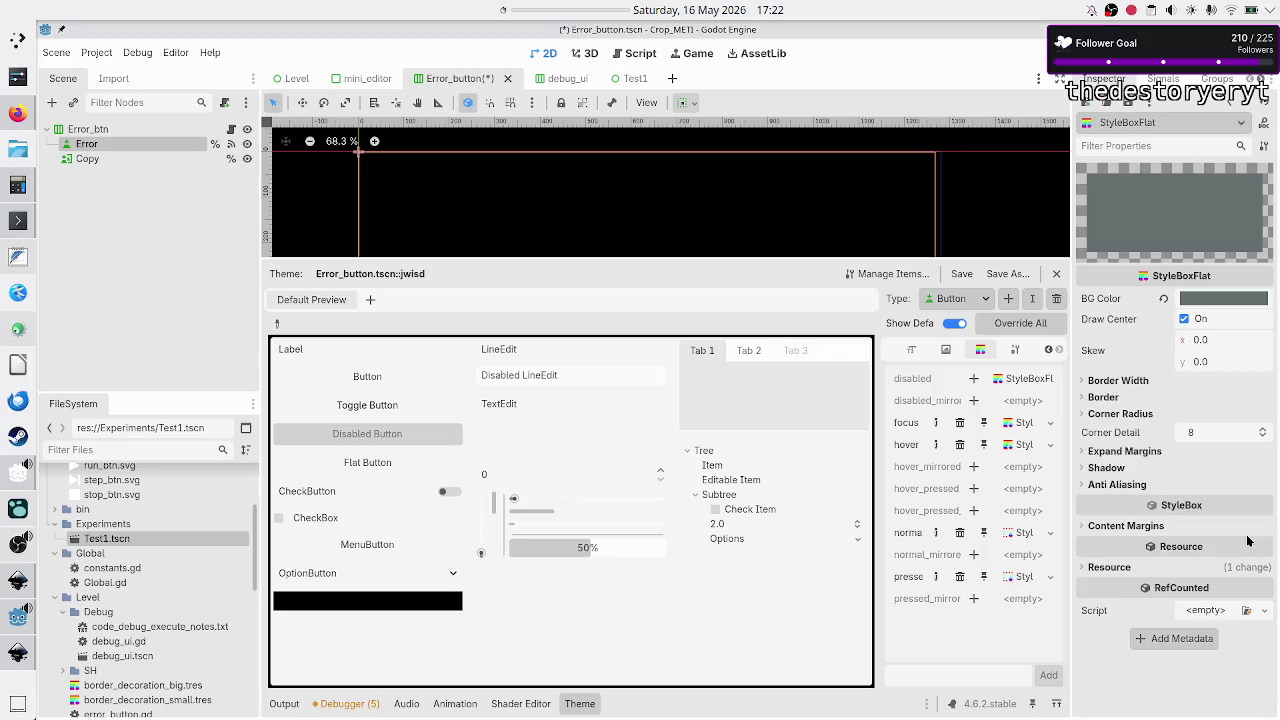
pyautogui.click(1235, 300)
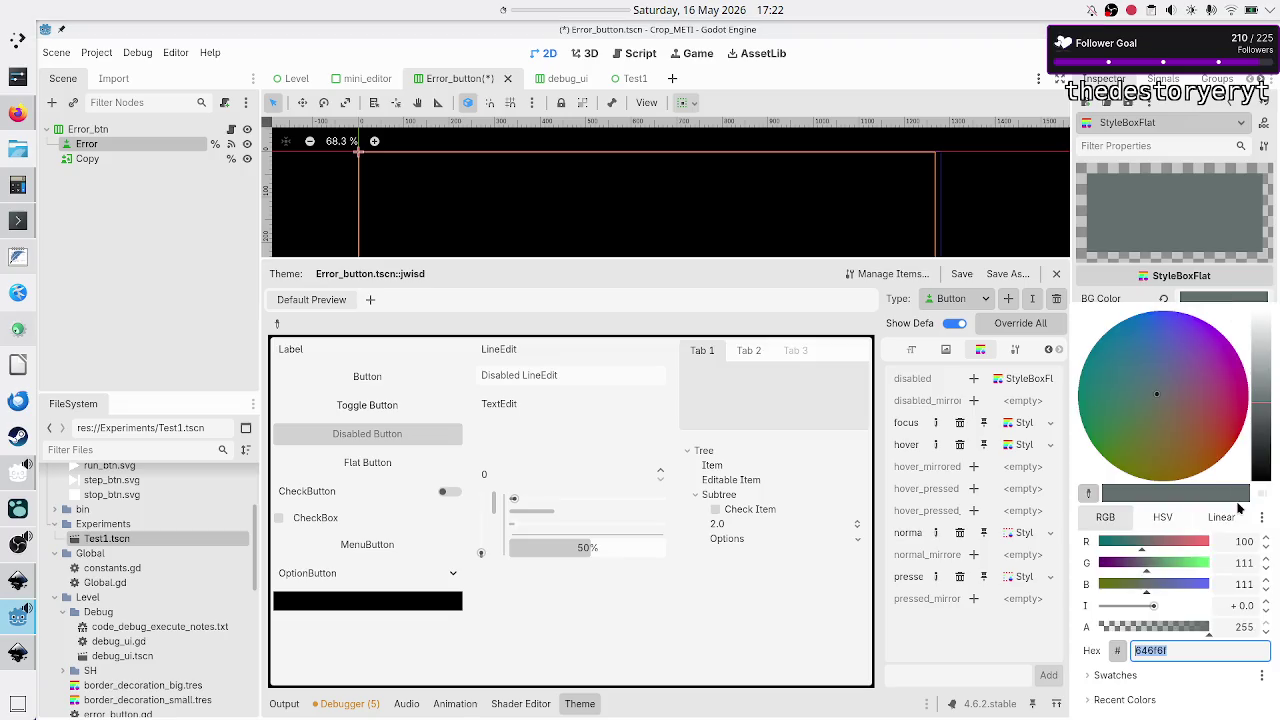
pyautogui.click(1246, 564)
pyautogui.write('100')
pyautogui.click(1242, 584)
pyautogui.write('10')
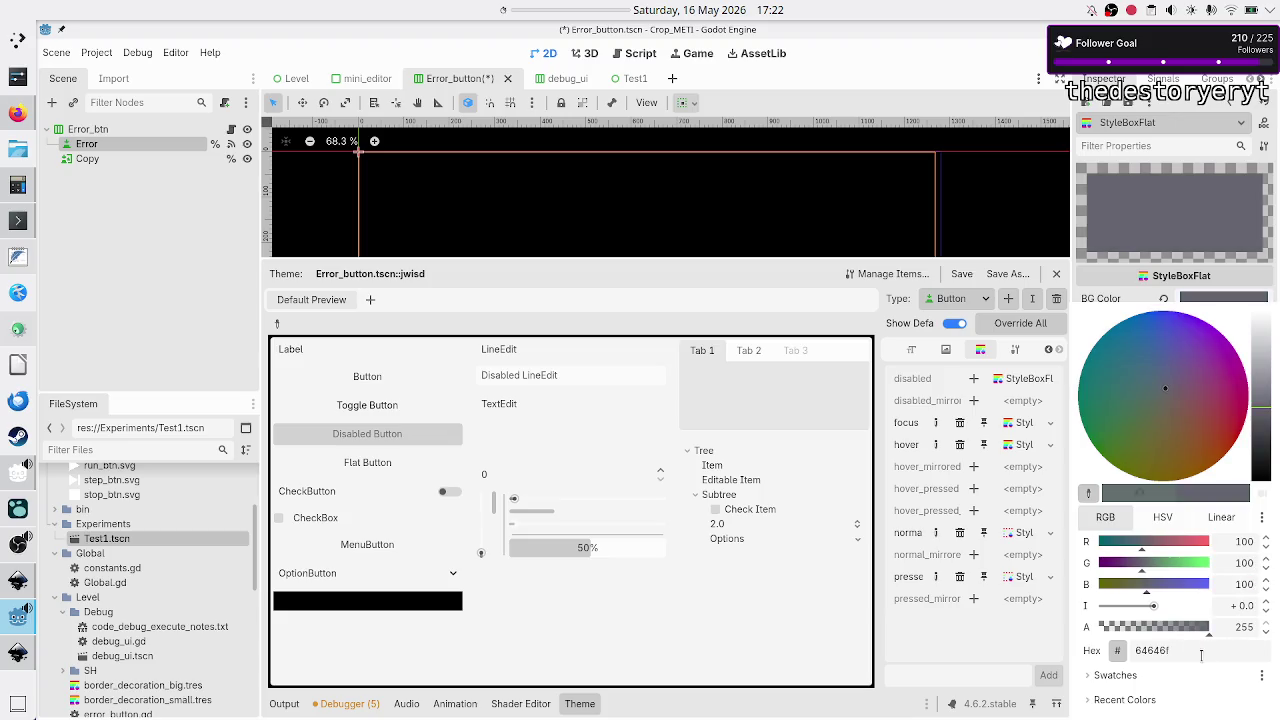
pyautogui.click(1192, 650)
pyautogui.press('Escape')
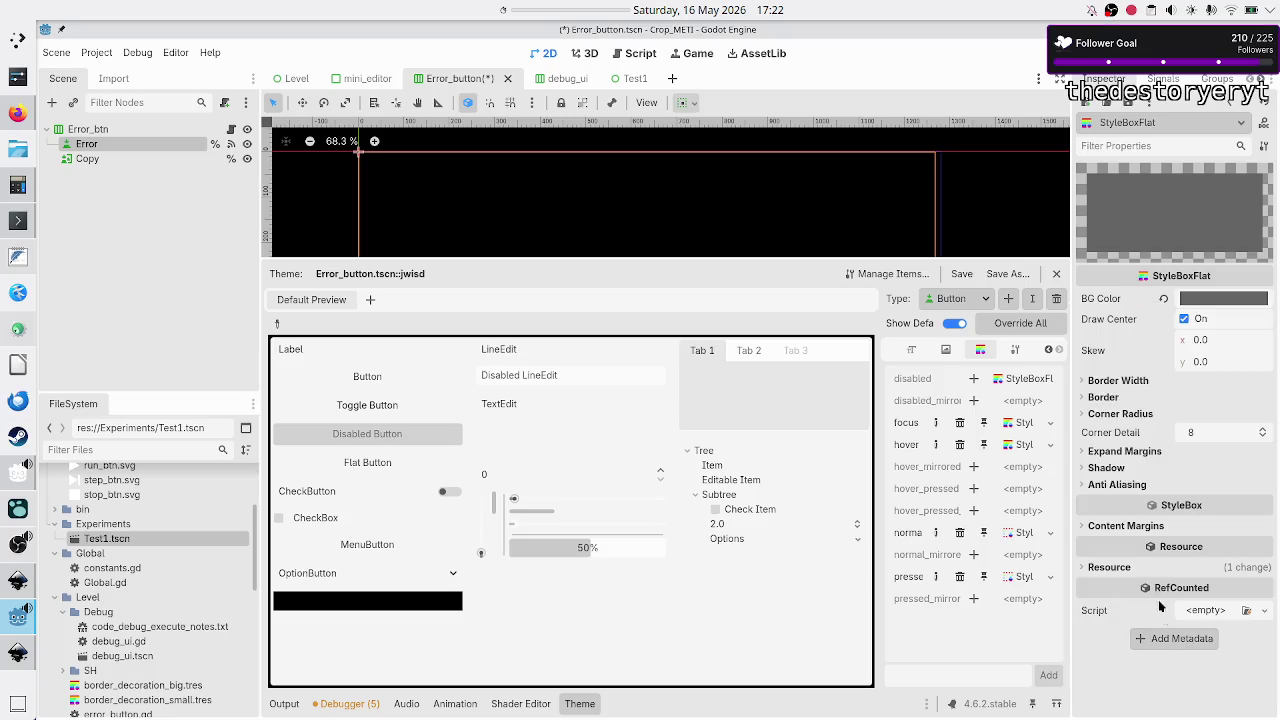
# - Set another Button StyleBox's background to hex 646464, then save and run the project
pyautogui.click(1028, 424)
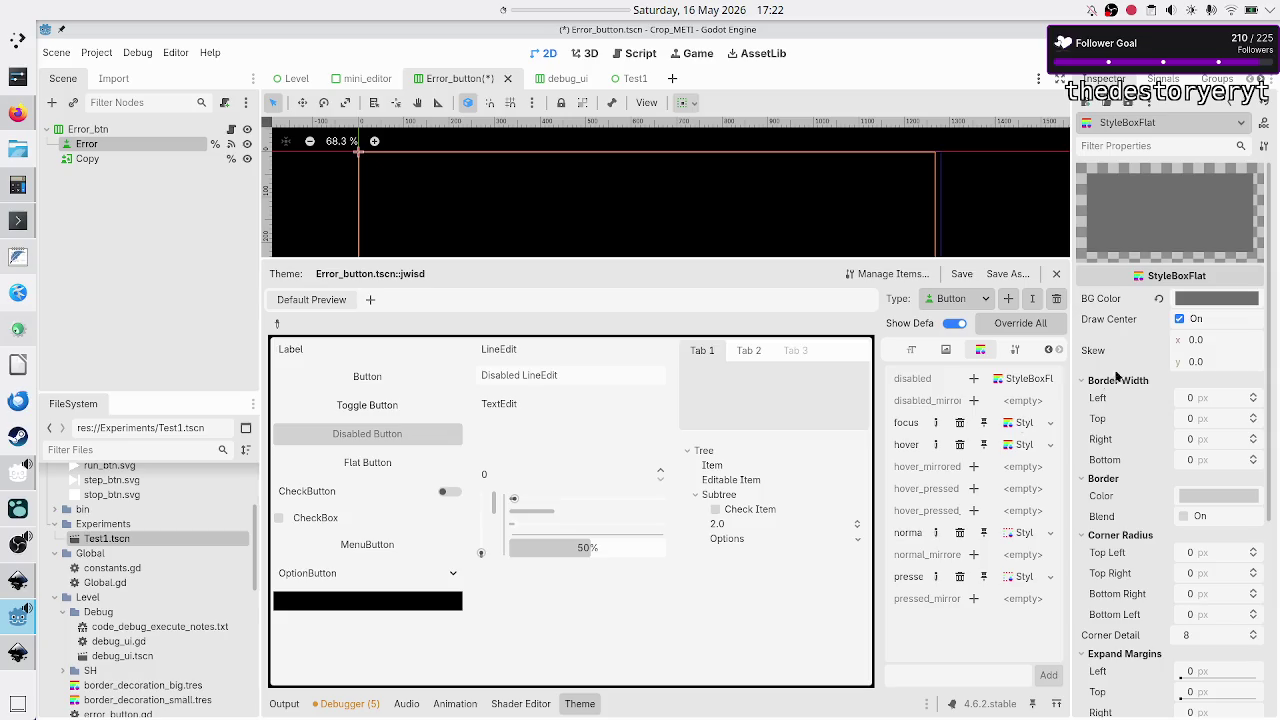
pyautogui.click(1231, 299)
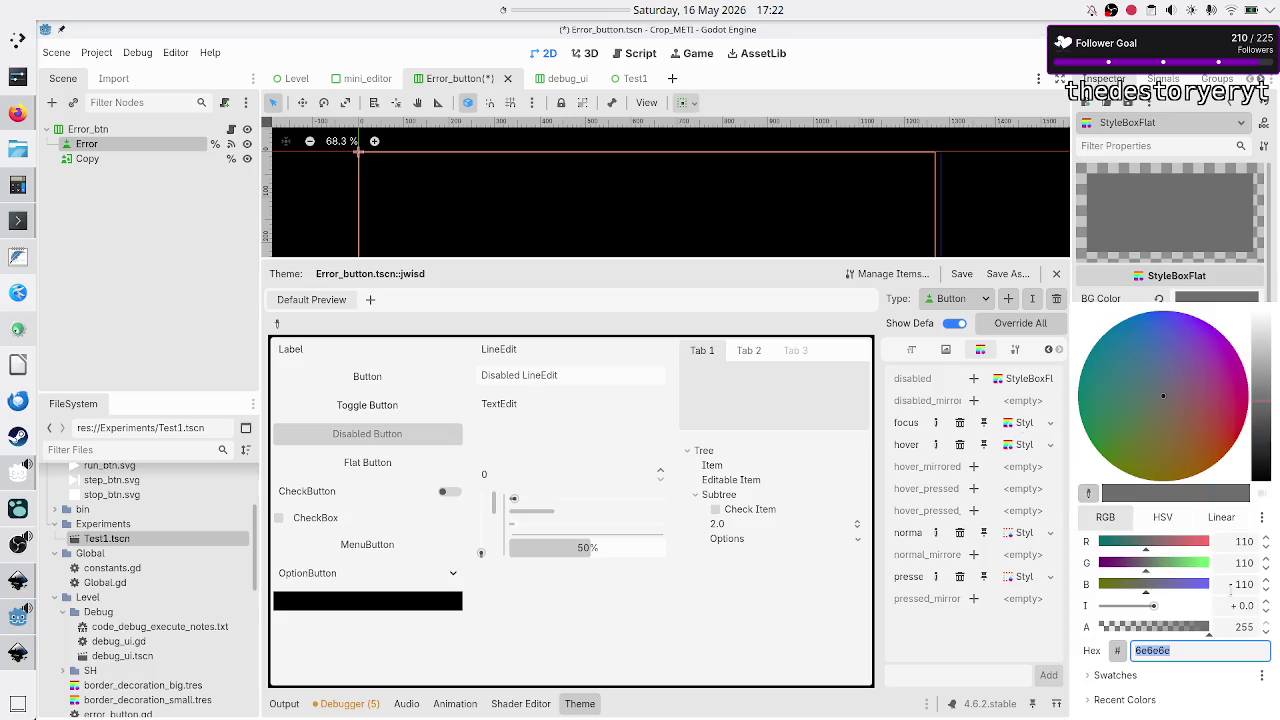
pyautogui.write('646464')
pyautogui.press('Return')
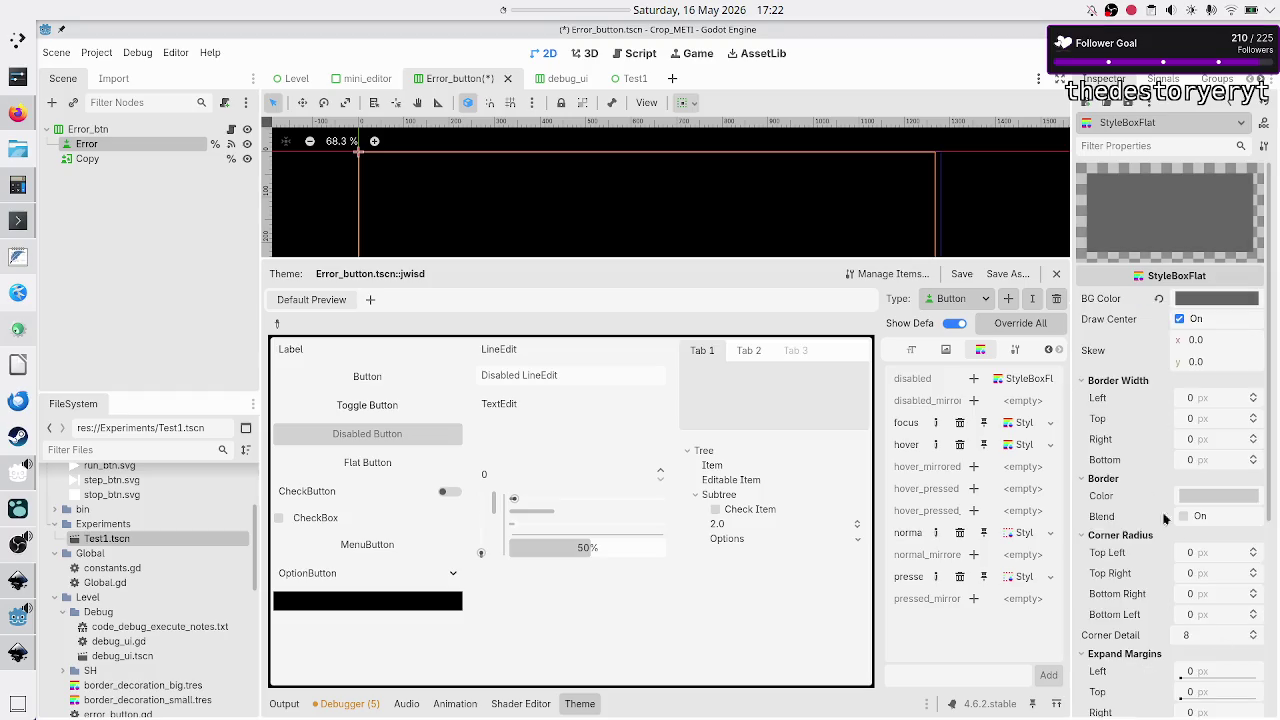
pyautogui.click(958, 273)
pyautogui.press('F5')
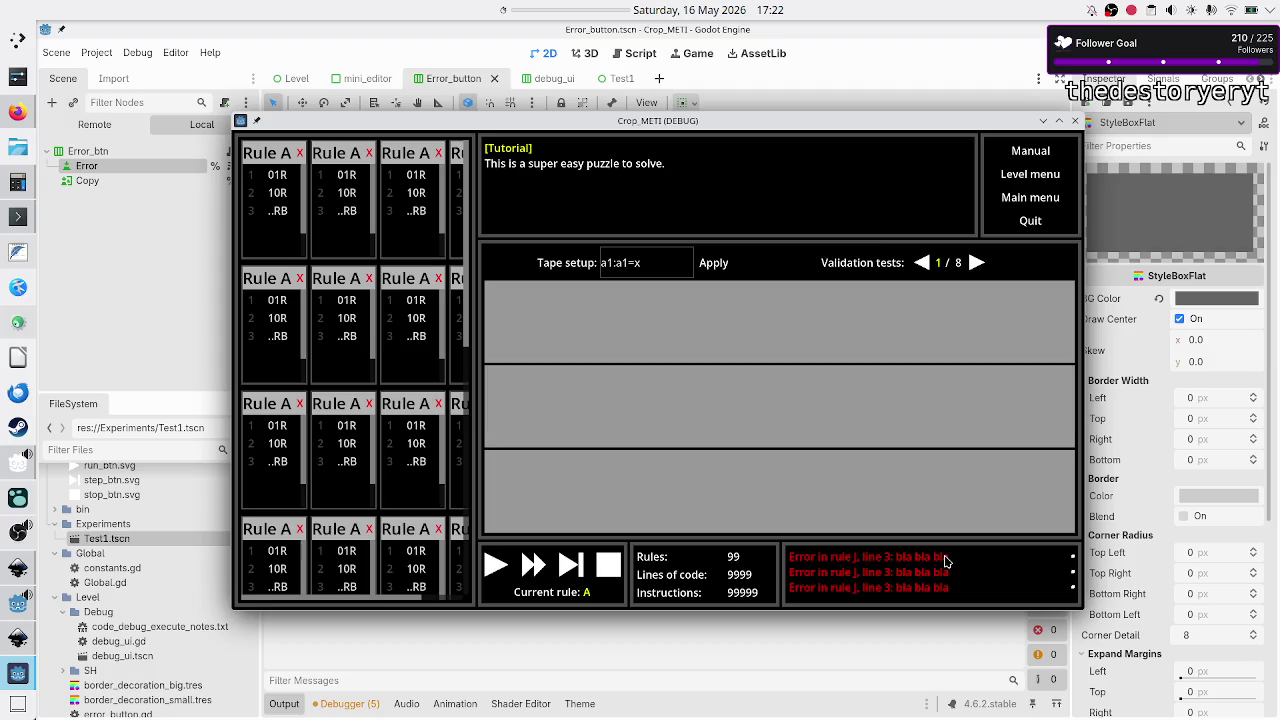
# - Click a Rule A header in the running game to turn it red, then bring OBS Studio forward
pyautogui.click(943, 568)
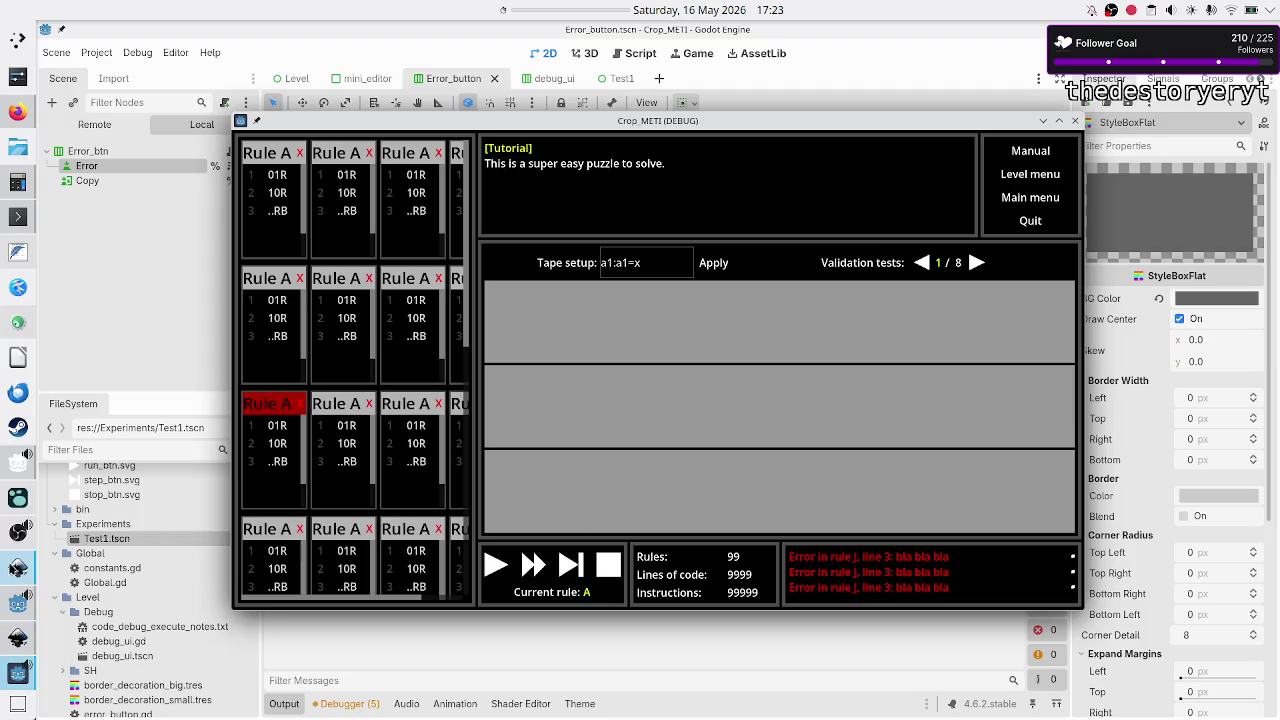
pyautogui.click(17, 533)
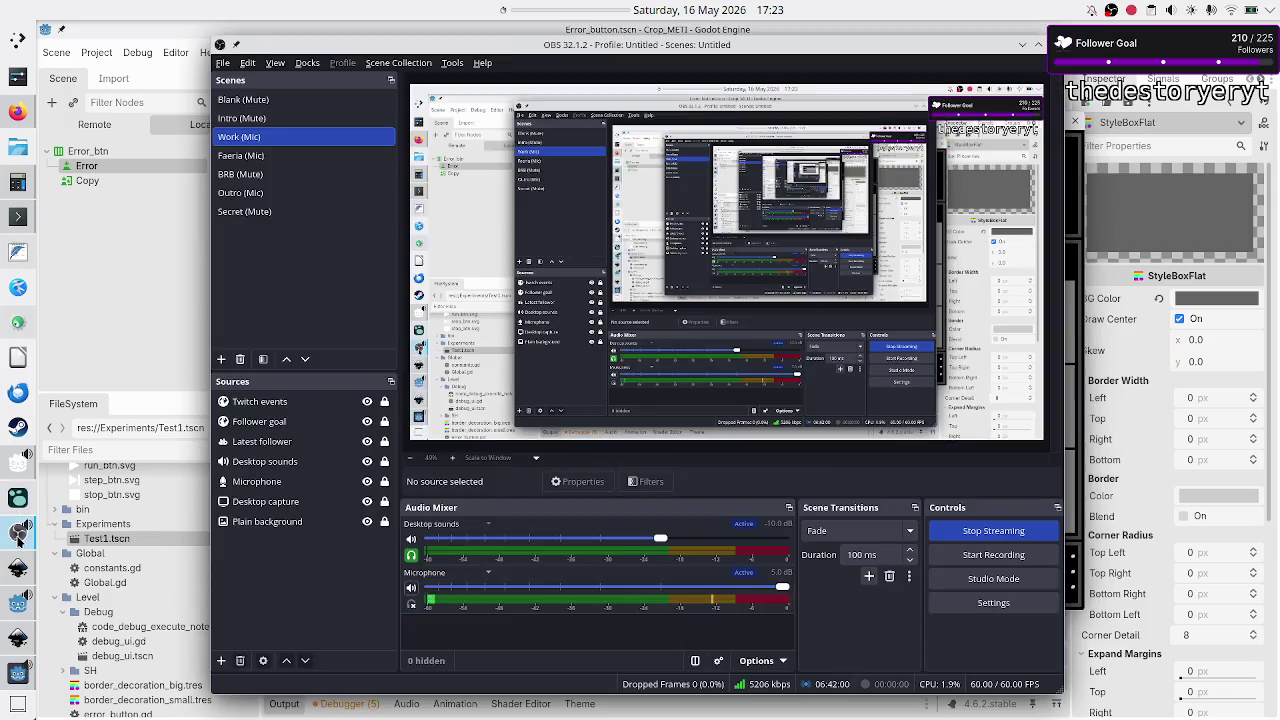
# - Mute and then unmute the Audio Mixer microphone, then minimise OBS Studio
pyautogui.click(412, 589)
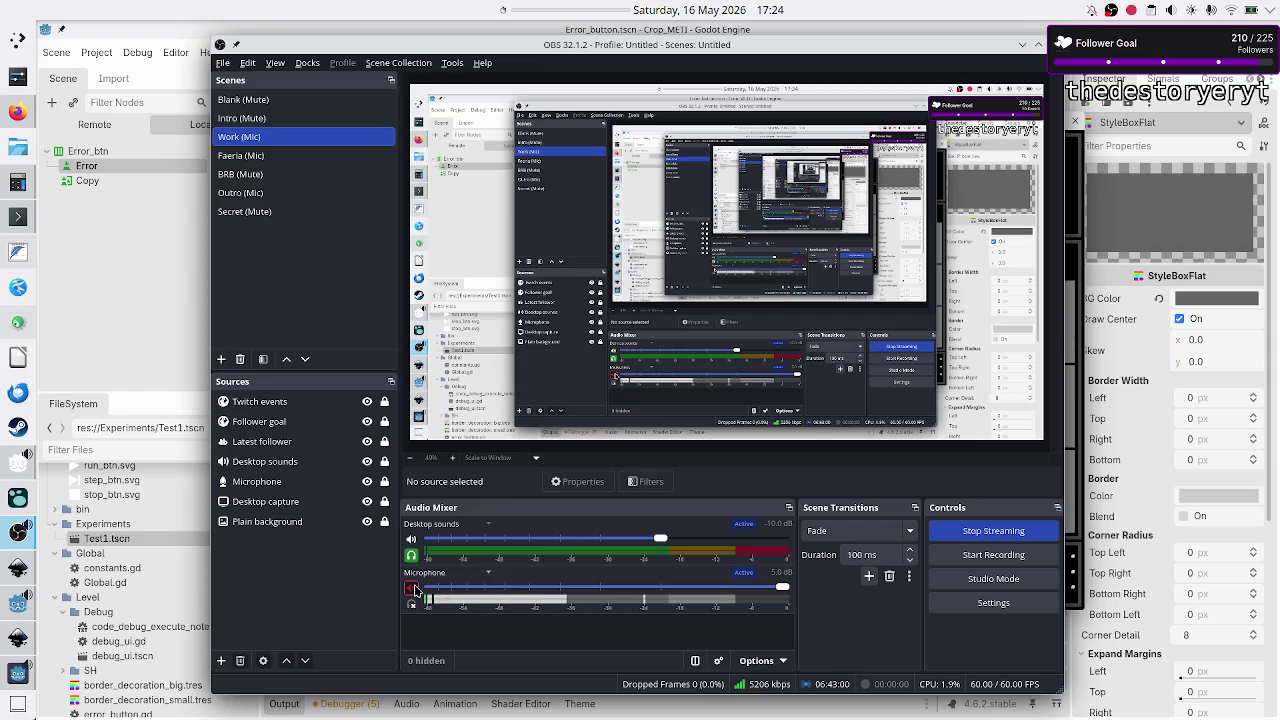
pyautogui.click(411, 589)
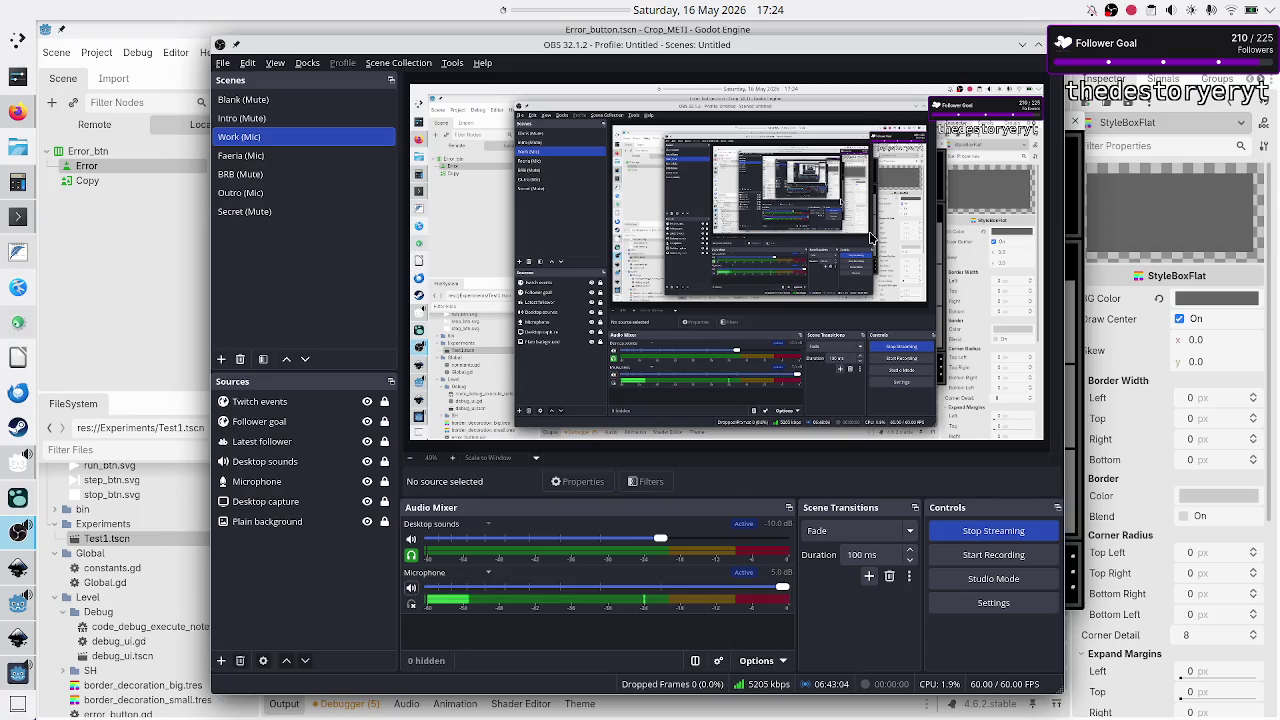
pyautogui.click(1023, 46)
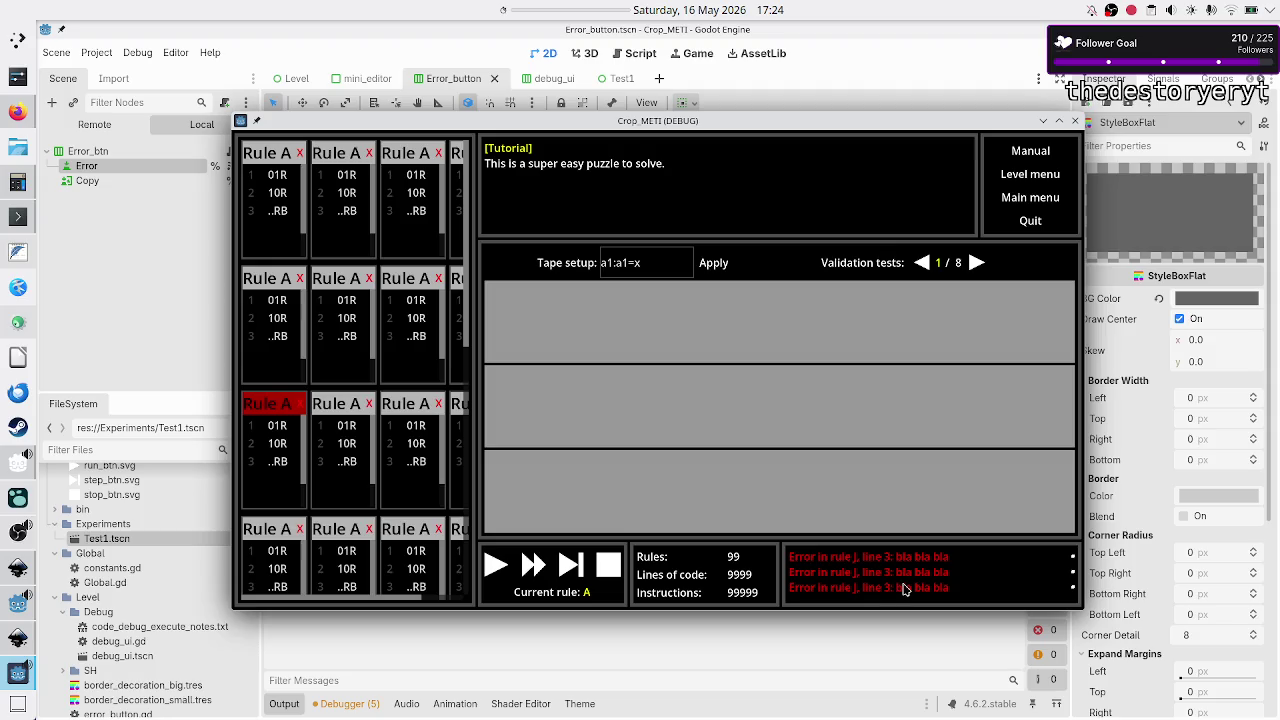
# - Close the game, revert Flat to off on the Error button, and rerun with F5
pyautogui.click(843, 68)
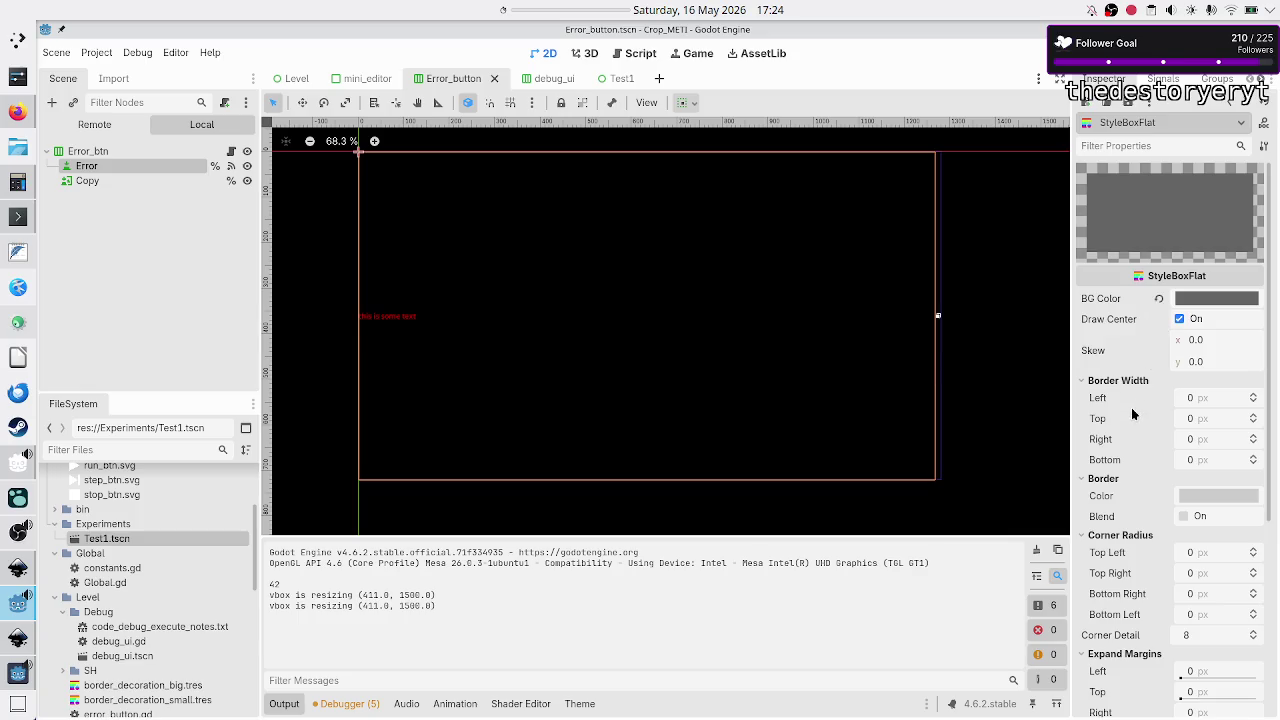
pyautogui.click(90, 181)
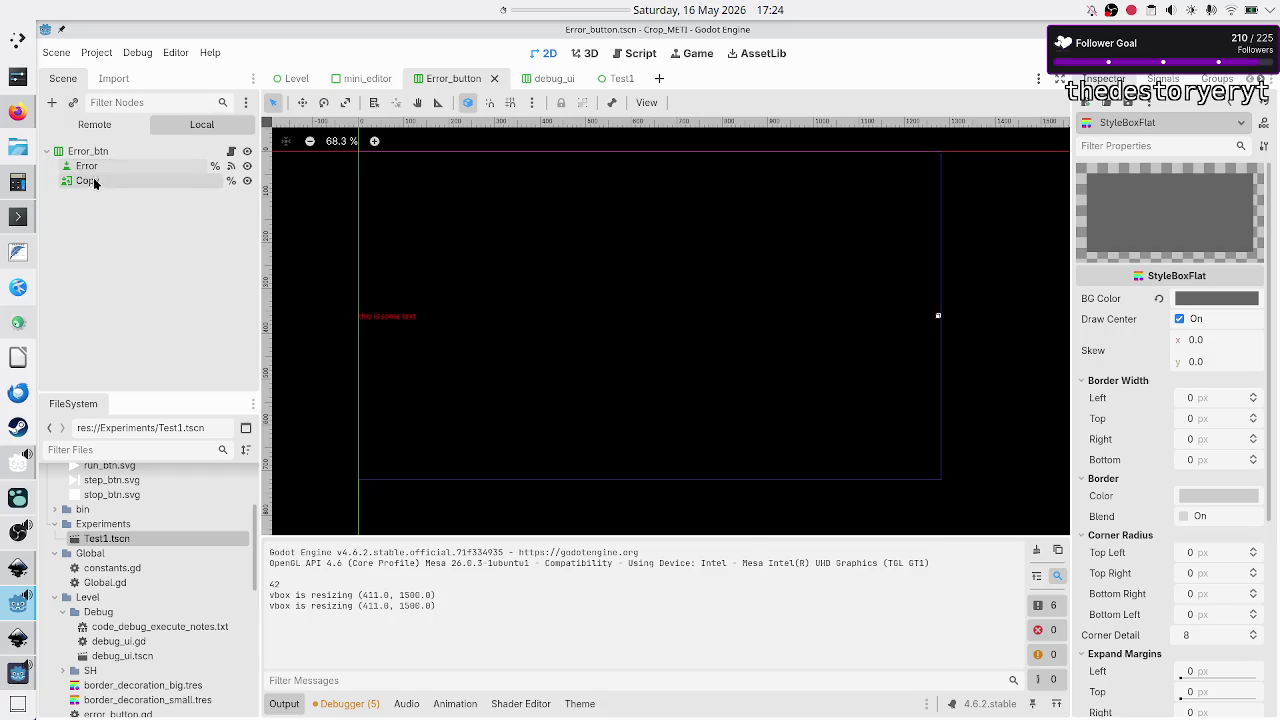
pyautogui.click(102, 167)
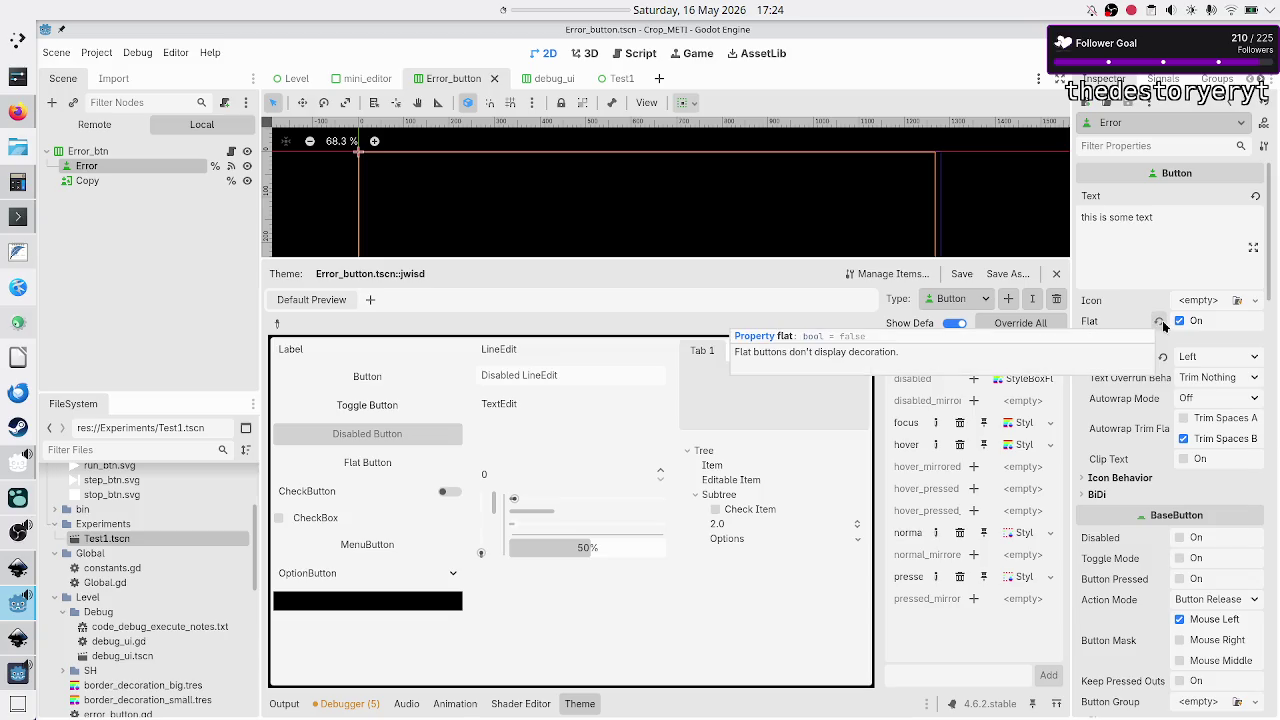
pyautogui.click(1162, 324)
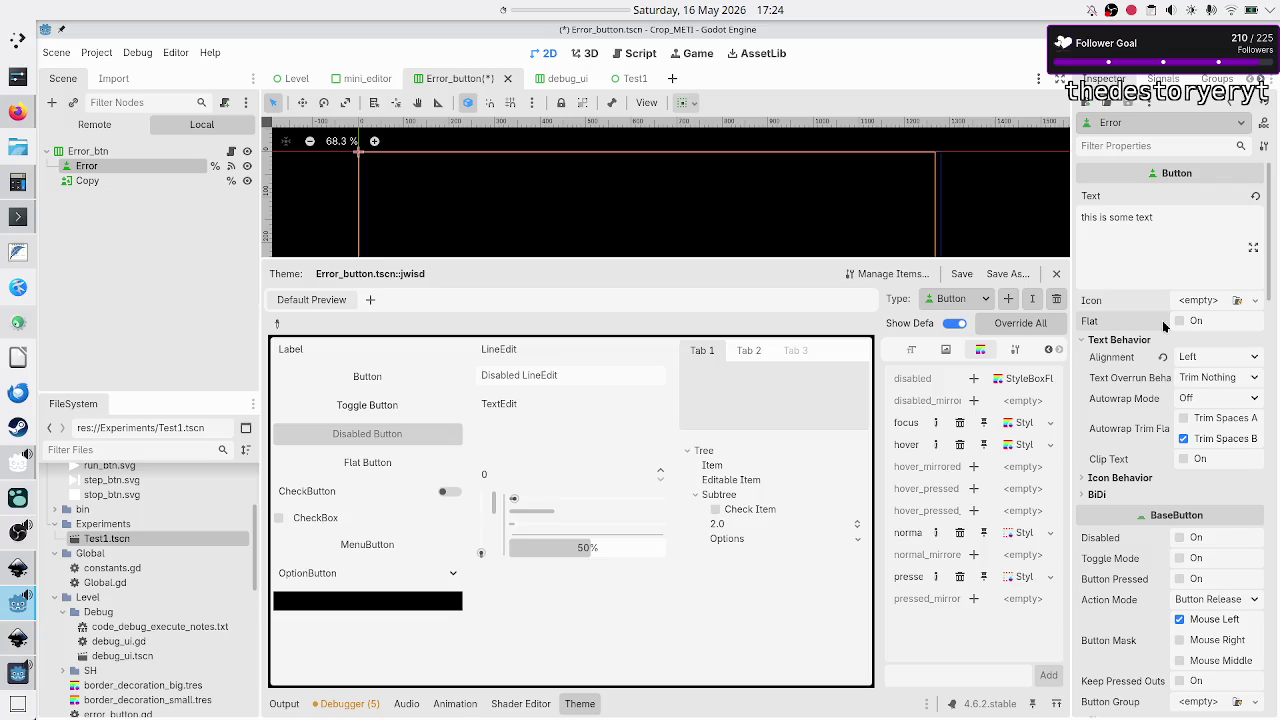
pyautogui.press('F5')
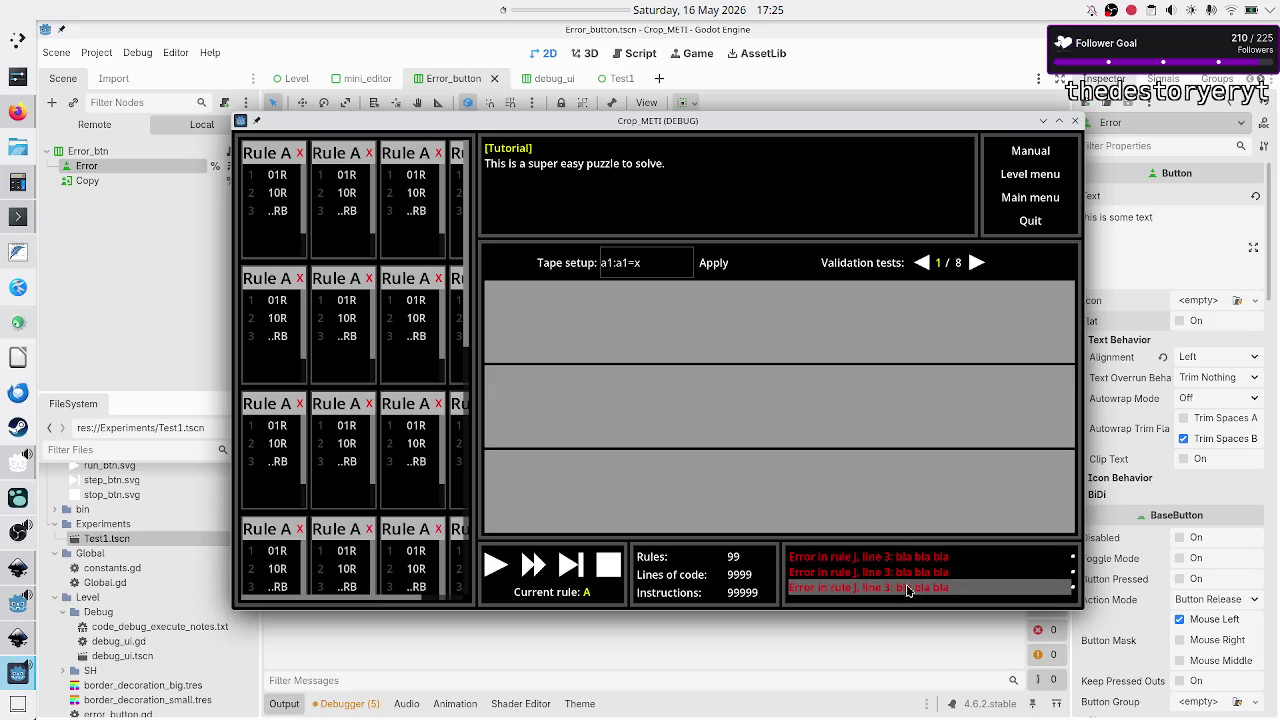
# - Close the debug game and scroll the Inspector through the Error node's Theme Overrides and Styles
pyautogui.click(1075, 121)
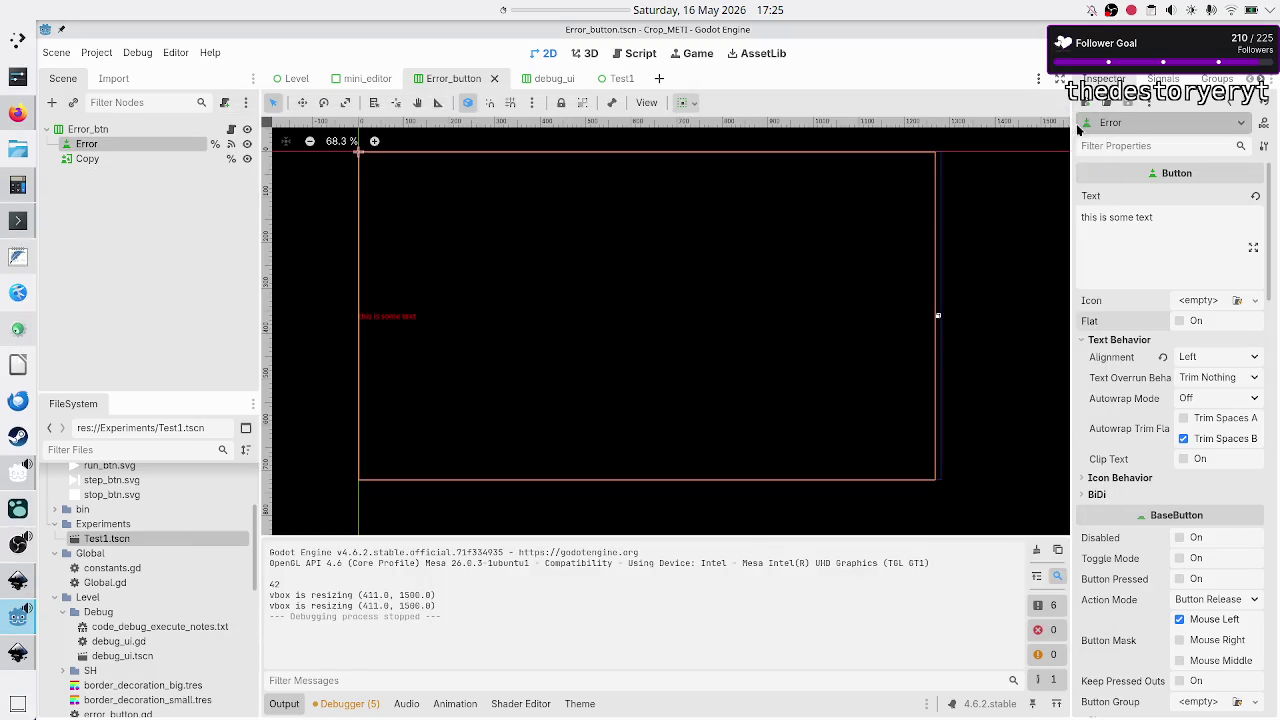
pyautogui.scroll(-10, 1130, 430)
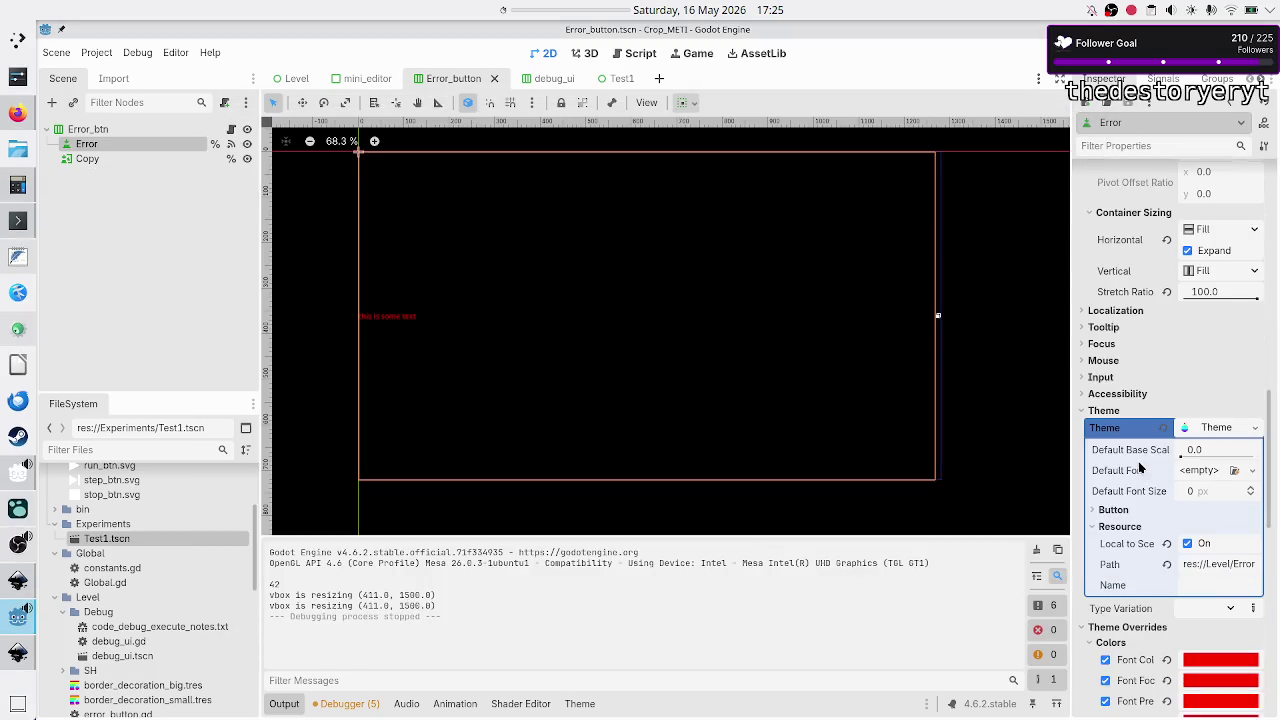
pyautogui.scroll(-12, 1138, 464)
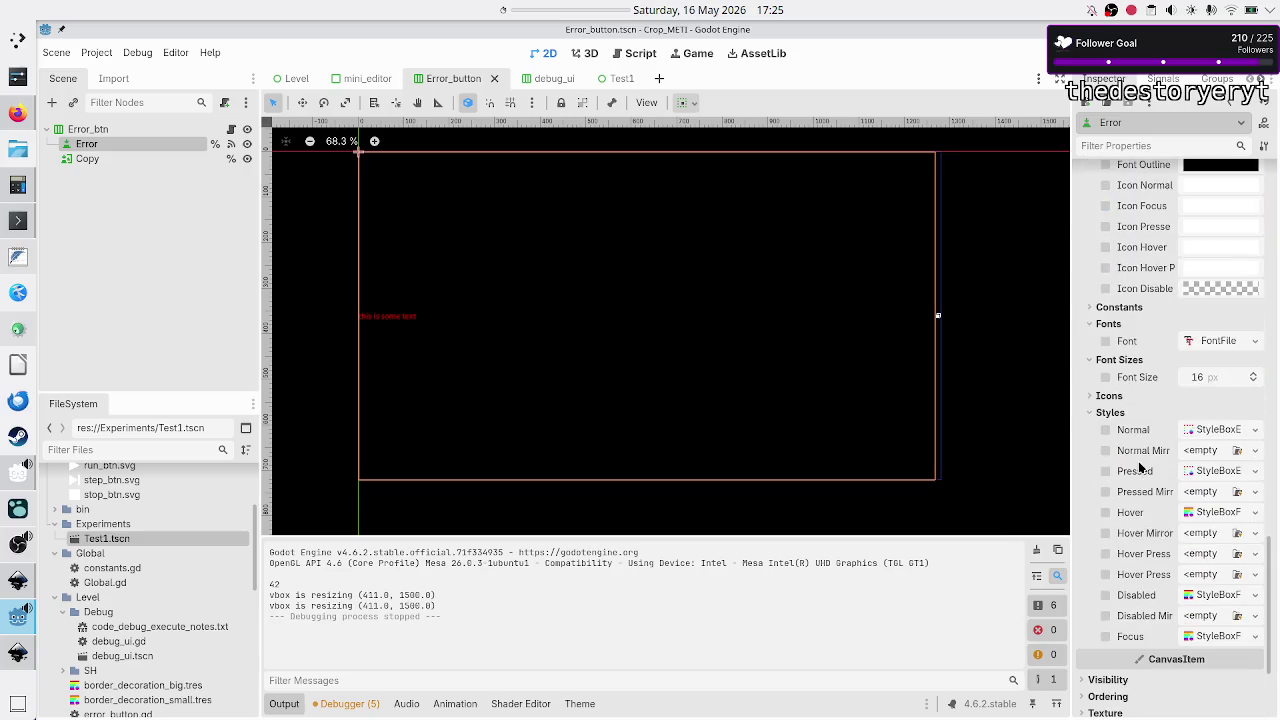
pyautogui.scroll(-2, 1138, 466)
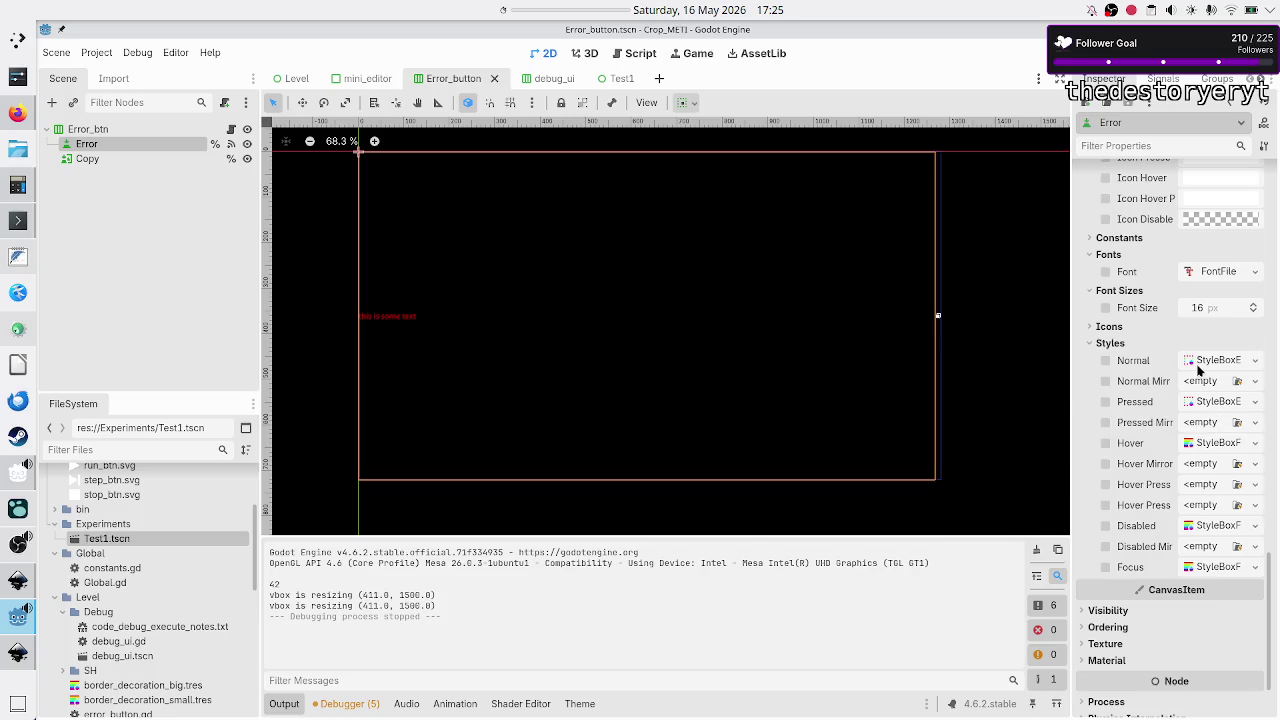
pyautogui.scroll(5, 1200, 370)
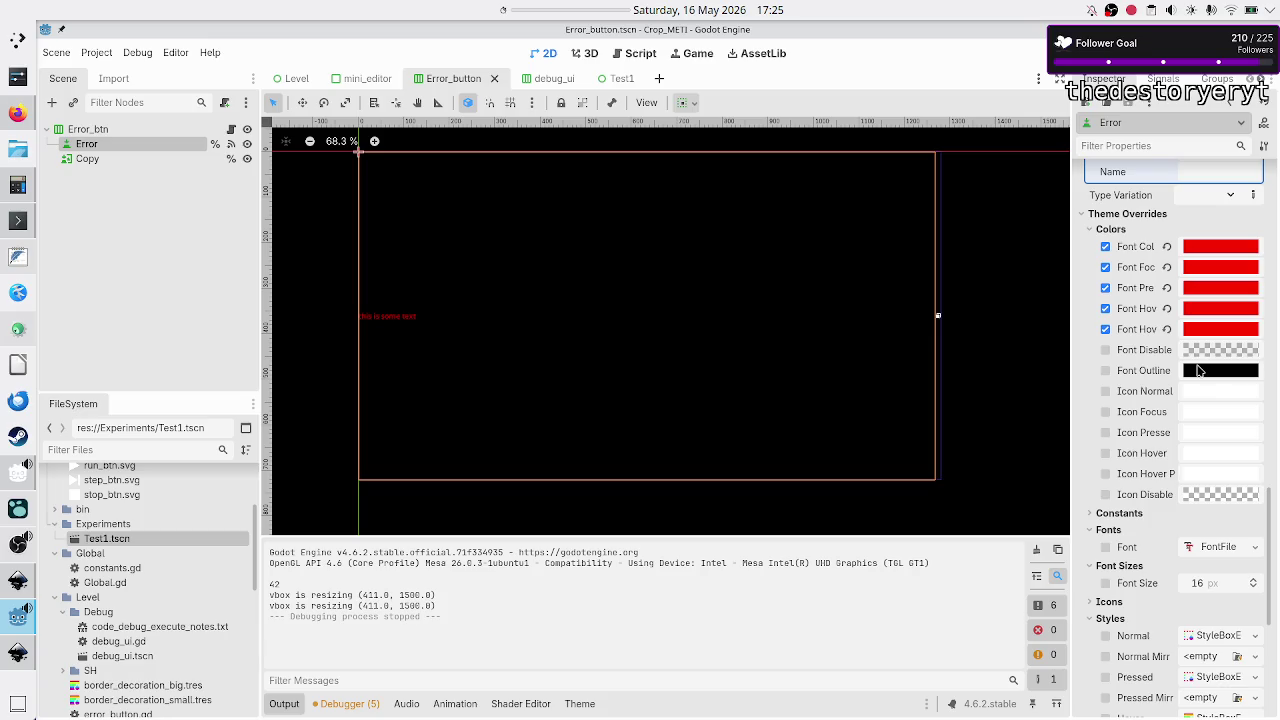
pyautogui.scroll(-7, 1200, 370)
pyautogui.scroll(5, 1200, 370)
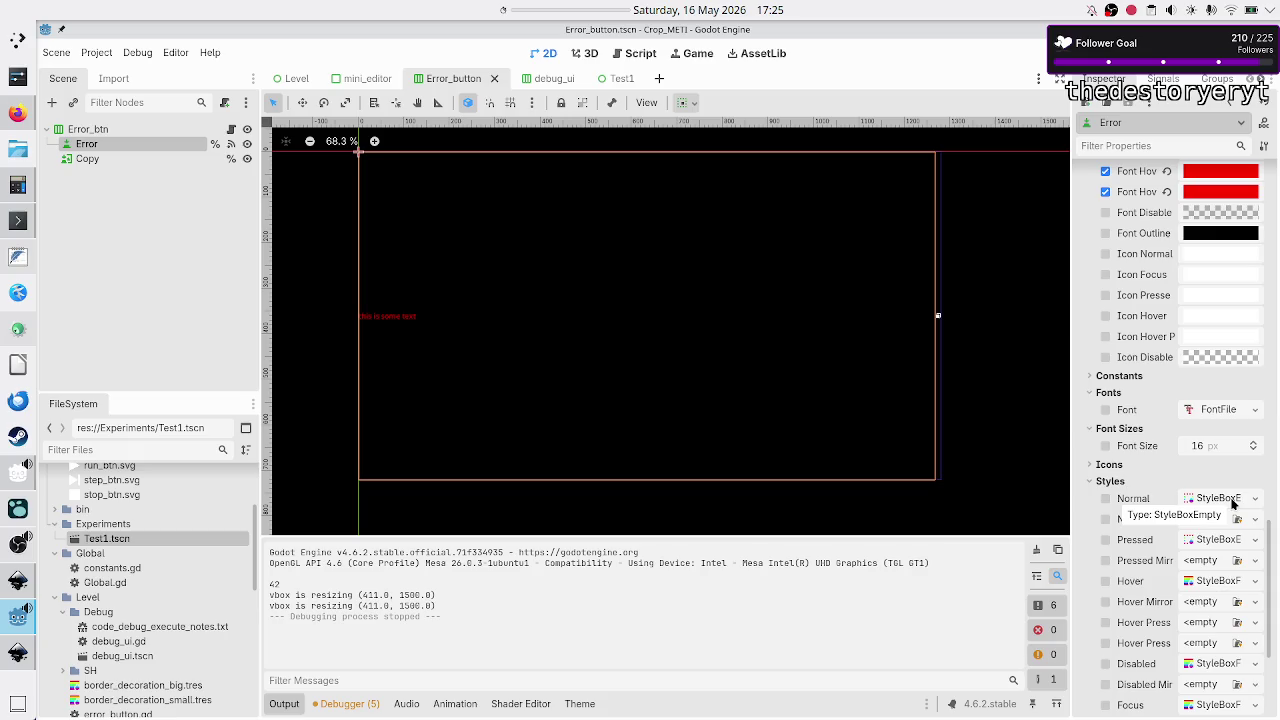
# - Revert the Error button's Theme property so it shows <empty> again
pyautogui.scroll(5, 1148, 443)
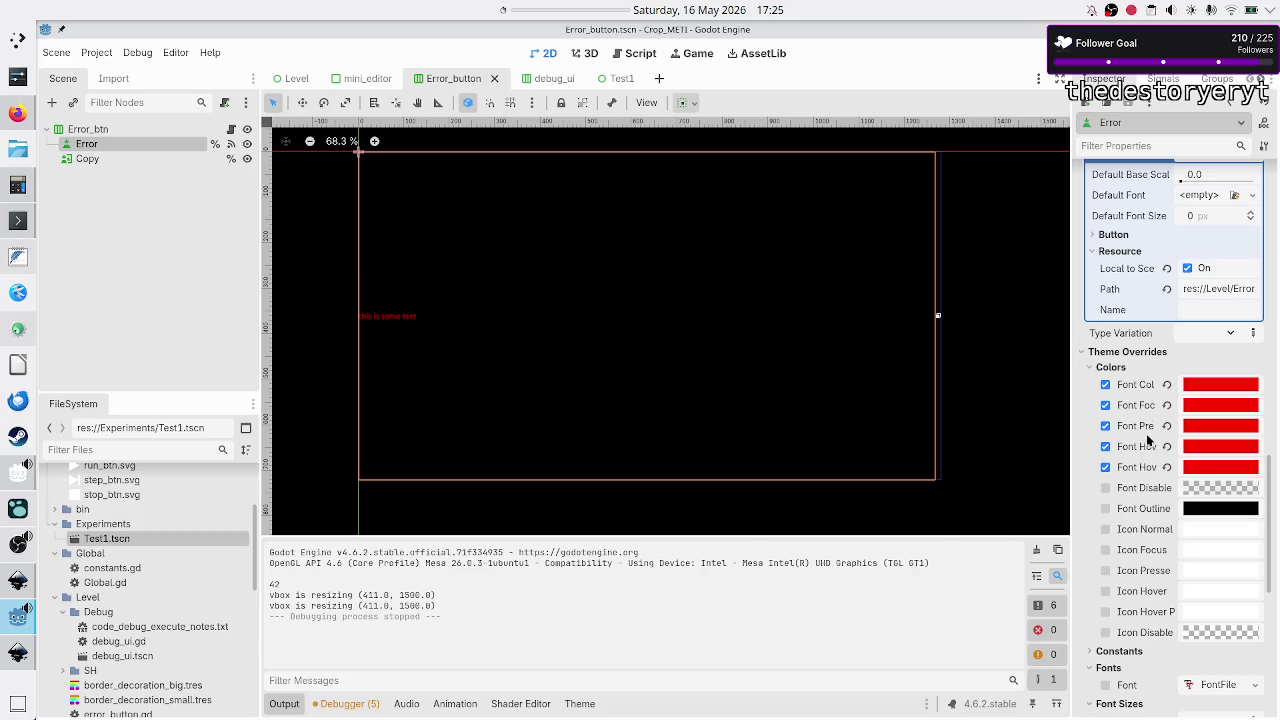
pyautogui.scroll(3, 1167, 292)
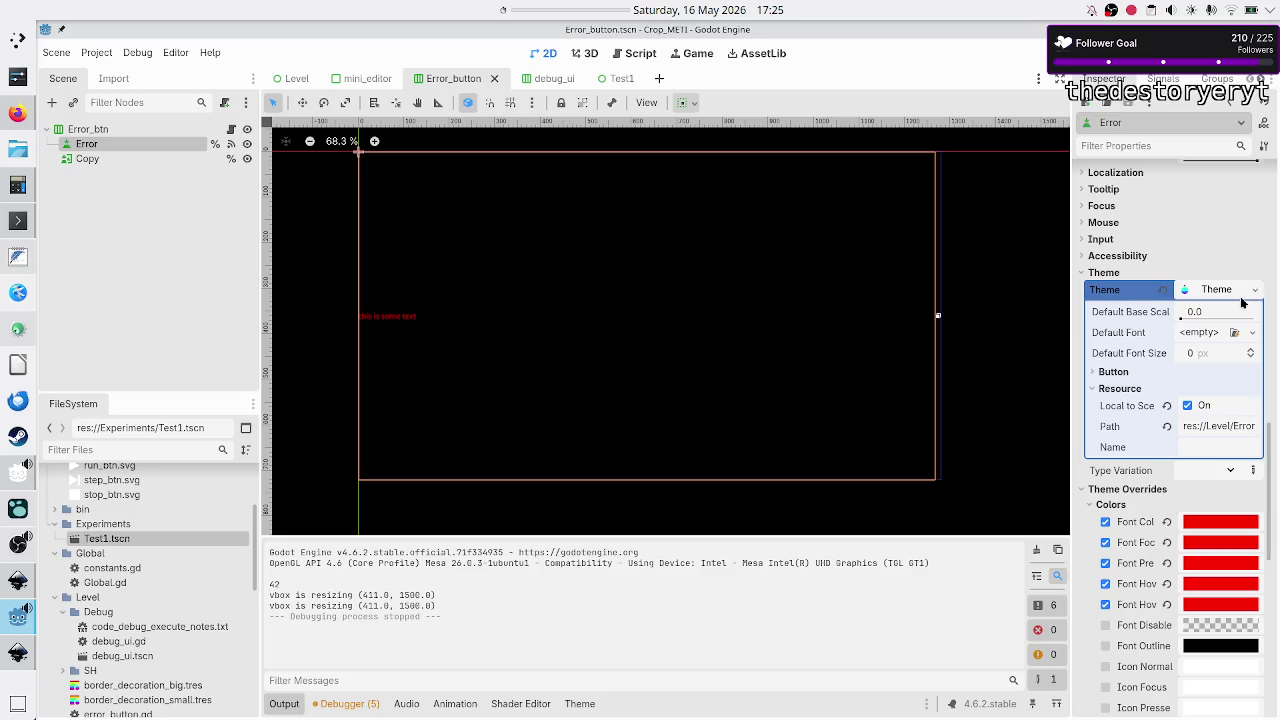
pyautogui.click(1256, 290)
pyautogui.click(1262, 291)
pyautogui.click(1164, 290)
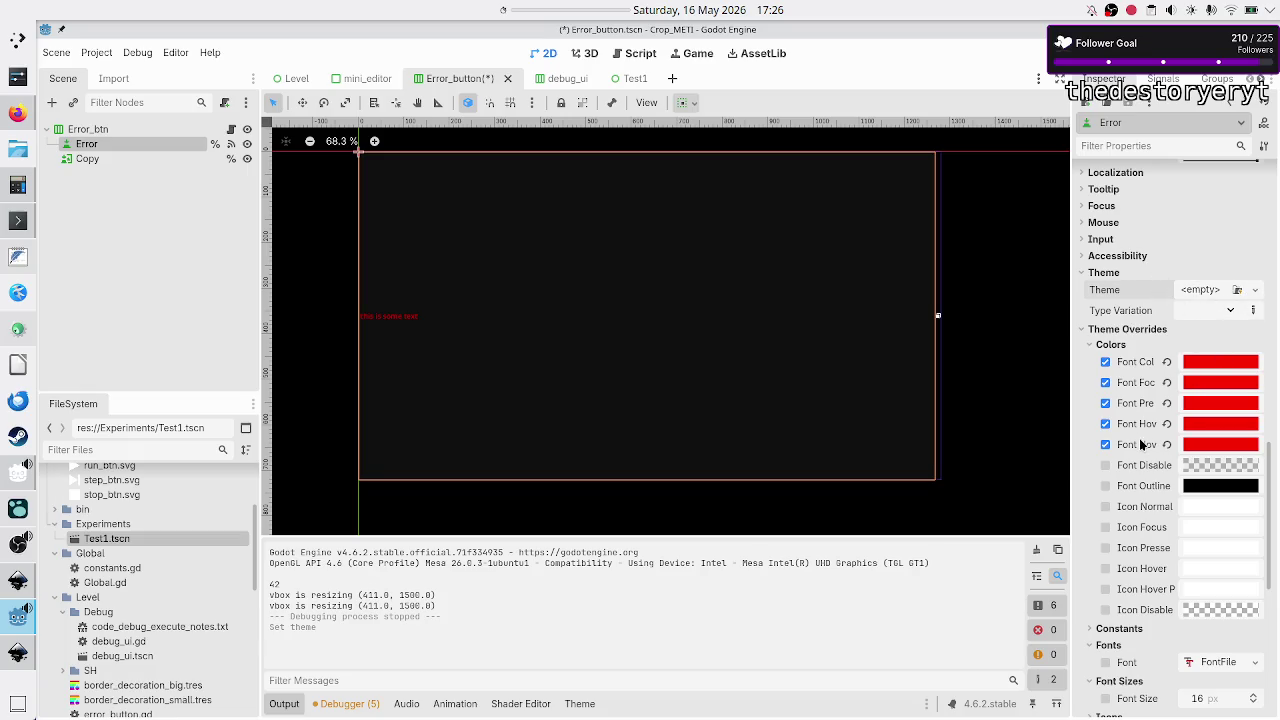
pyautogui.scroll(-6, 1130, 531)
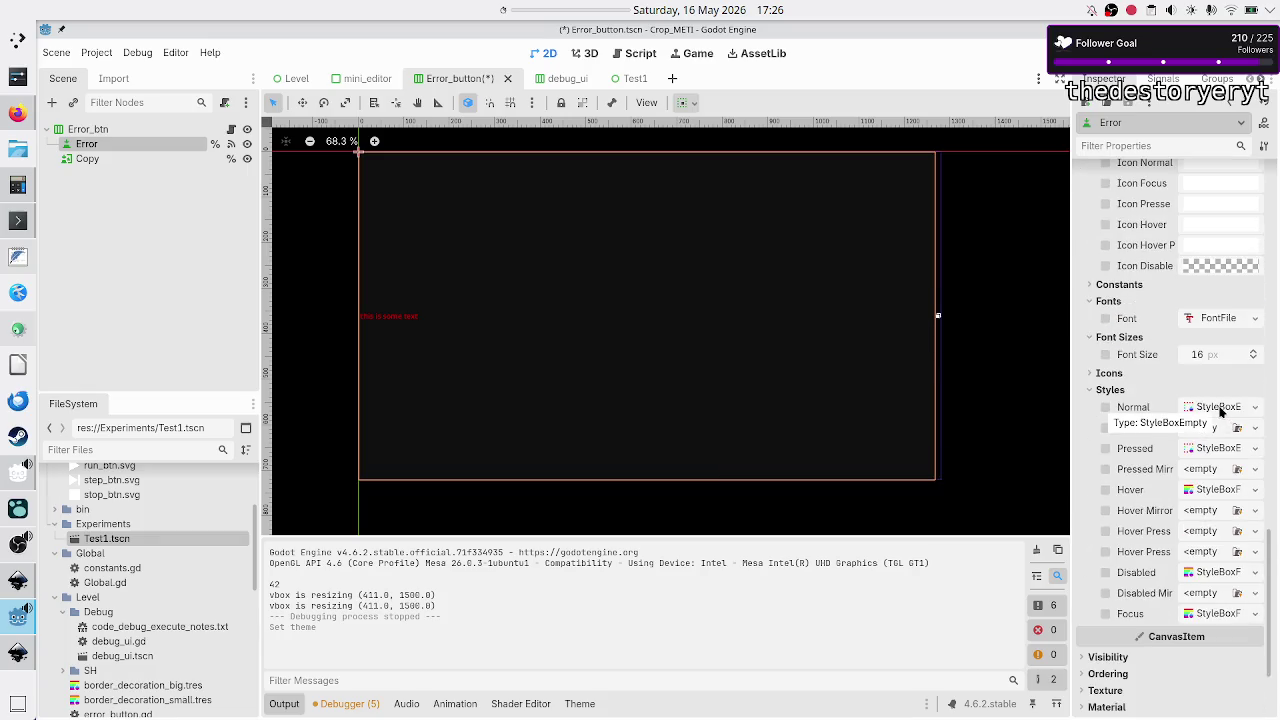
# - Expand the Error button's Hover style box to inspect its transparent background and zero border widths
pyautogui.click(1226, 489)
pyautogui.scroll(-5, 1218, 585)
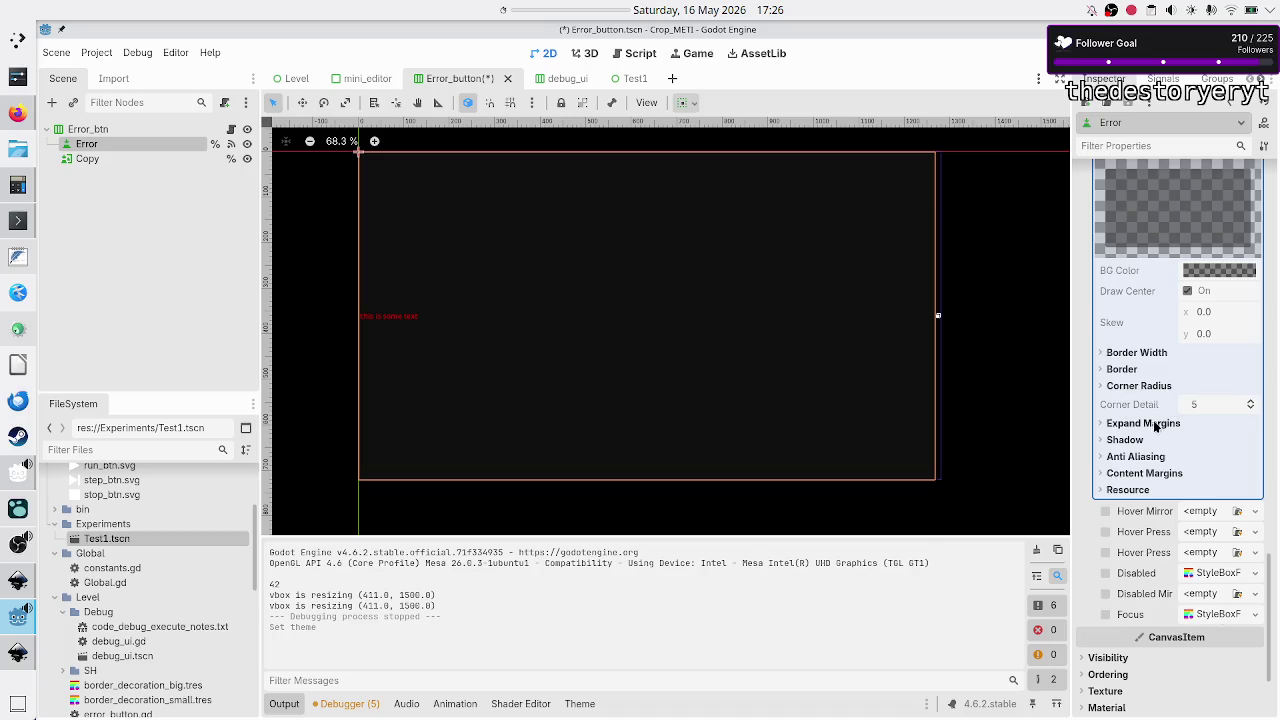
pyautogui.click(1150, 353)
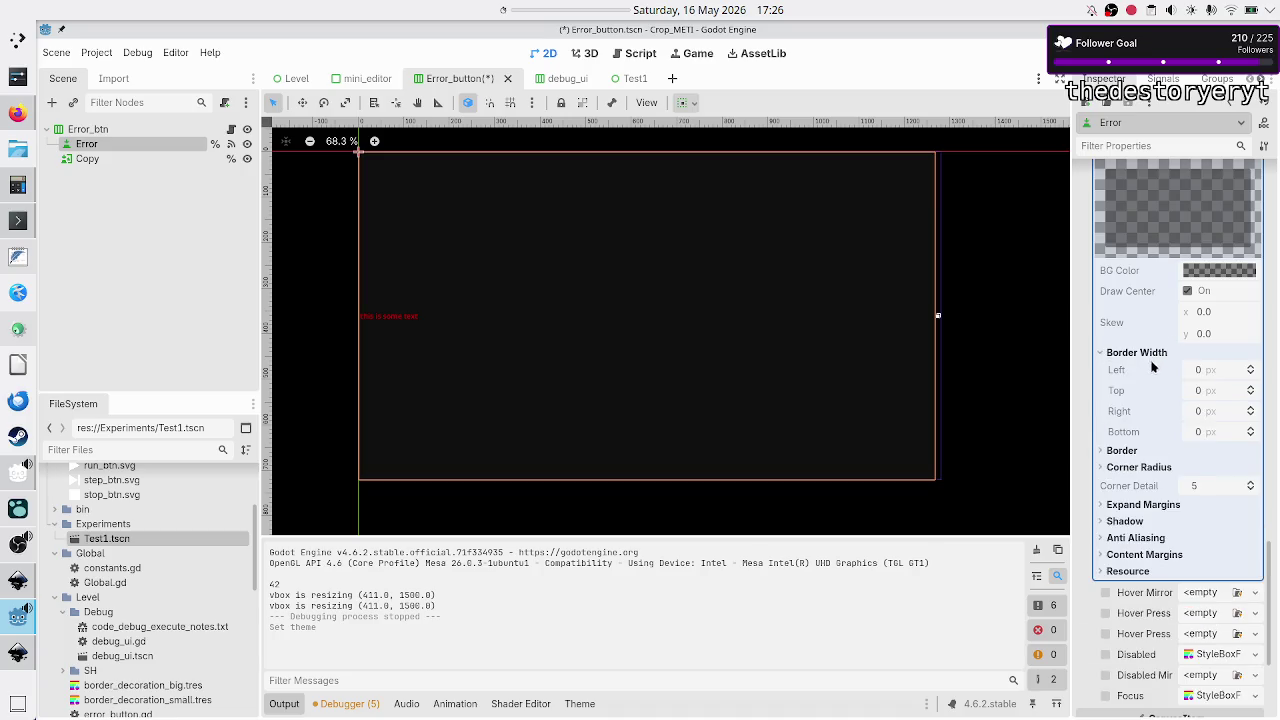
pyautogui.click(1130, 450)
pyautogui.scroll(4, 1166, 365)
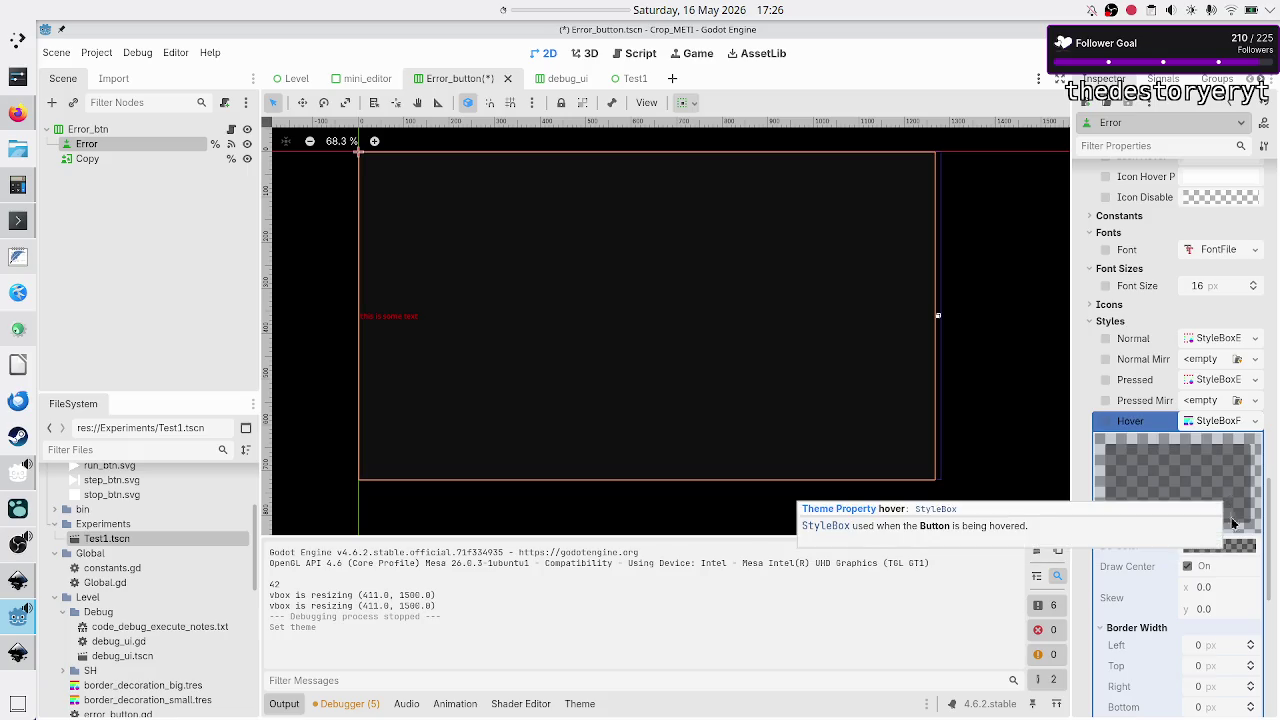
pyautogui.moveTo(1226, 545)
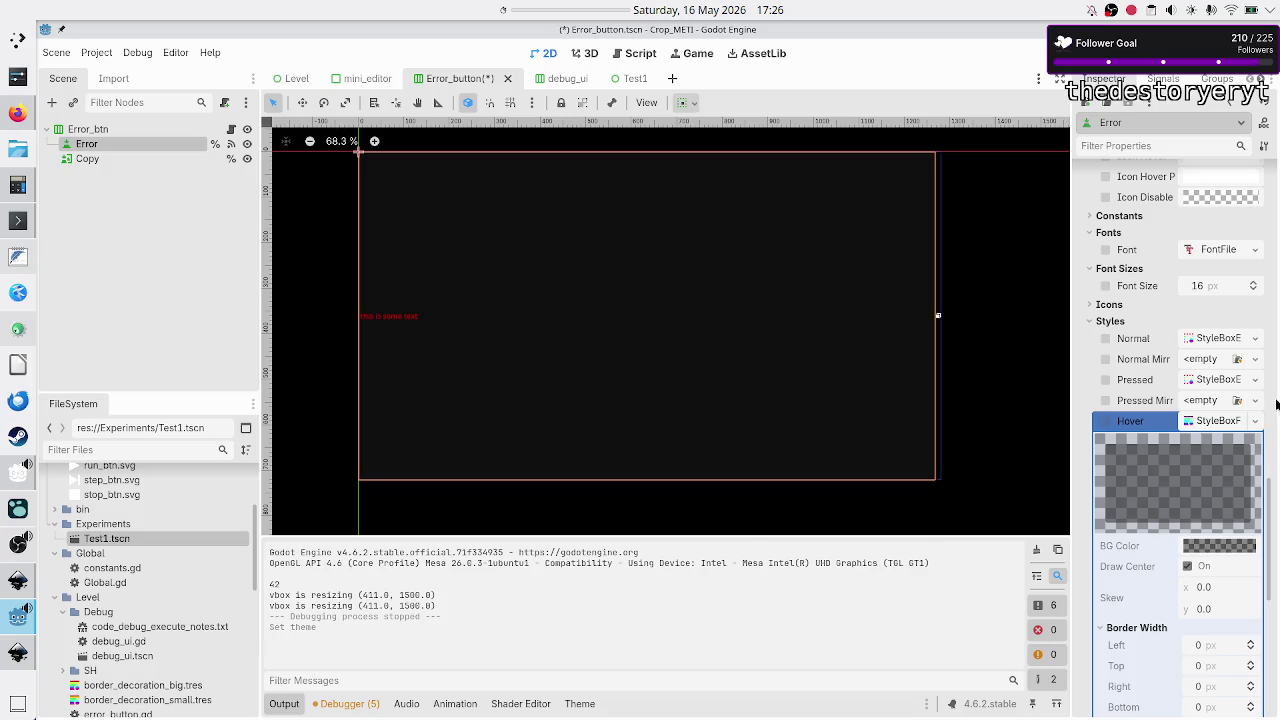
pyautogui.click(1254, 421)
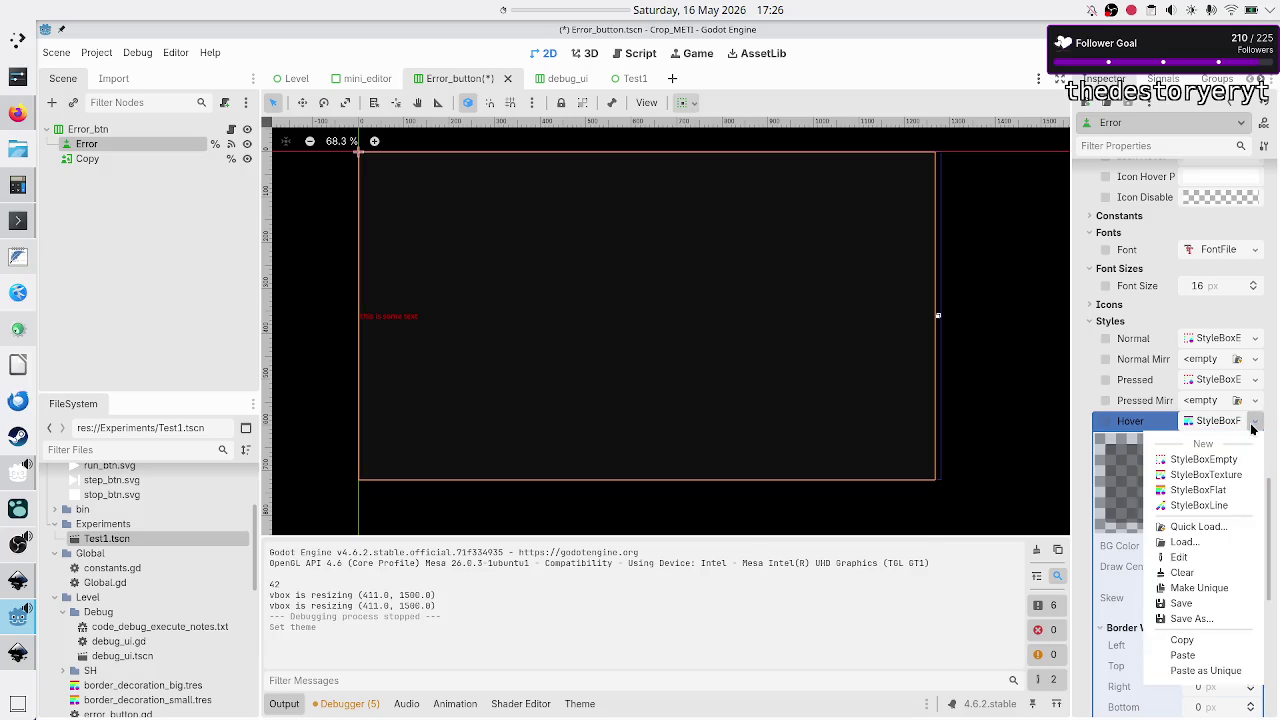
# - Give the Hover style a new StyleBoxFlat with background colour 646464
pyautogui.click(1234, 489)
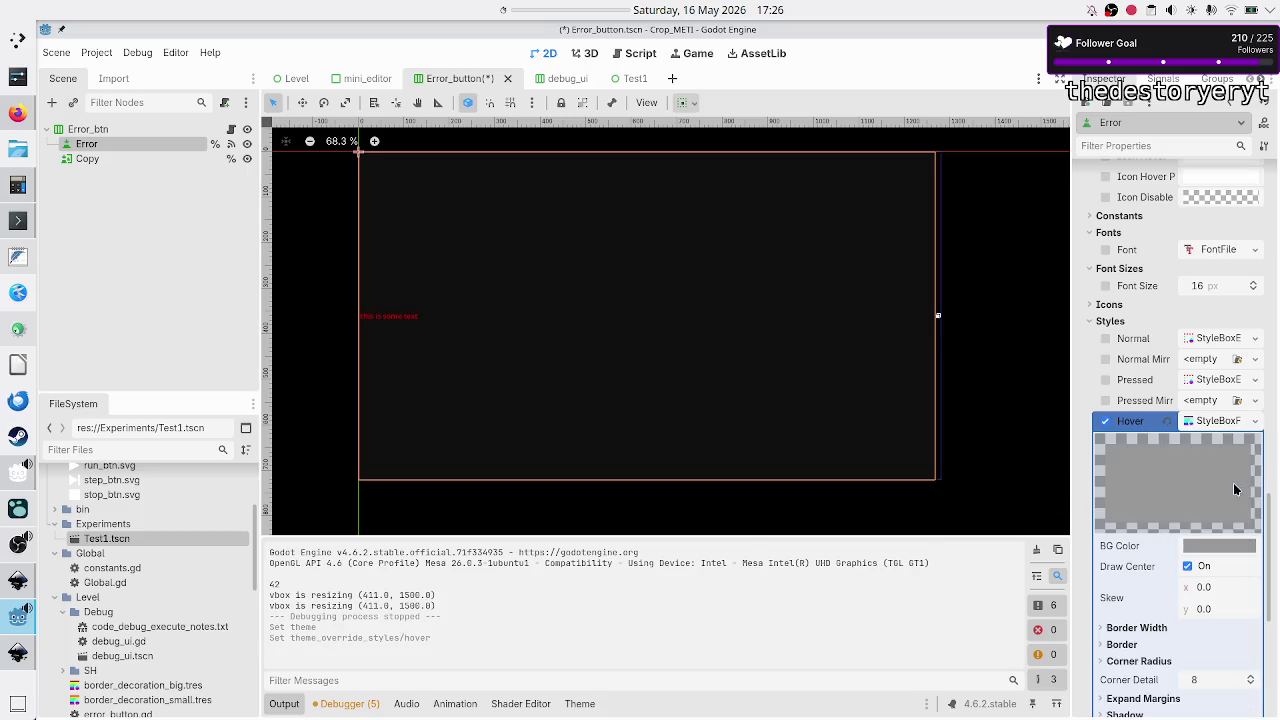
pyautogui.click(1222, 546)
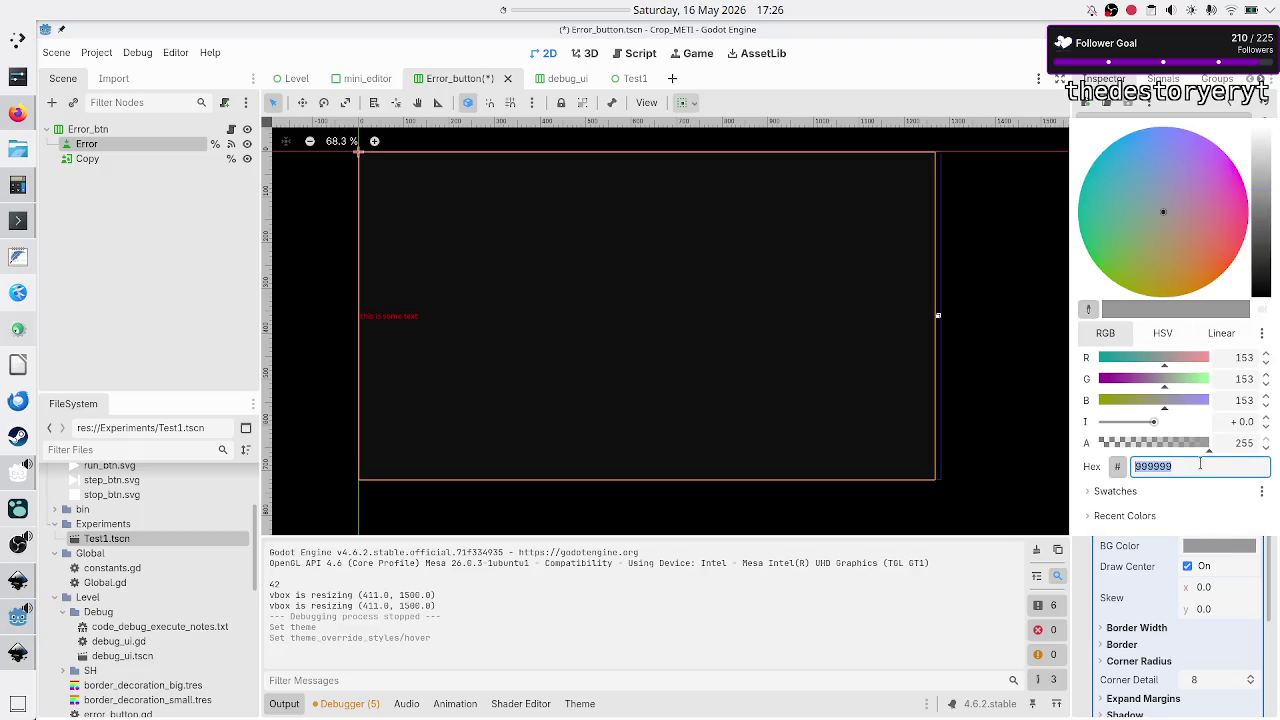
pyautogui.write('646464')
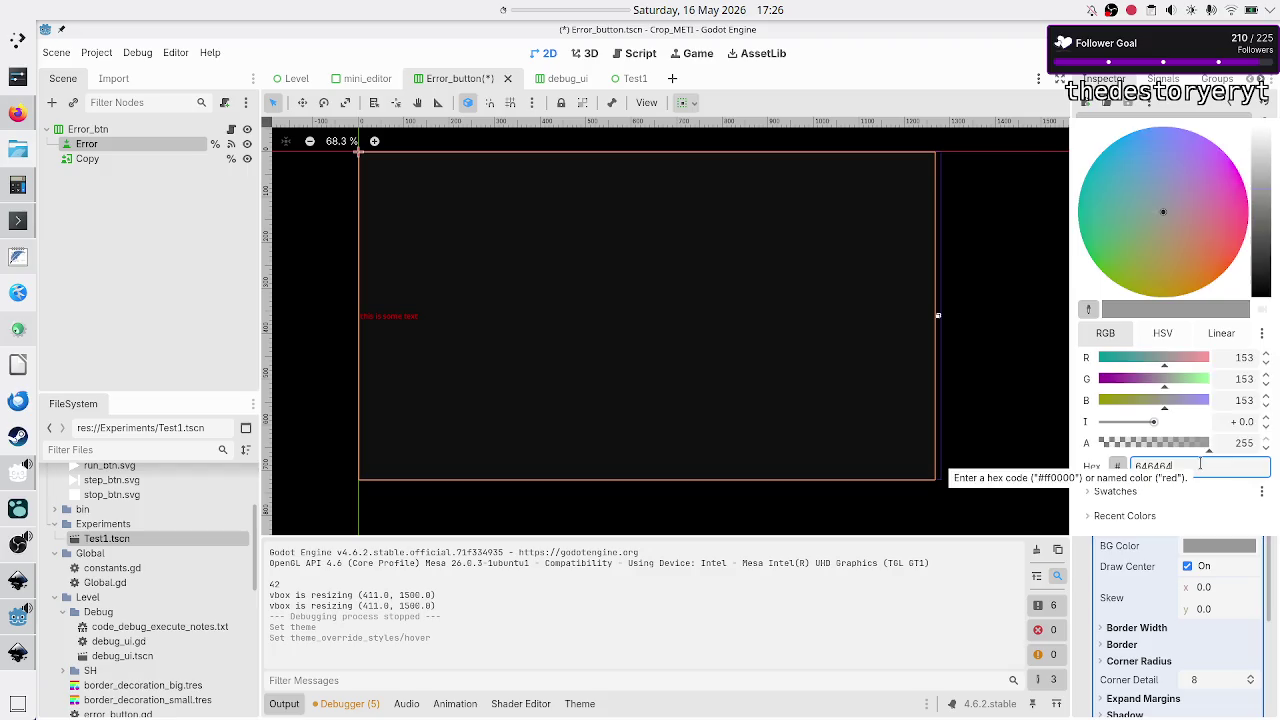
pyautogui.press('Return')
pyautogui.click(1217, 546)
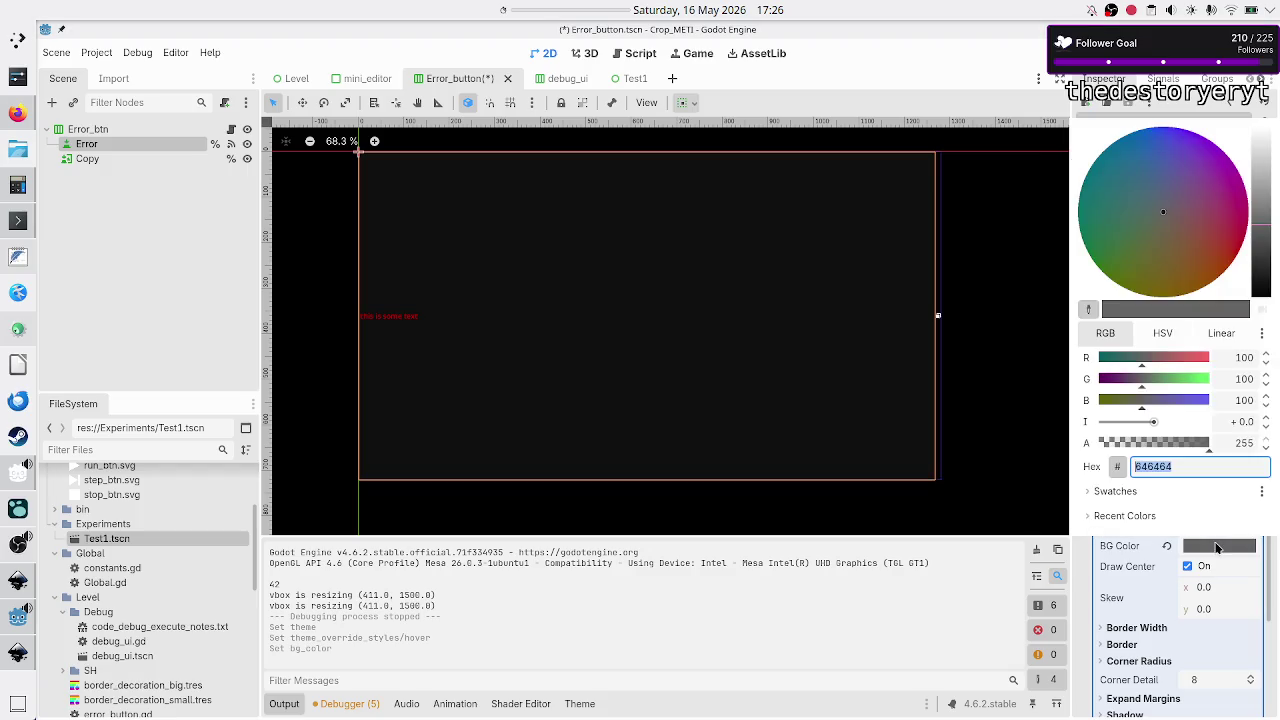
pyautogui.press('Escape')
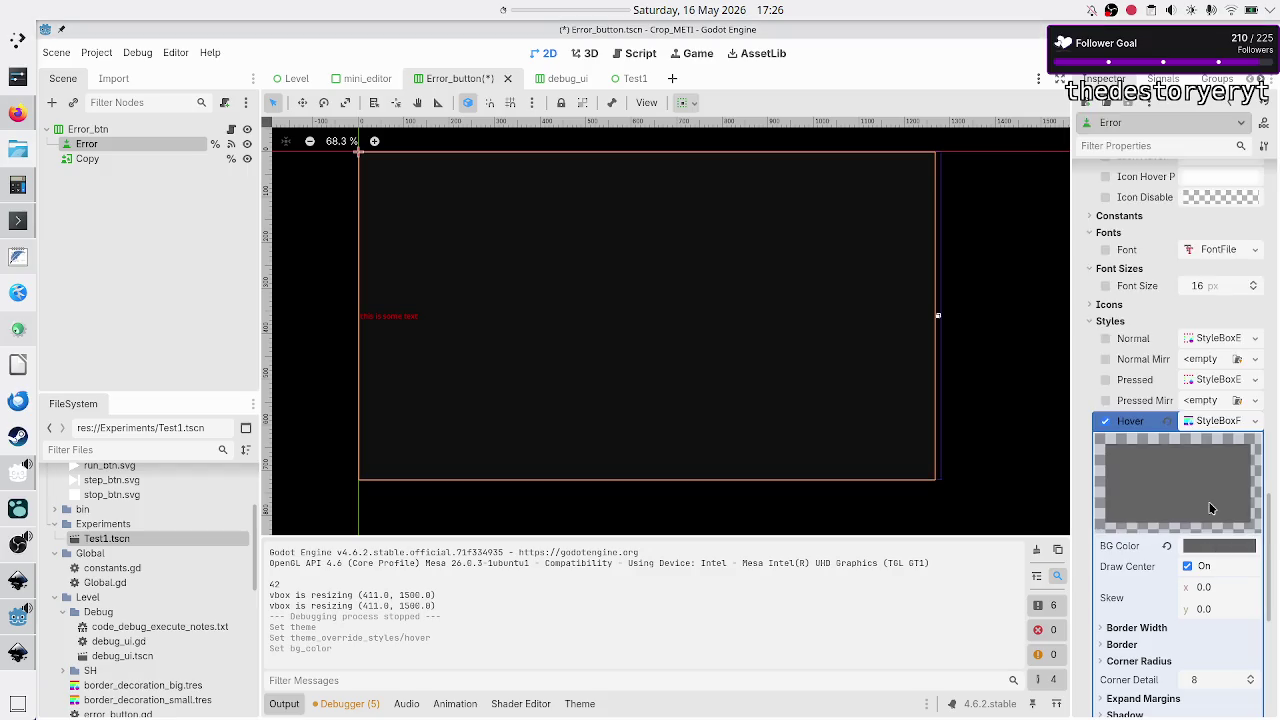
# - Expand the Hover box's border width, border, expand margin and content margin sections
pyautogui.scroll(-3, 1145, 585)
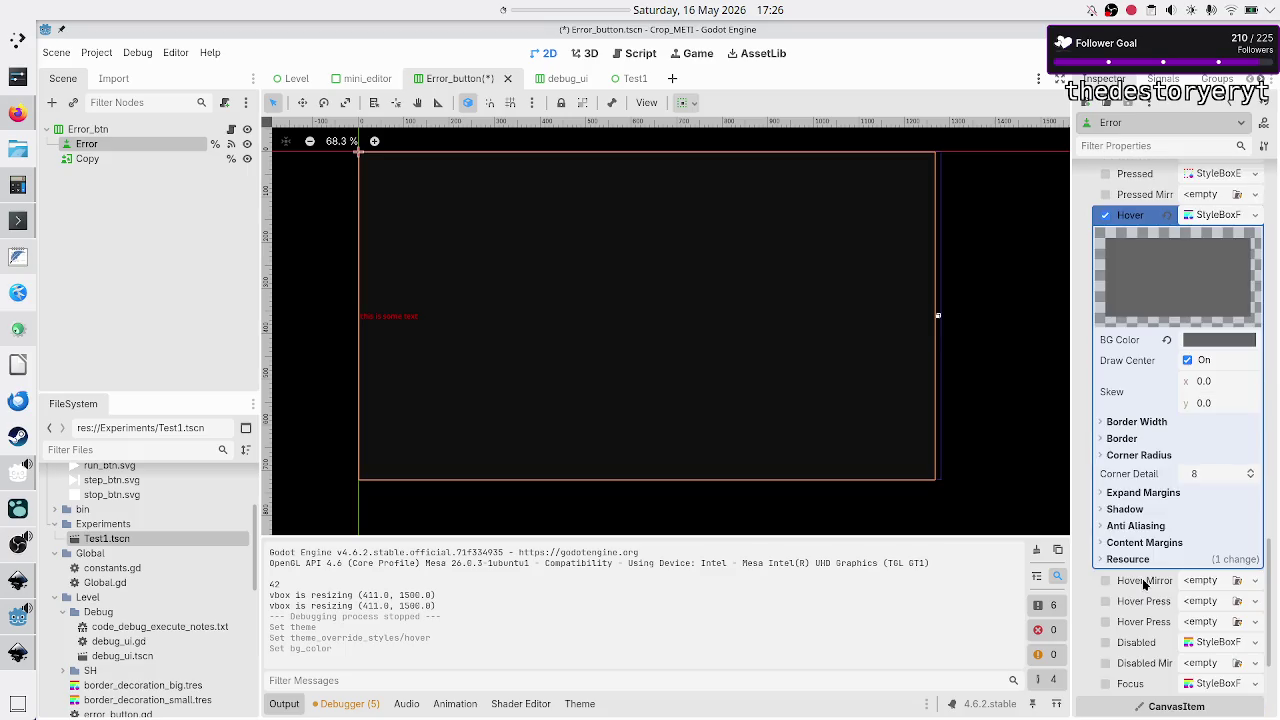
pyautogui.click(1148, 423)
pyautogui.click(1143, 517)
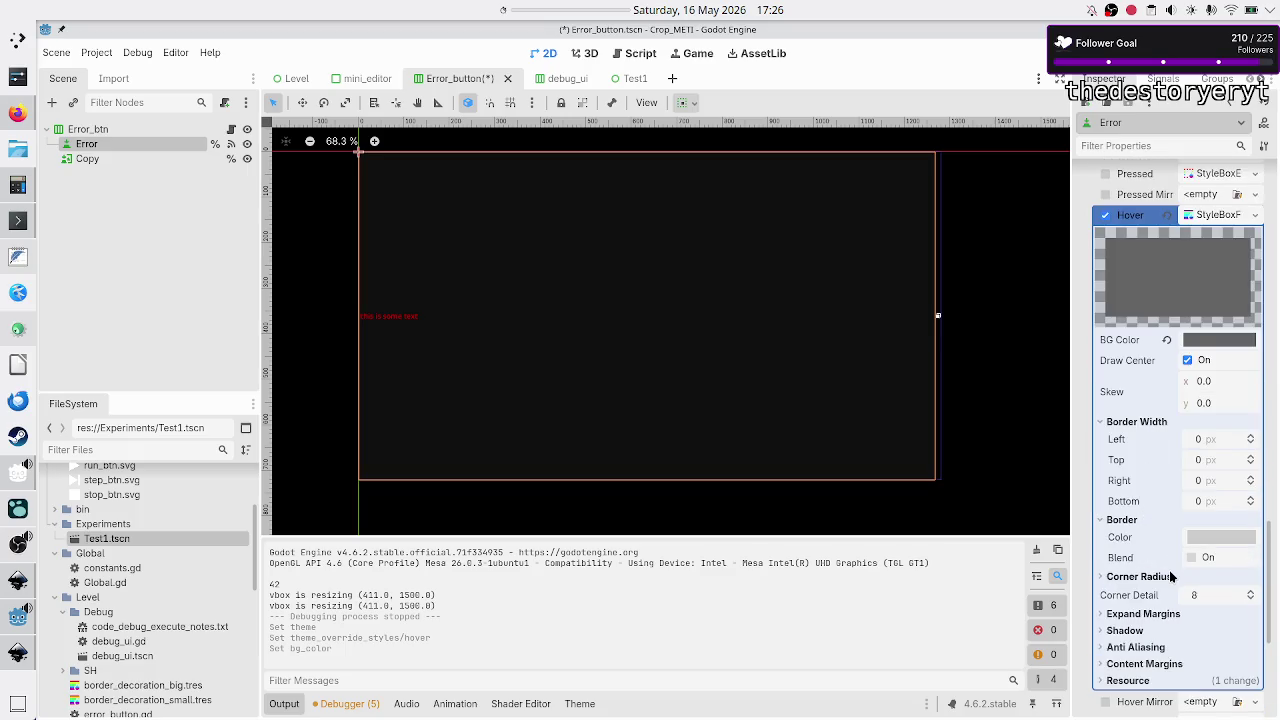
pyautogui.scroll(-2, 1170, 572)
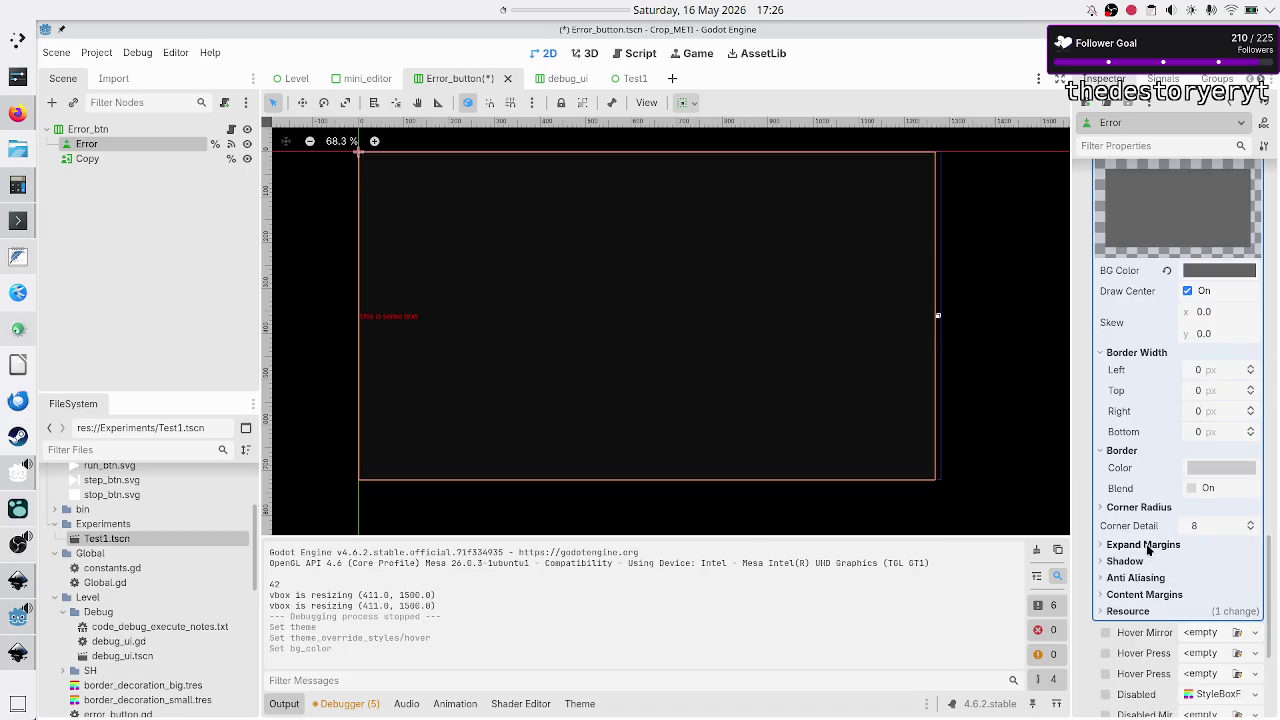
pyautogui.click(1143, 545)
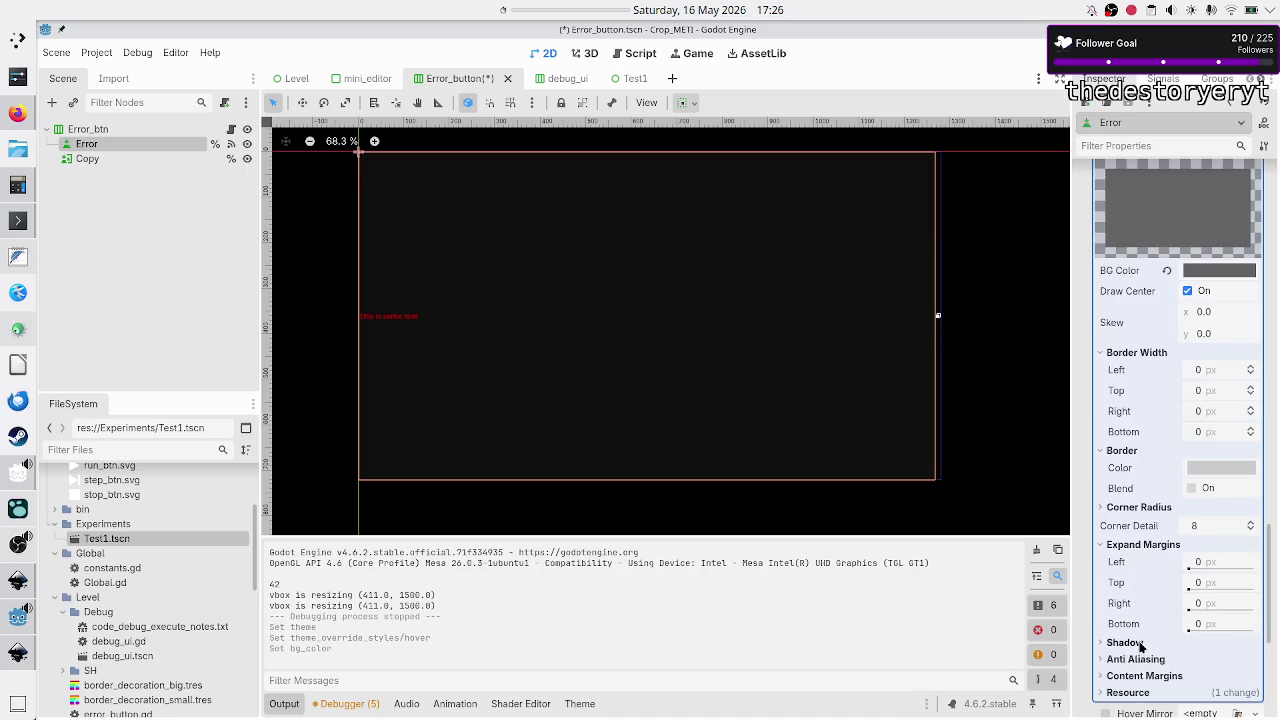
pyautogui.scroll(-4, 1162, 605)
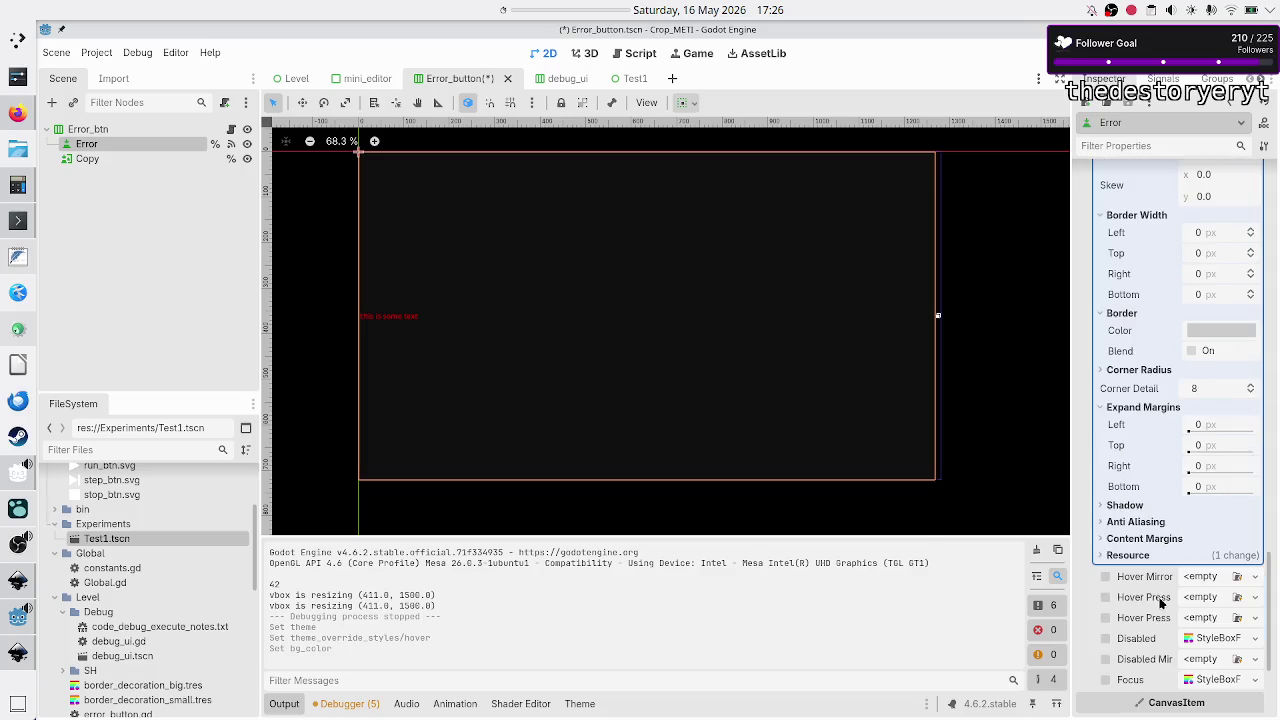
pyautogui.click(1153, 540)
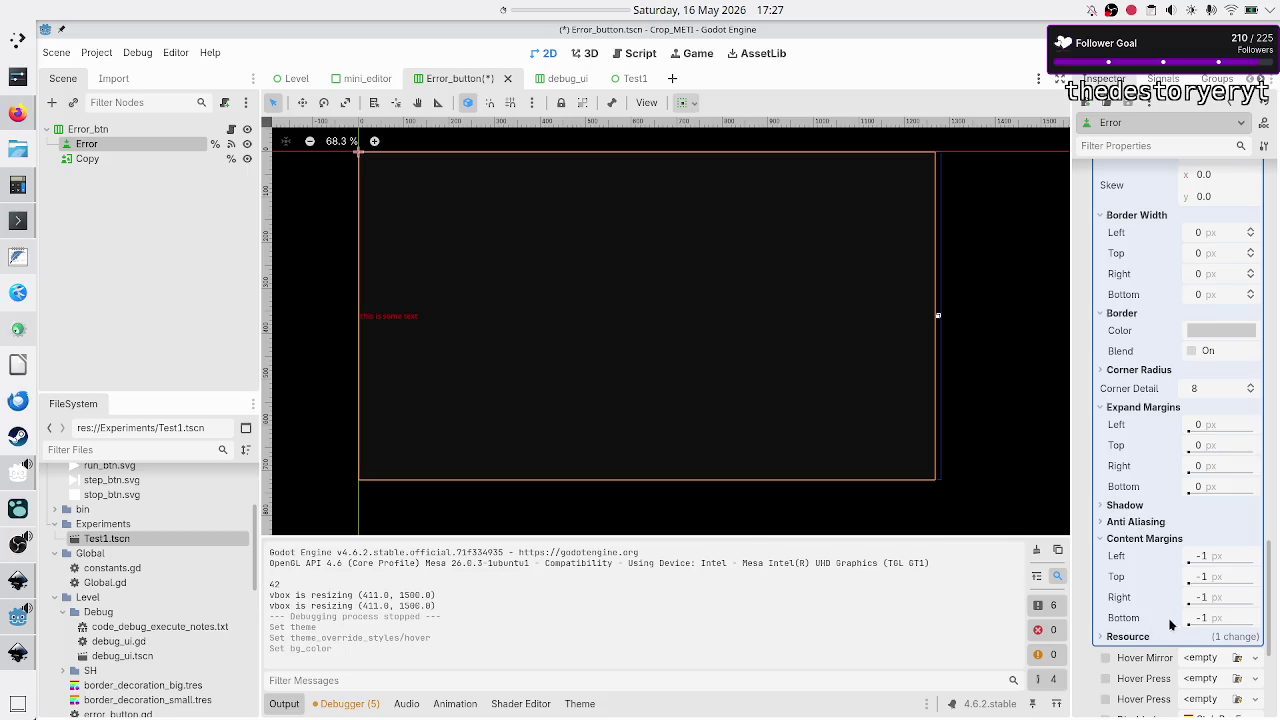
pyautogui.scroll(-8, 1173, 627)
pyautogui.scroll(14, 1173, 627)
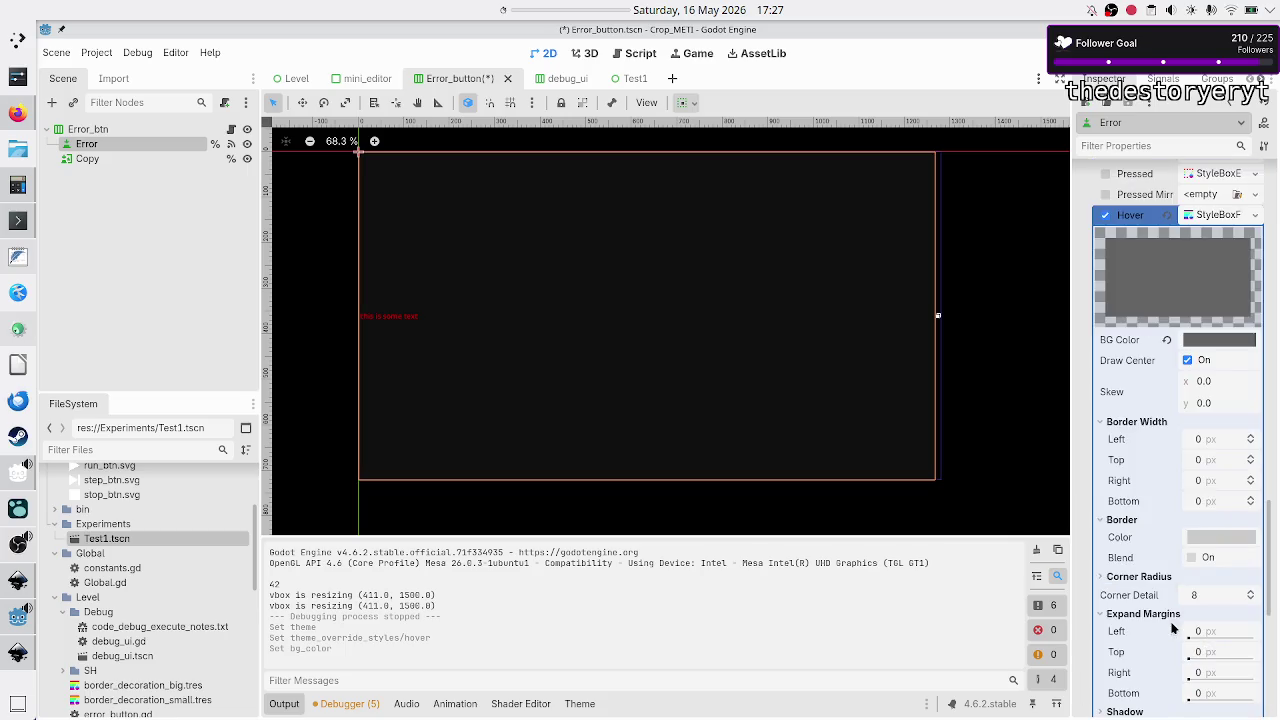
pyautogui.click(1254, 215)
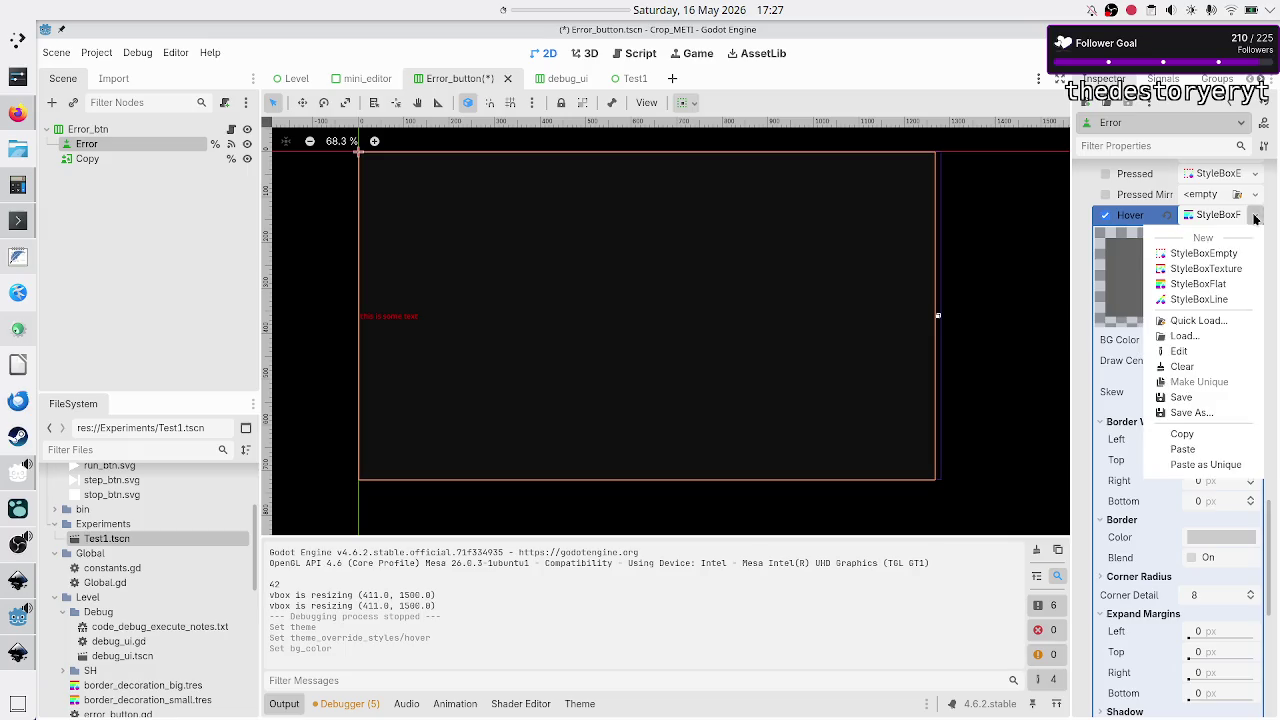
# - Copy the grey Hover style box into the Focus style, then save and run the game
pyautogui.click(1188, 435)
pyautogui.scroll(-12, 1165, 515)
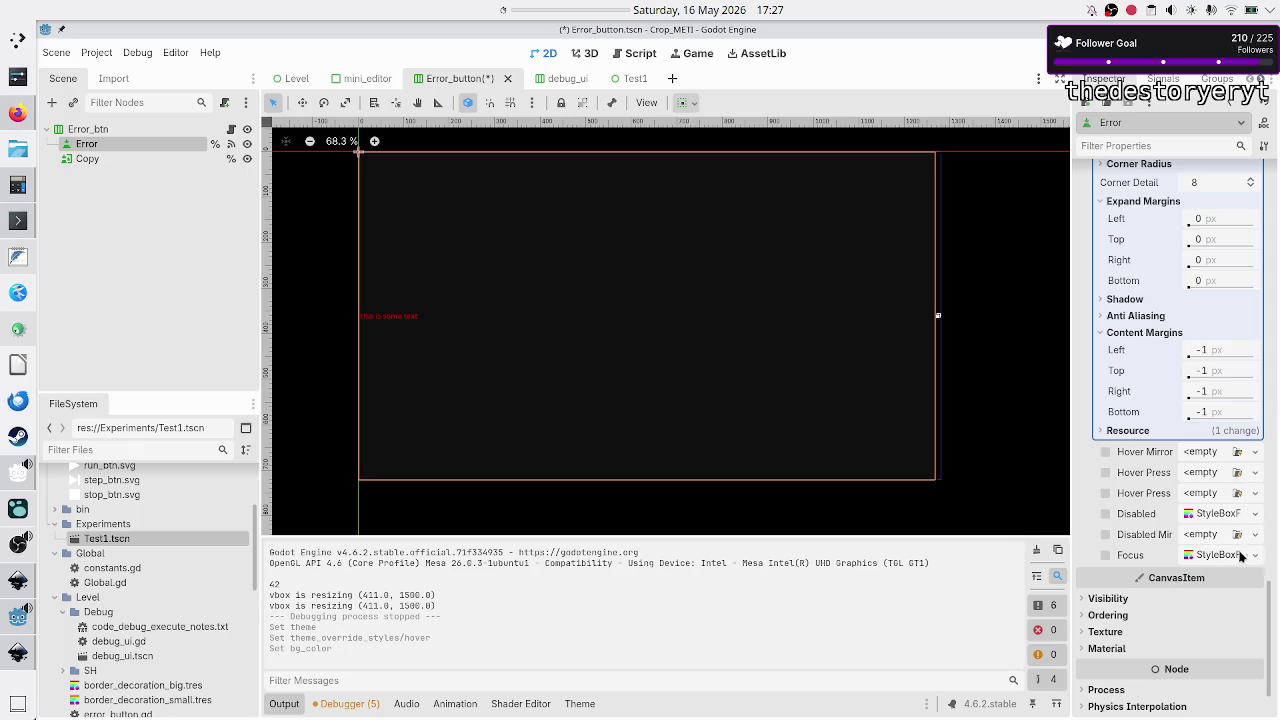
pyautogui.scroll(3, 1211, 481)
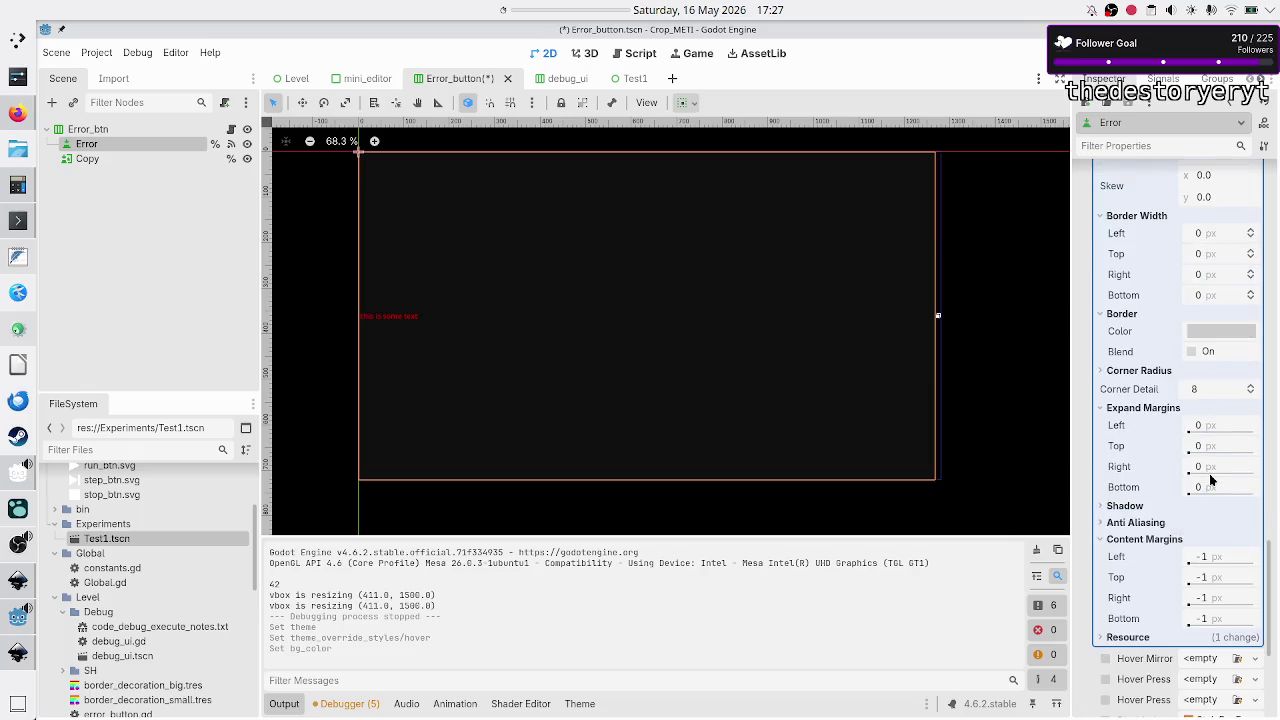
pyautogui.scroll(6, 1209, 477)
pyautogui.click(1216, 418)
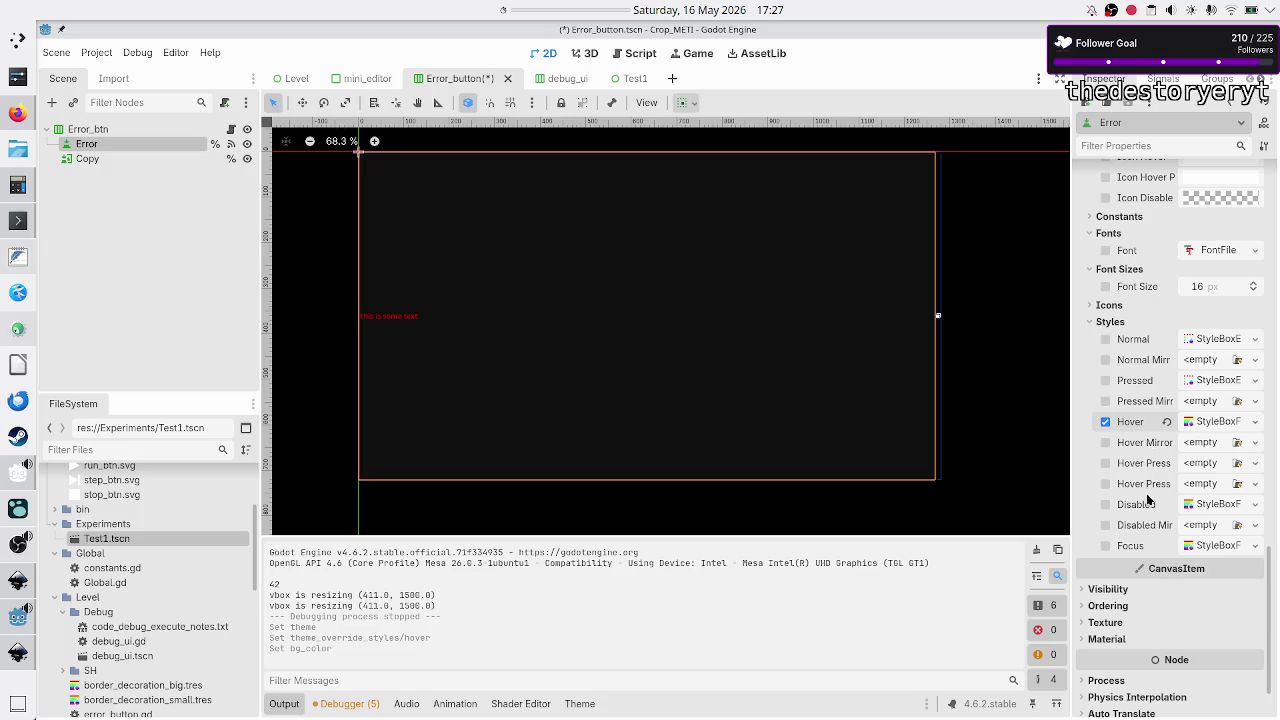
pyautogui.click(1255, 545)
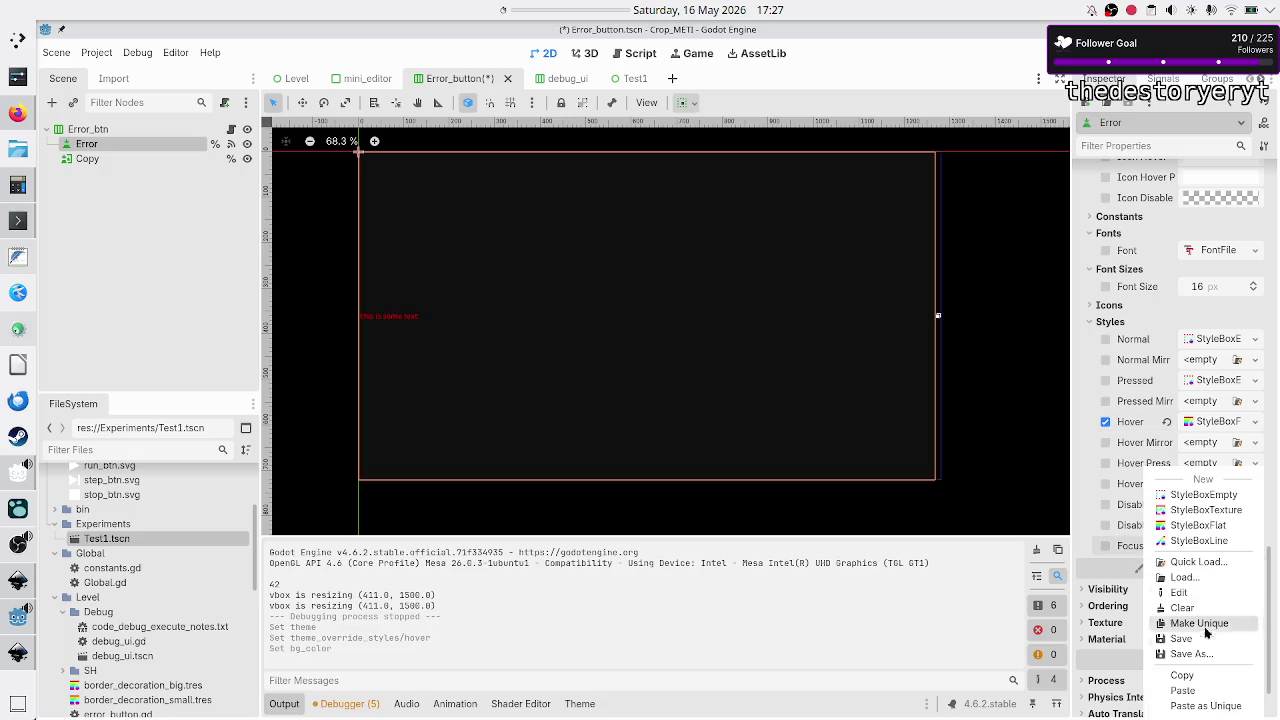
pyautogui.click(1184, 690)
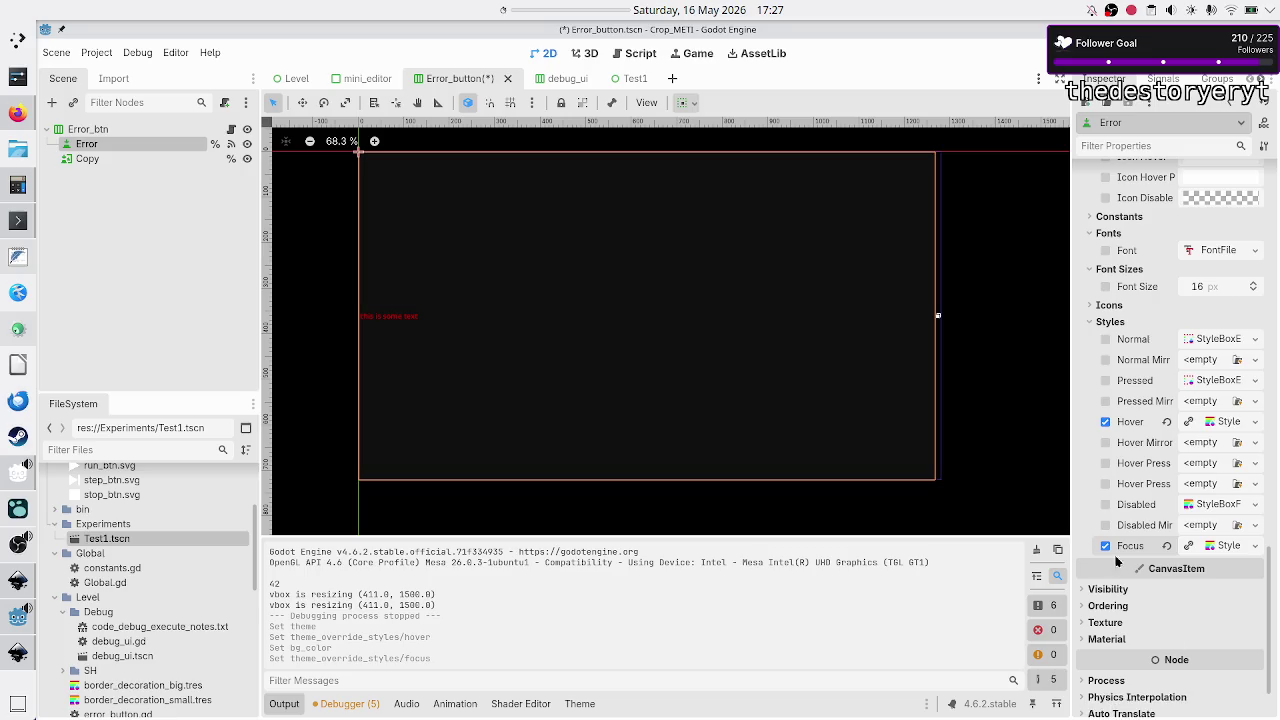
pyautogui.press('F5')
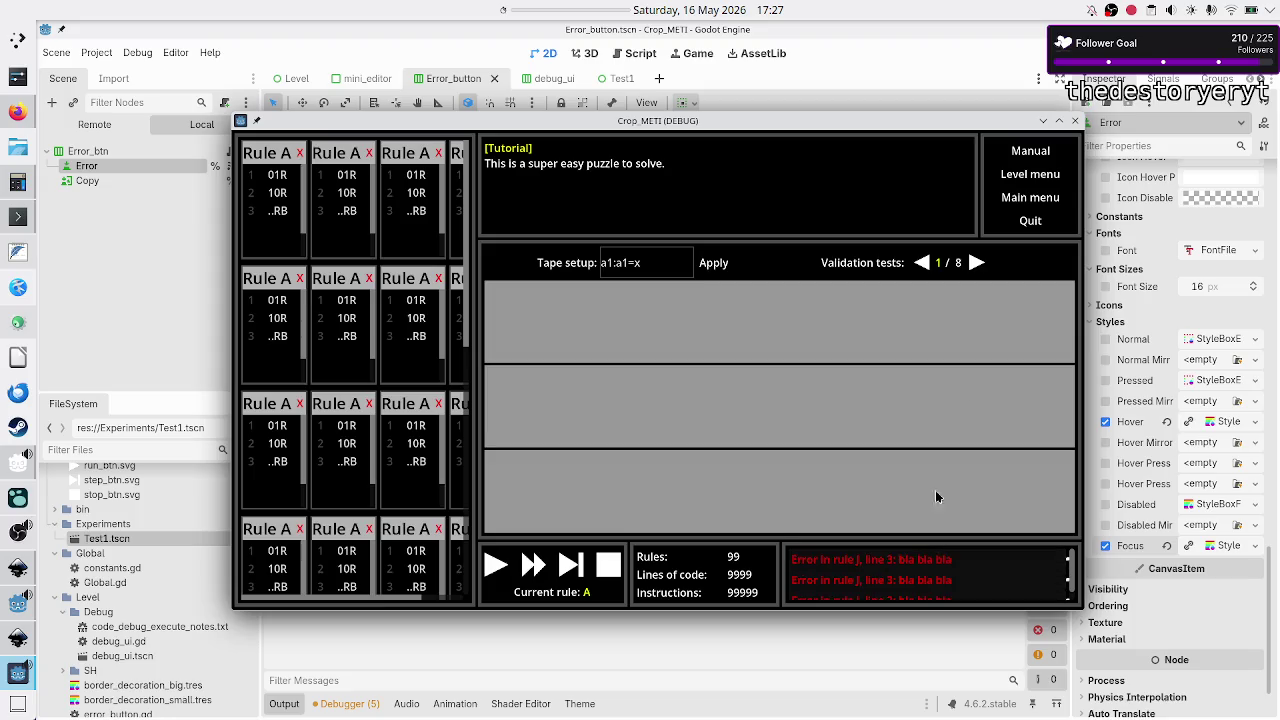
# - Close the Crop_METI (DEBUG) game window to return to the editor
pyautogui.click(1075, 120)
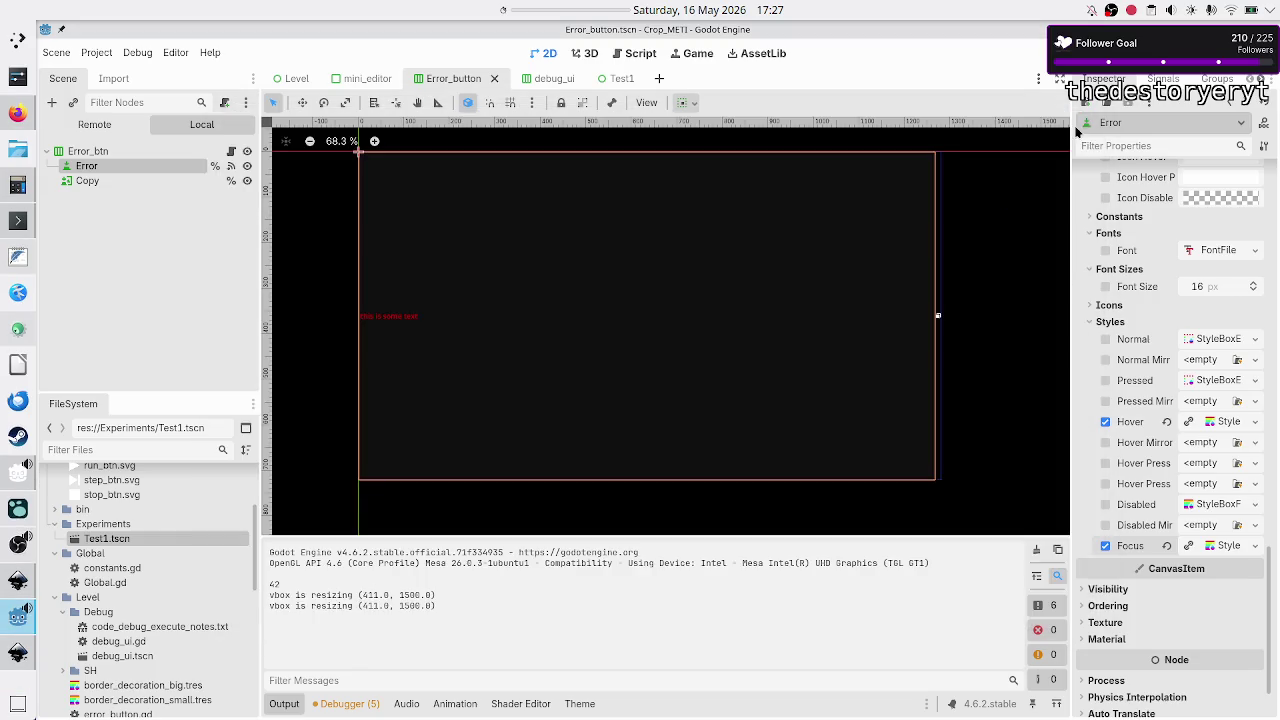
pyautogui.click(1252, 340)
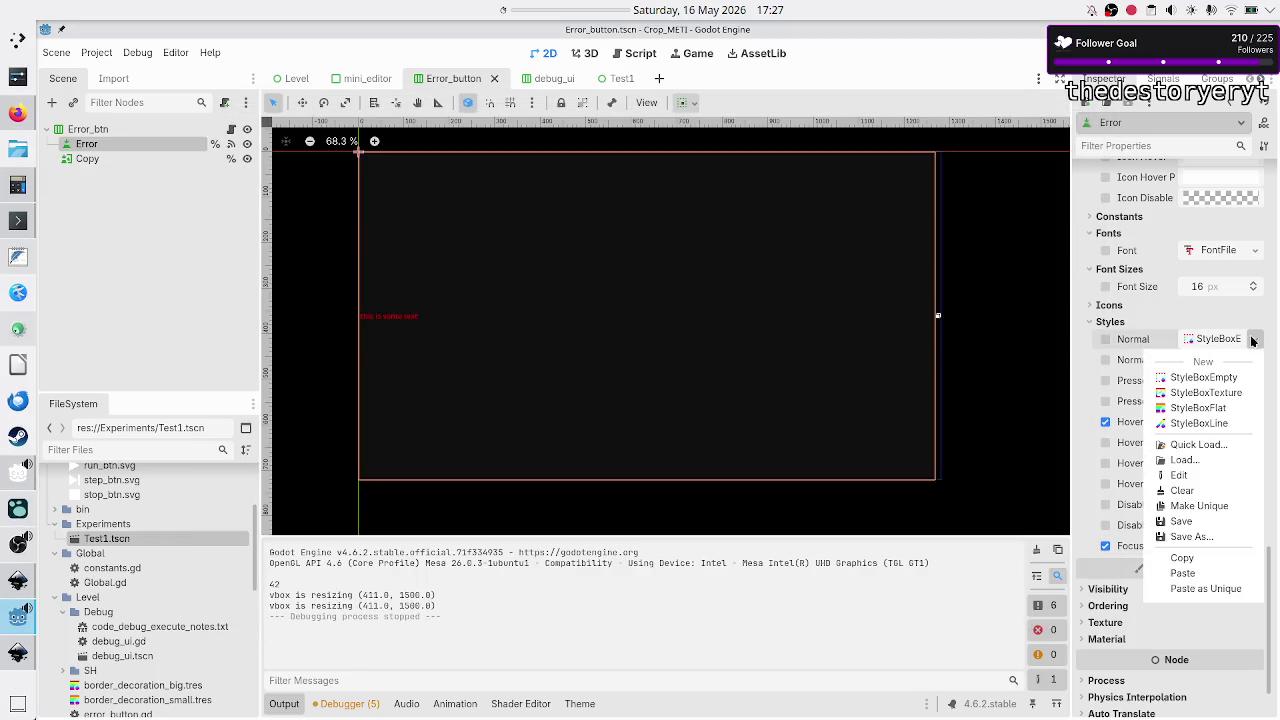
# - Give the Error button's Normal and Pressed styles new StyleBoxEmpty overrides, then save and run
pyautogui.click(1222, 379)
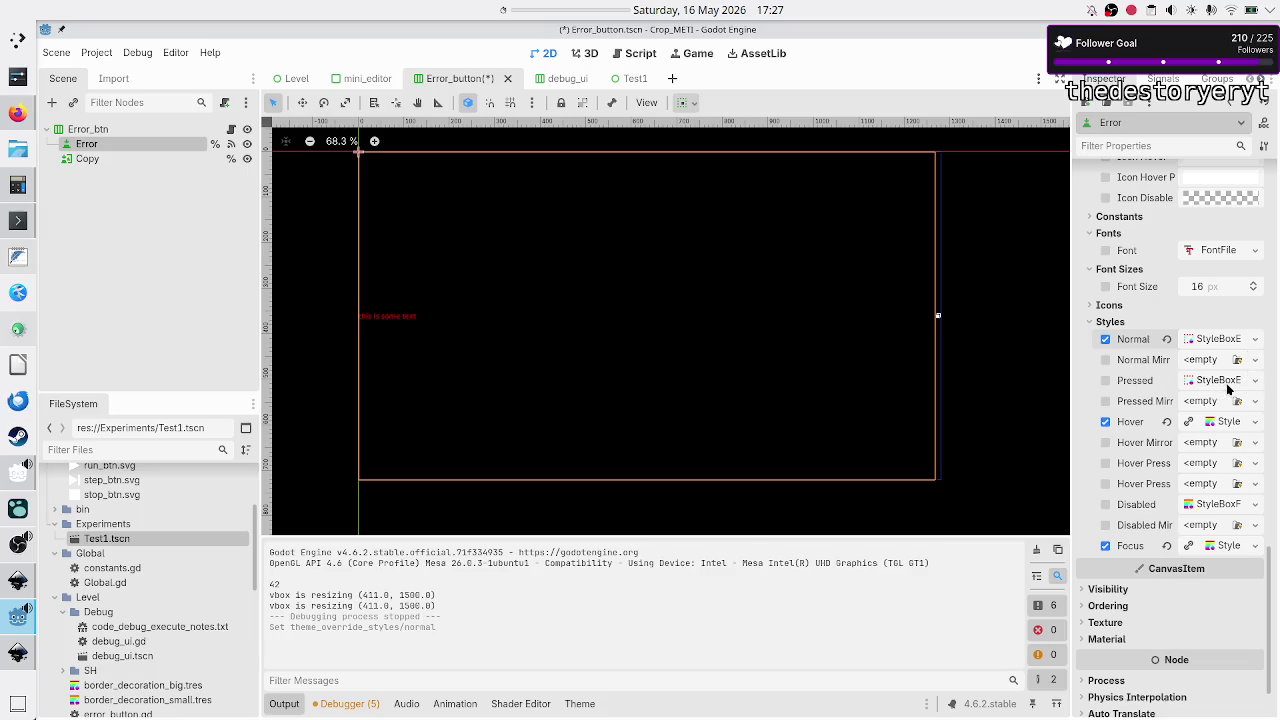
pyautogui.click(1259, 380)
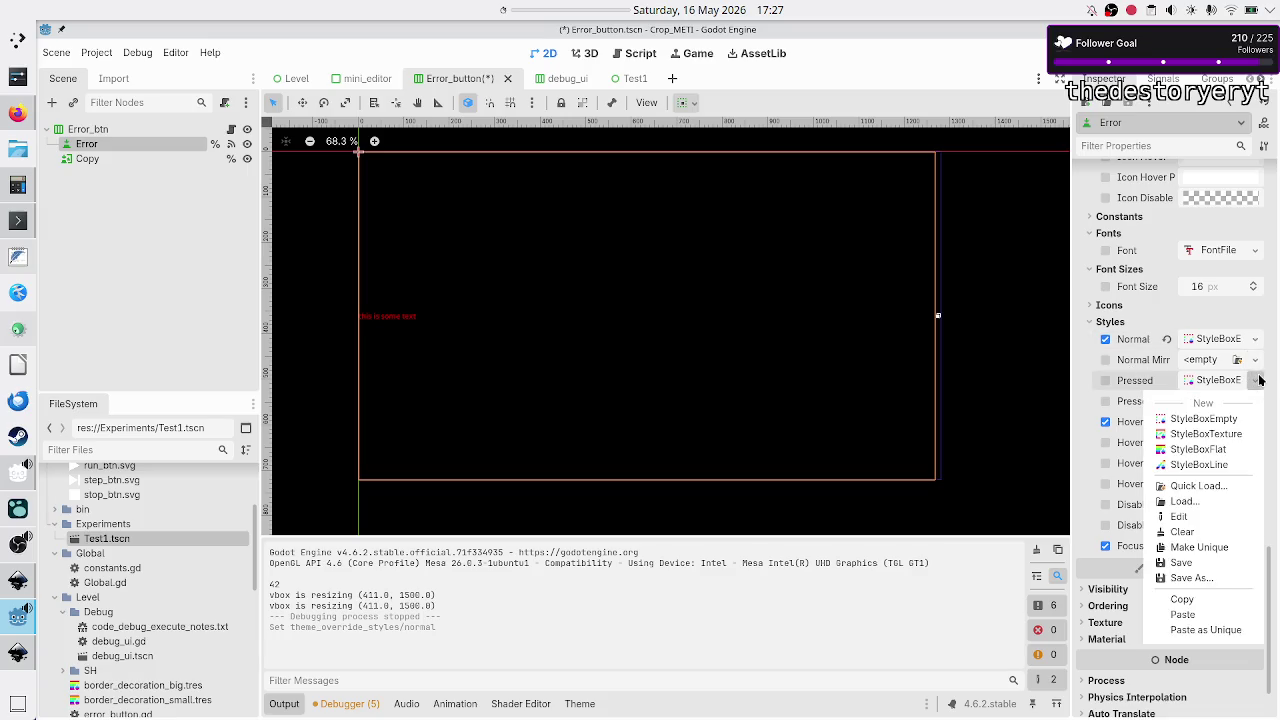
pyautogui.click(1208, 420)
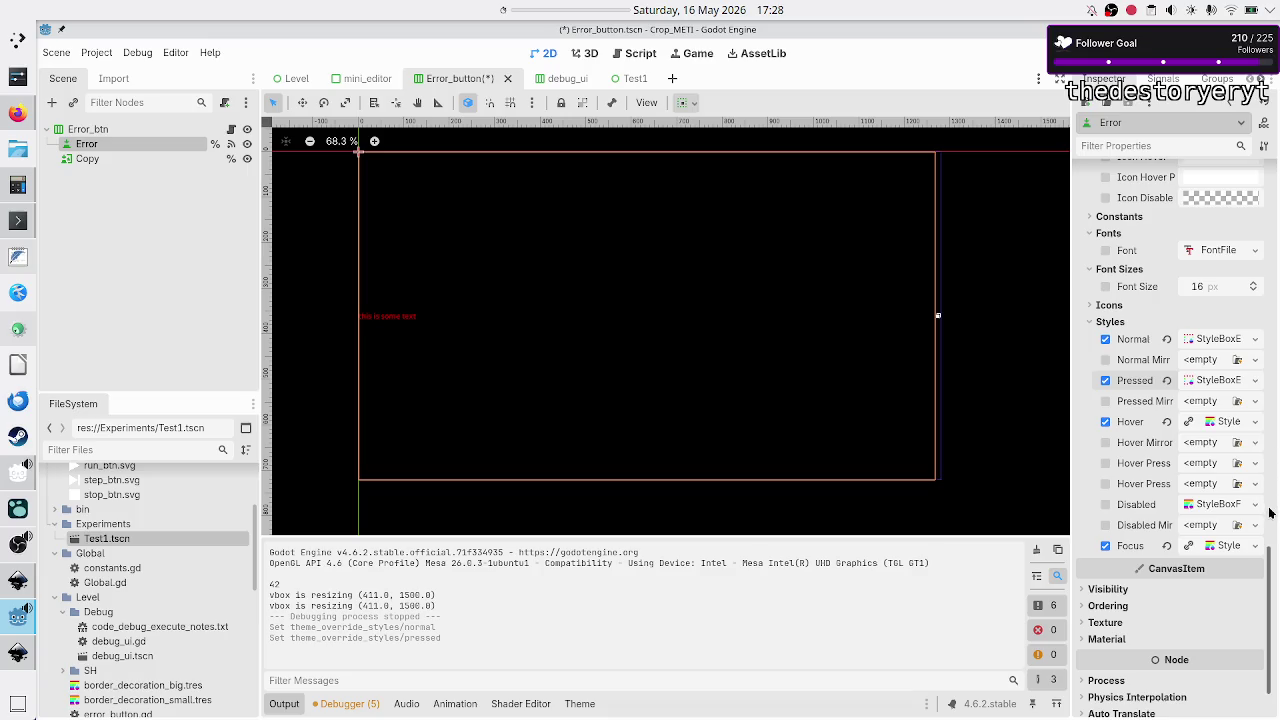
pyautogui.press('F5')
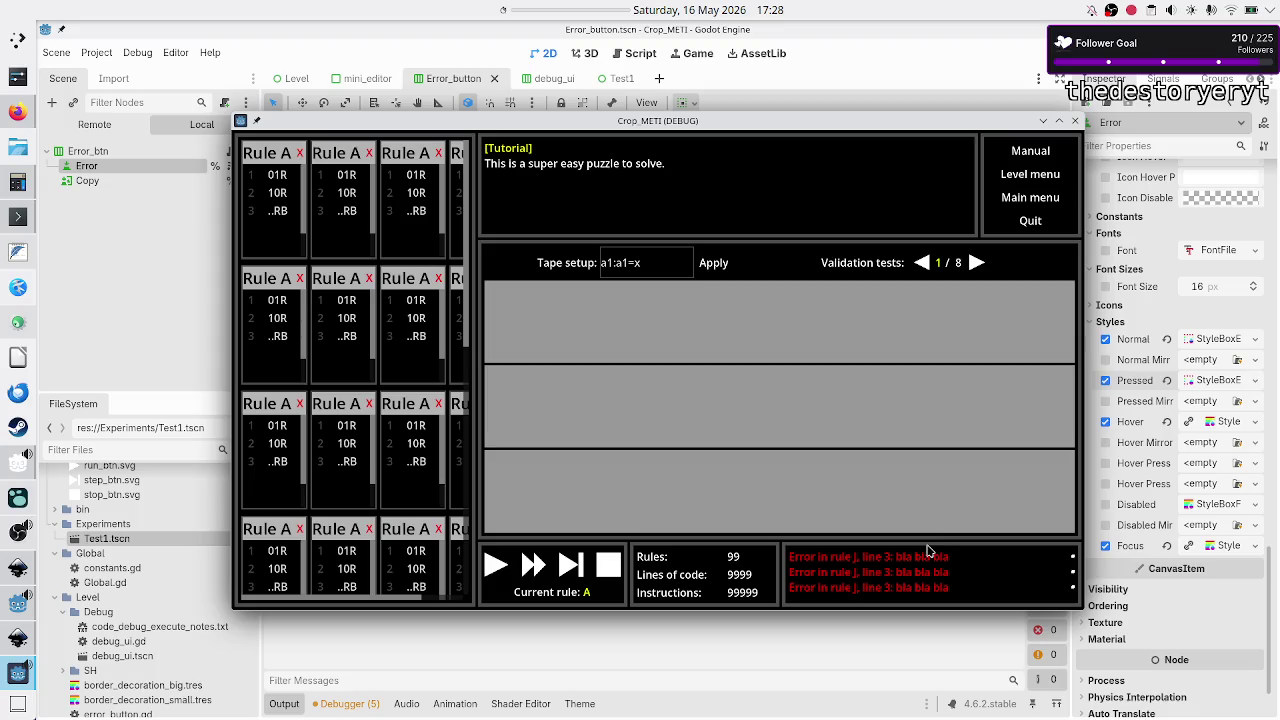
# - Stop the debug game, check the Disabled style box, and expand the grey Hover StyleBoxFlat
pyautogui.click(1075, 121)
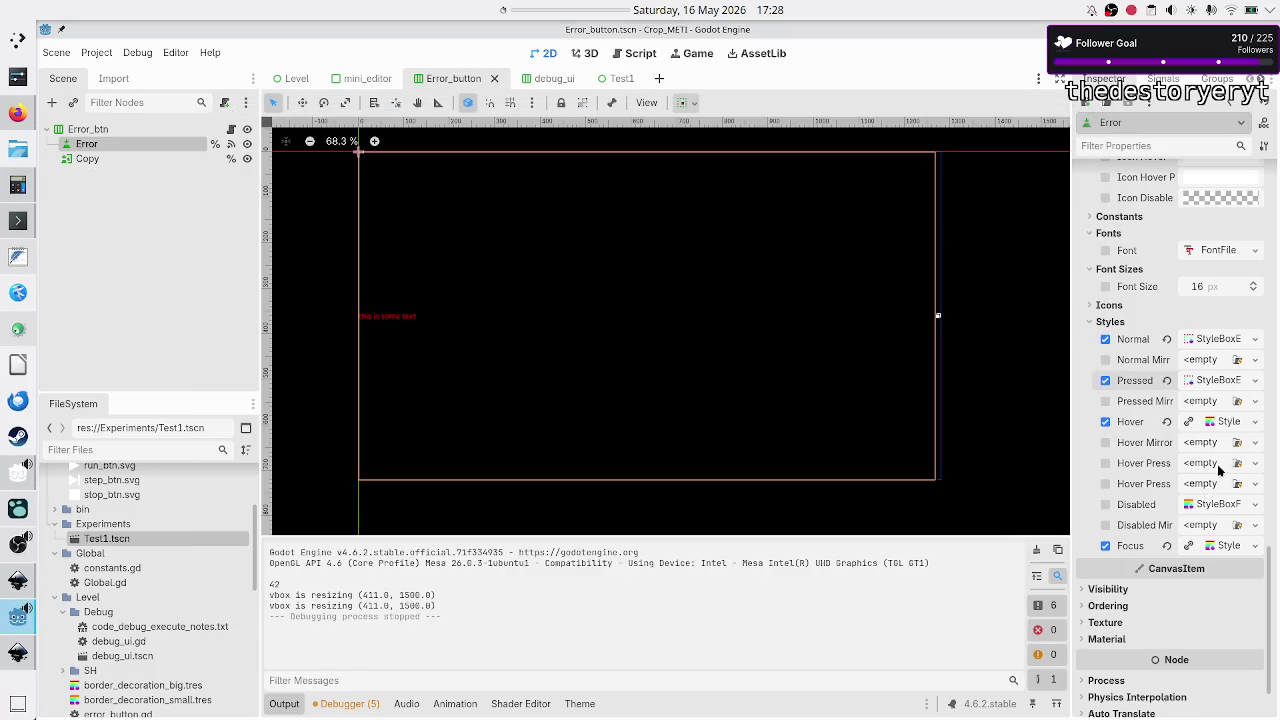
pyautogui.click(1212, 505)
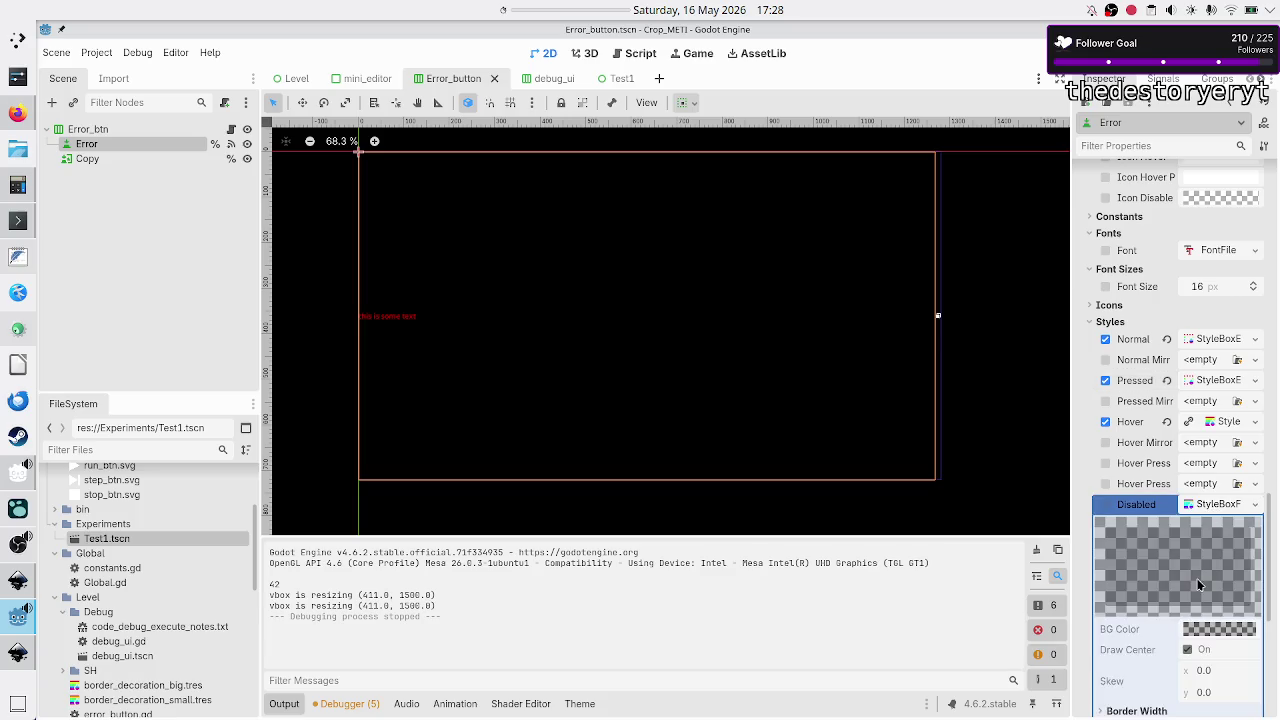
pyautogui.scroll(-4, 1198, 584)
pyautogui.scroll(4, 1198, 584)
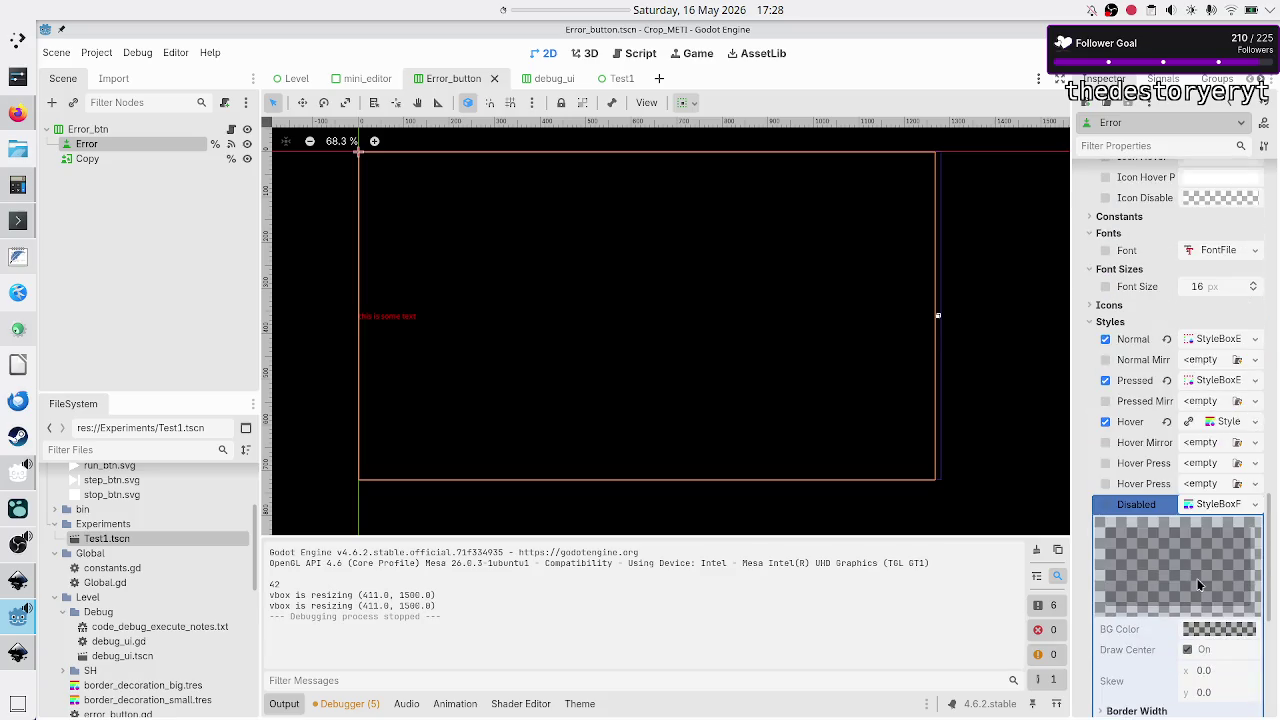
pyautogui.click(1214, 505)
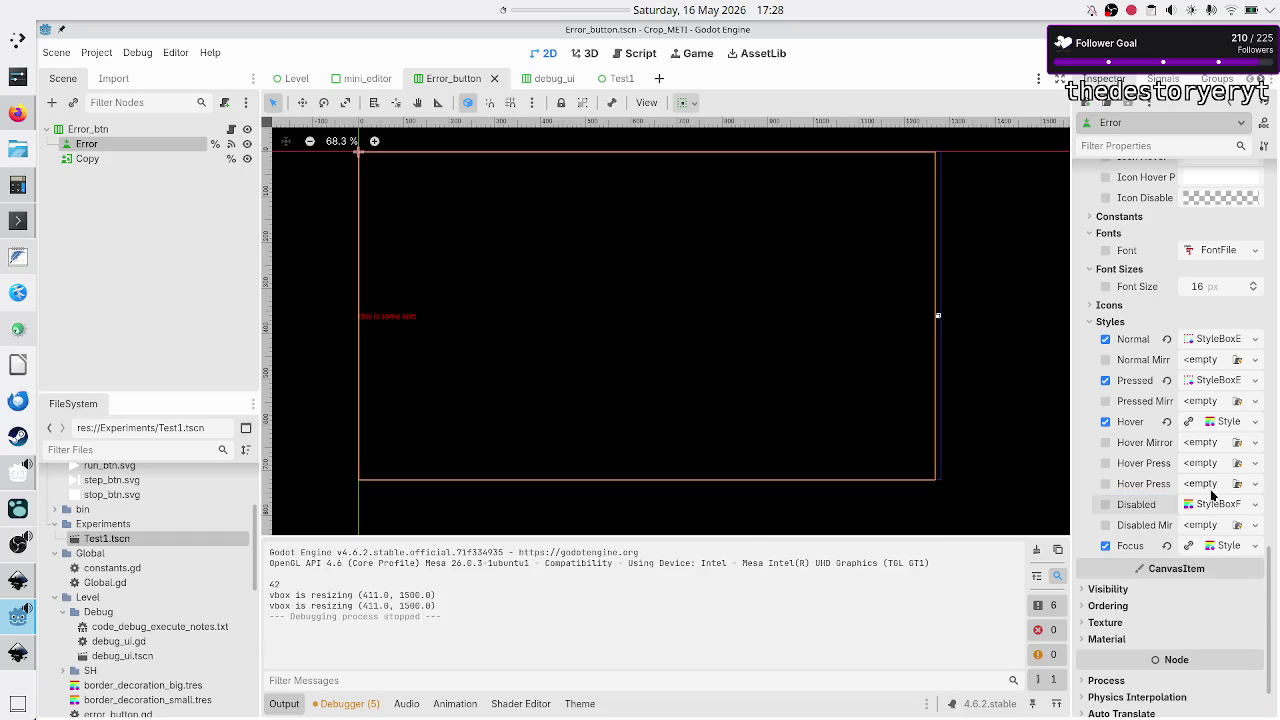
pyautogui.click(1220, 421)
pyautogui.scroll(-4, 1205, 540)
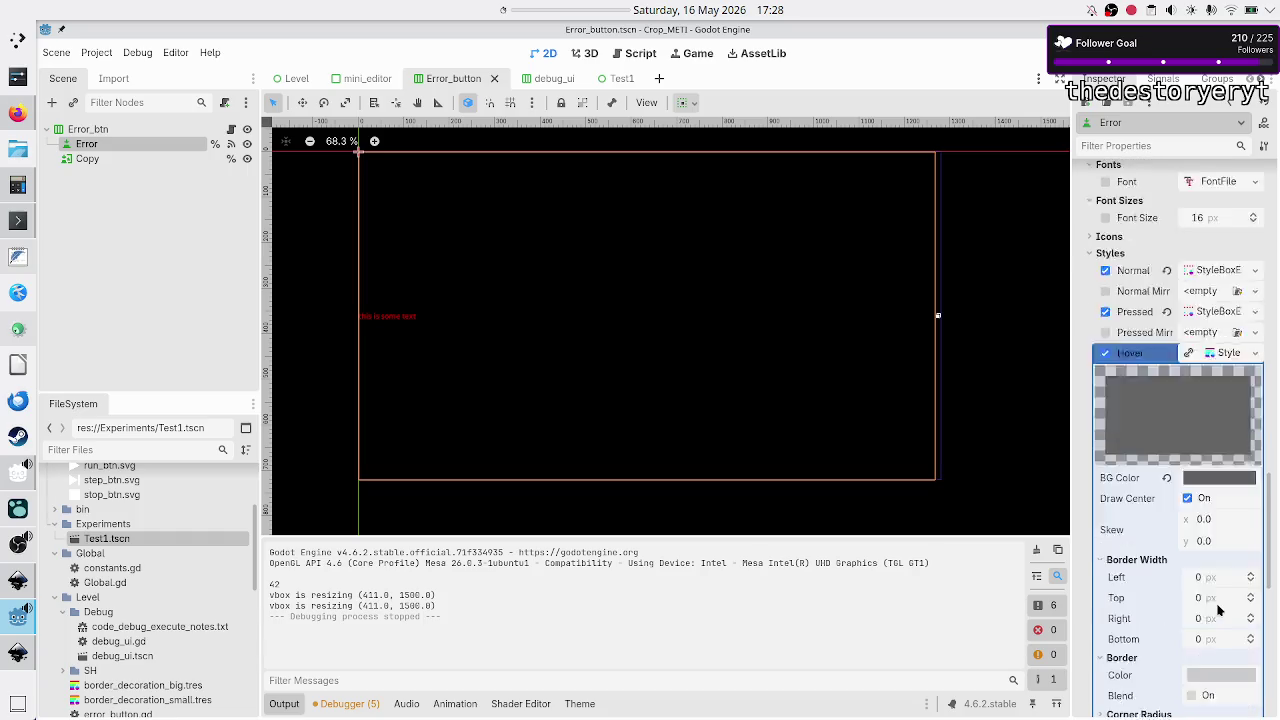
# - Darken the Hover background to 313131, copy the Hover style box, then save and run
pyautogui.click(1220, 342)
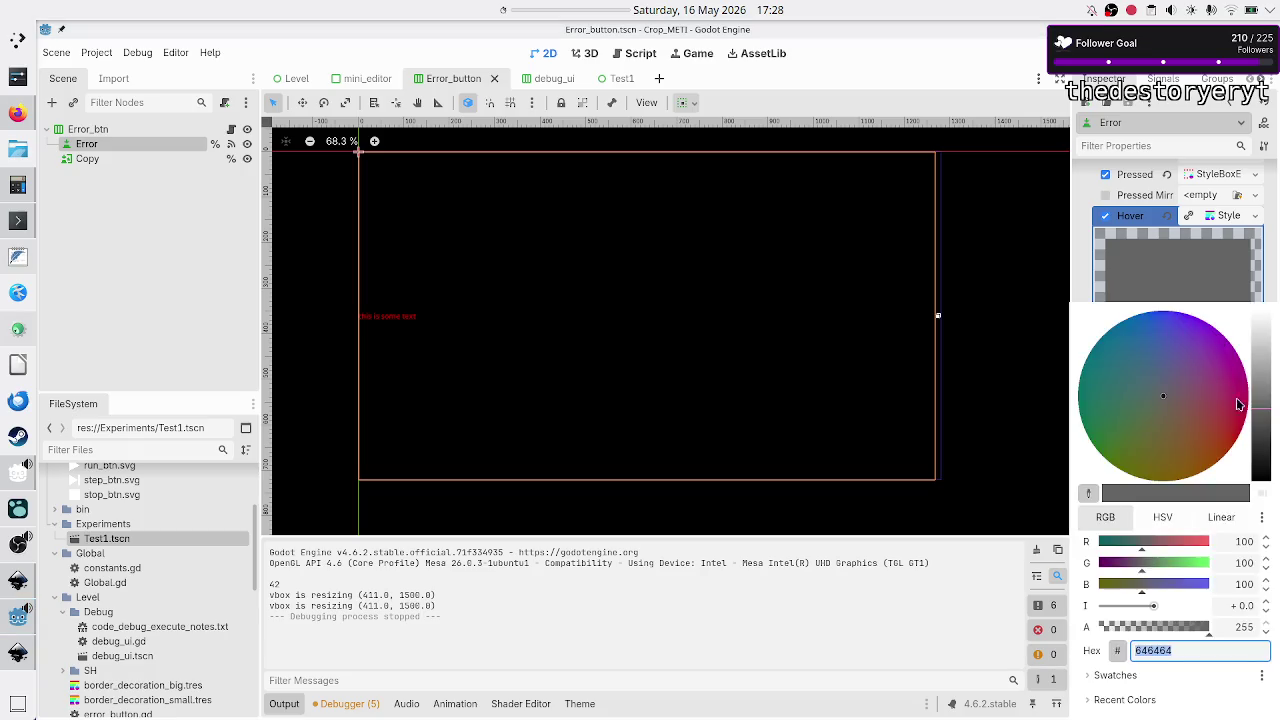
pyautogui.moveTo(1261, 416)
pyautogui.mouseDown()
pyautogui.moveTo(1261, 465)
pyautogui.moveTo(1265, 450)
pyautogui.mouseUp()
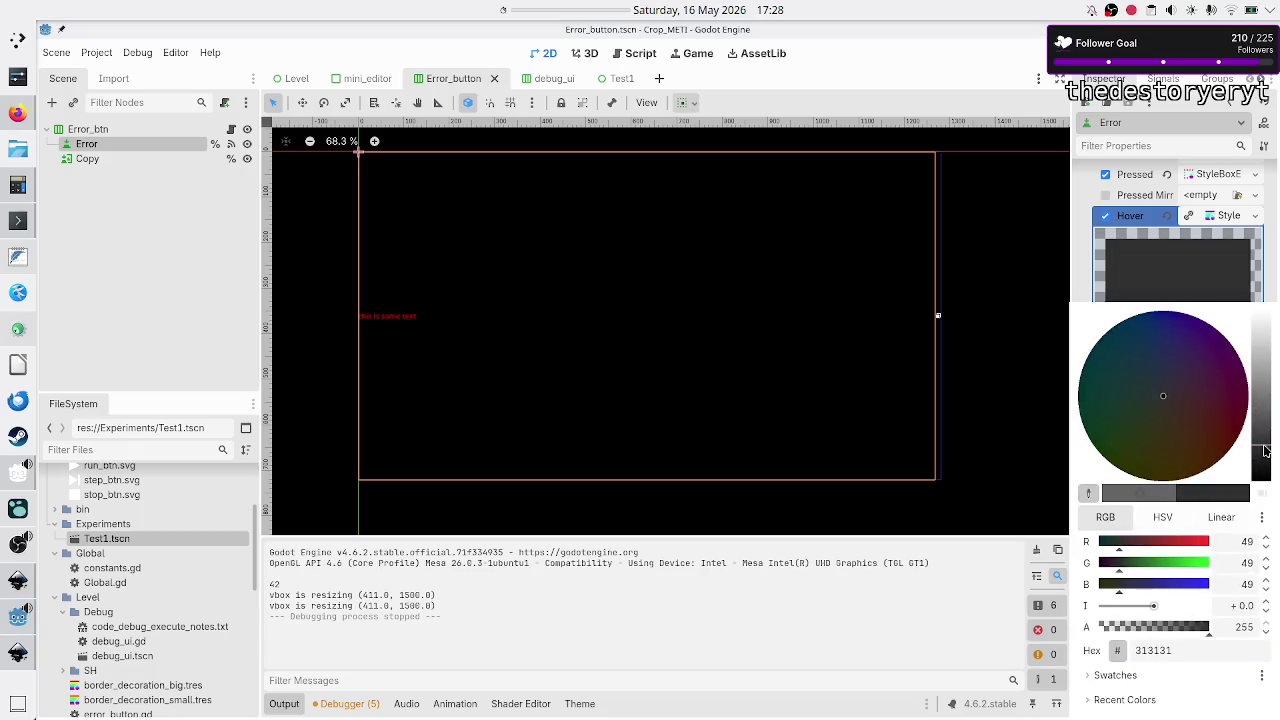
pyautogui.click(1193, 645)
pyautogui.press('Escape')
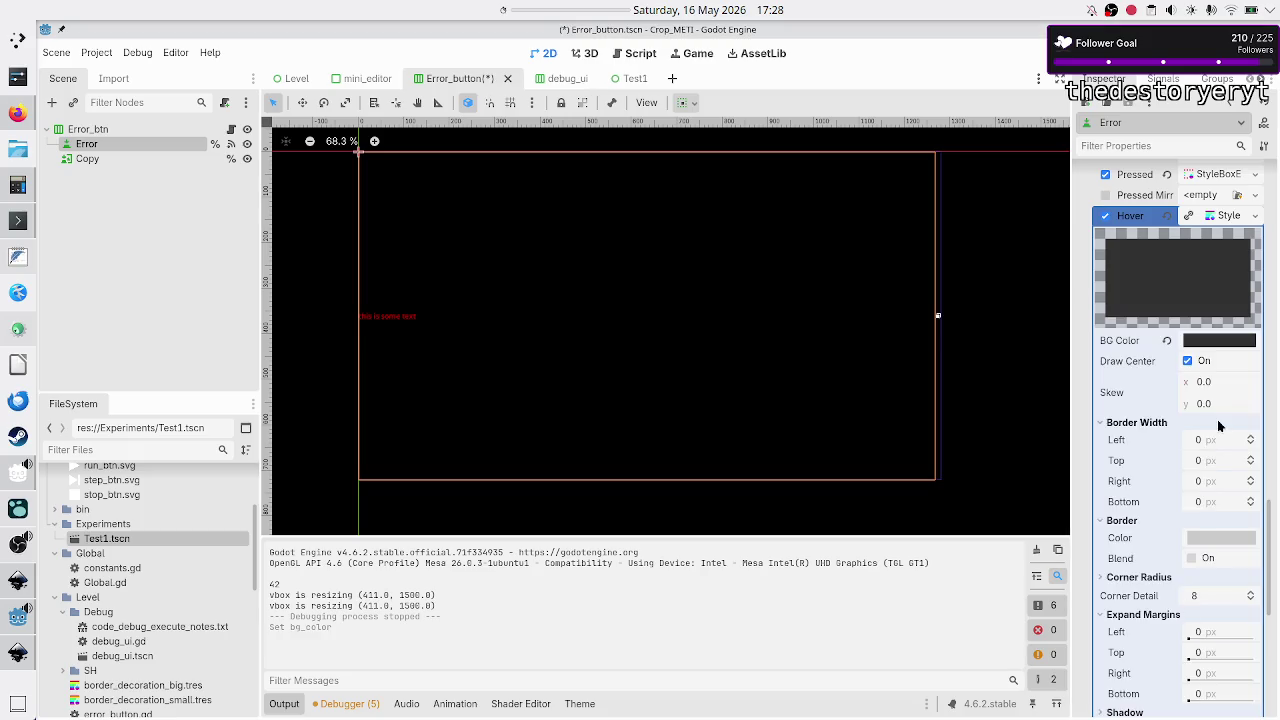
pyautogui.click(1255, 216)
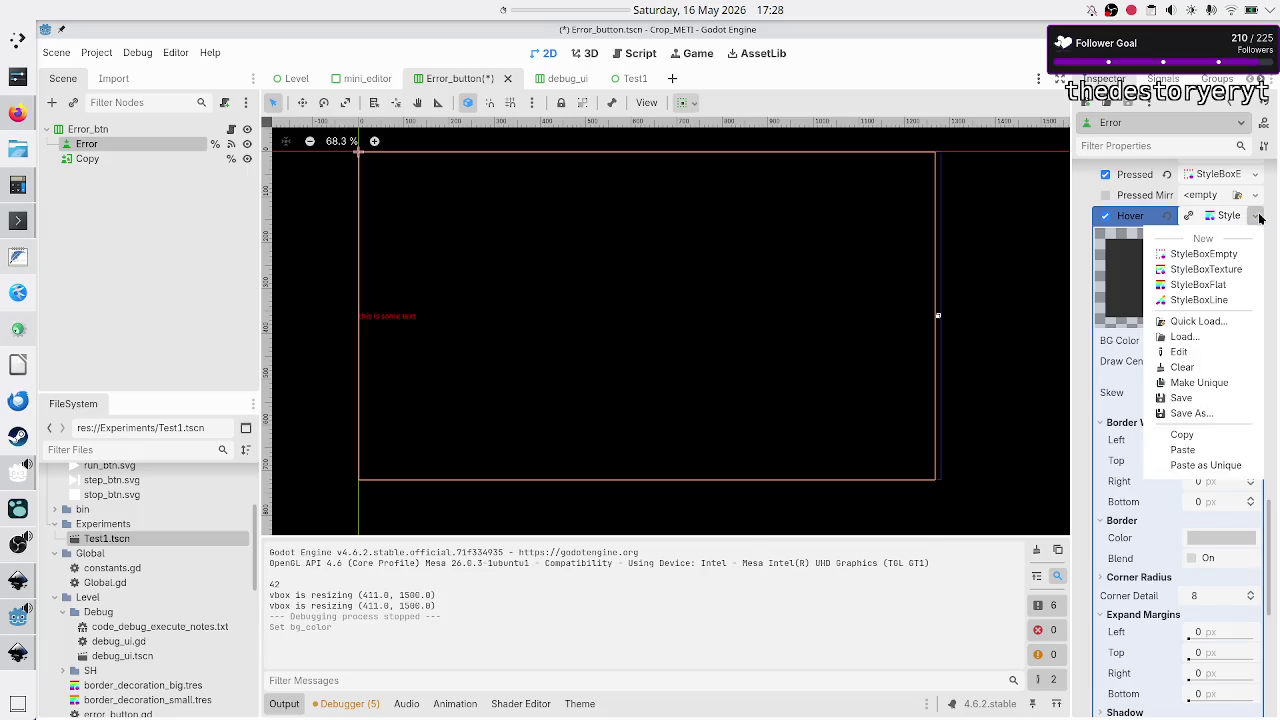
pyautogui.click(1182, 434)
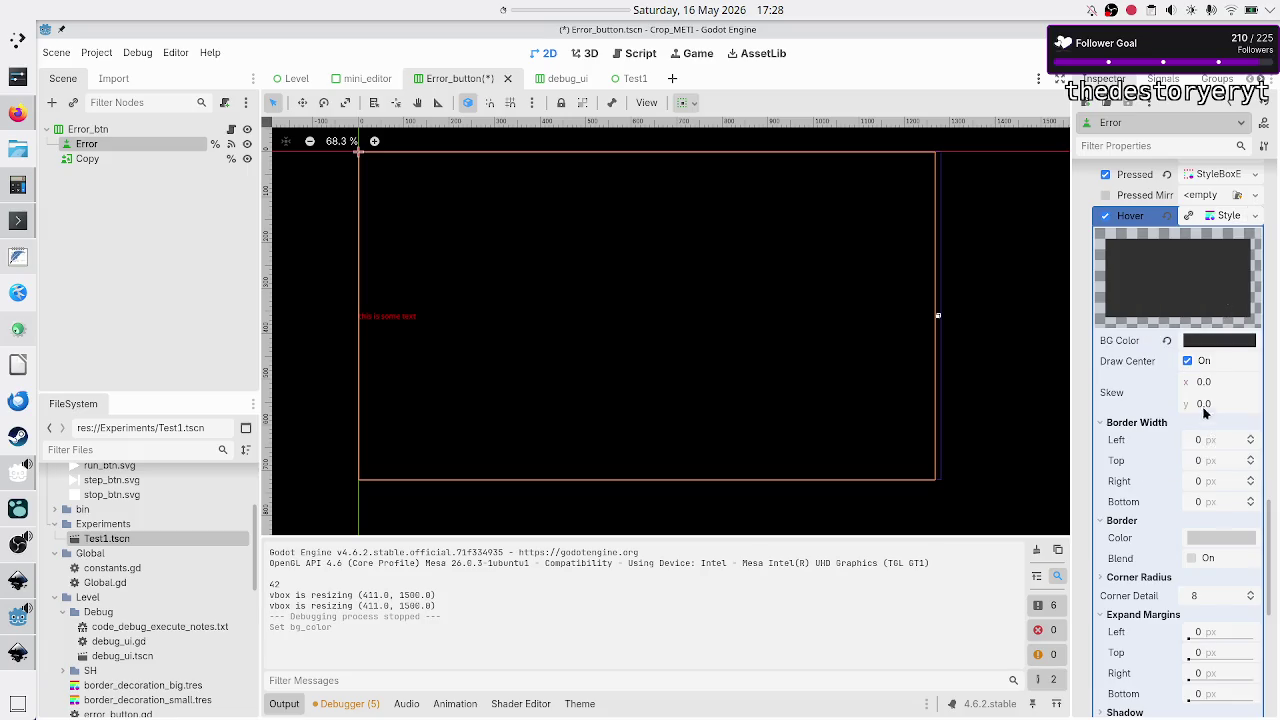
pyautogui.click(1229, 220)
pyautogui.press('F5')
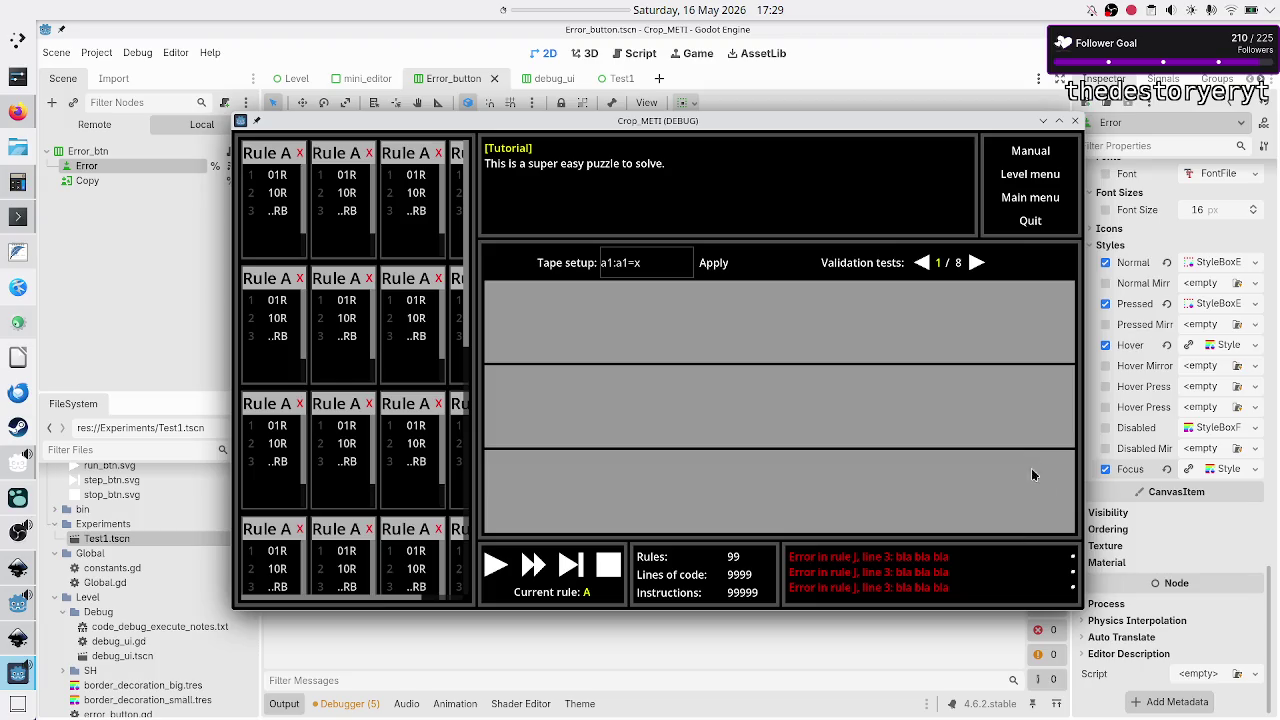
# - Set the Error node's stretch ratio to 50 and run the game to preview it
pyautogui.click(1075, 121)
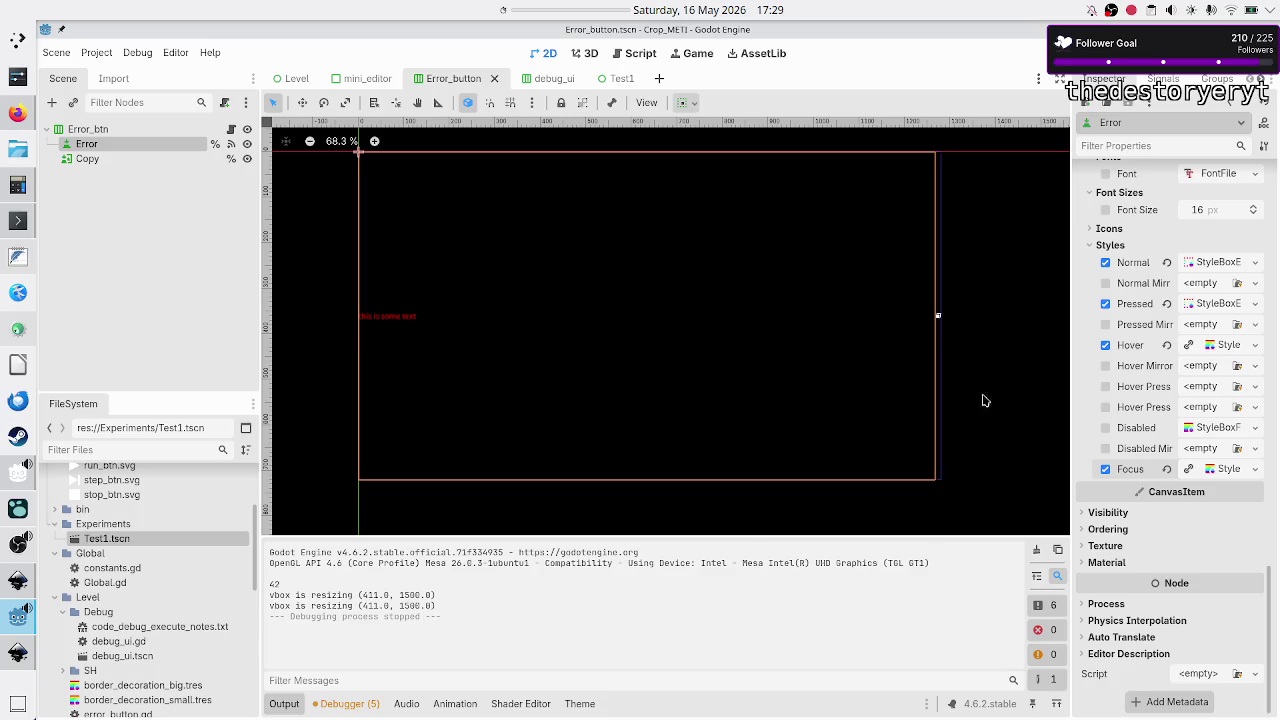
pyautogui.scroll(3, 1120, 505)
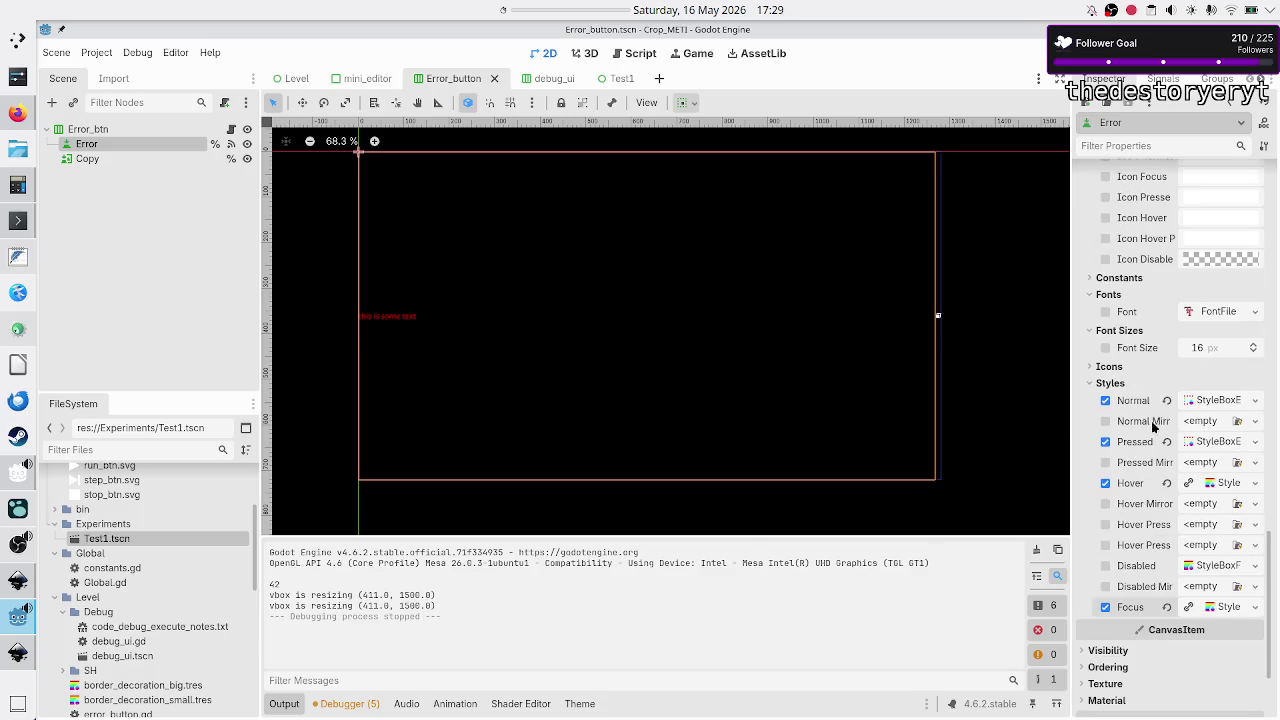
pyautogui.scroll(12, 1155, 425)
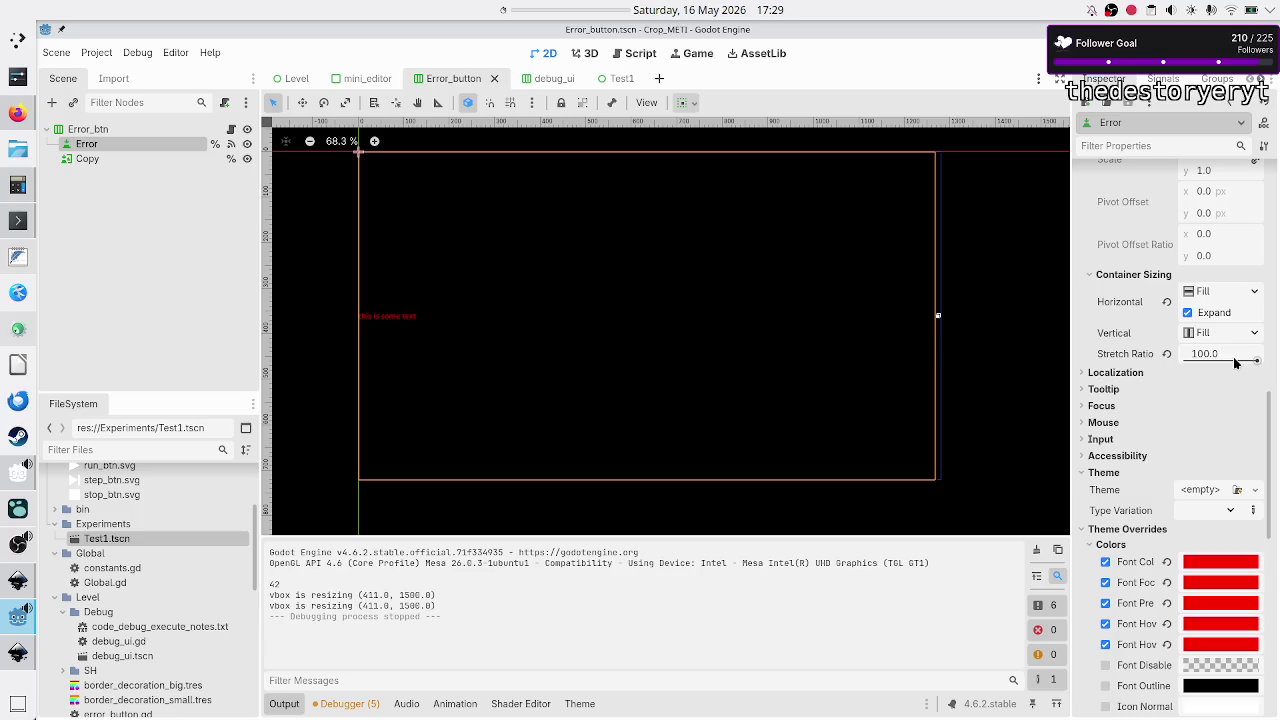
pyautogui.click(1205, 354)
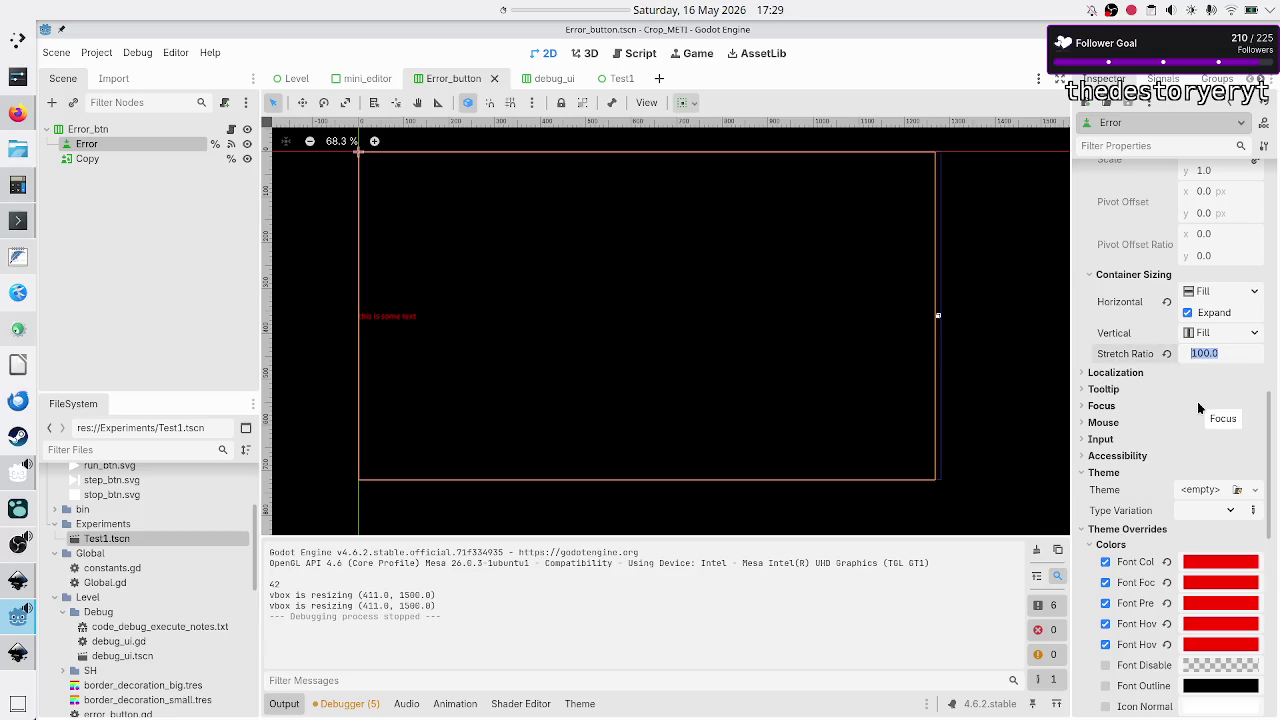
pyautogui.write('50')
pyautogui.press('Return')
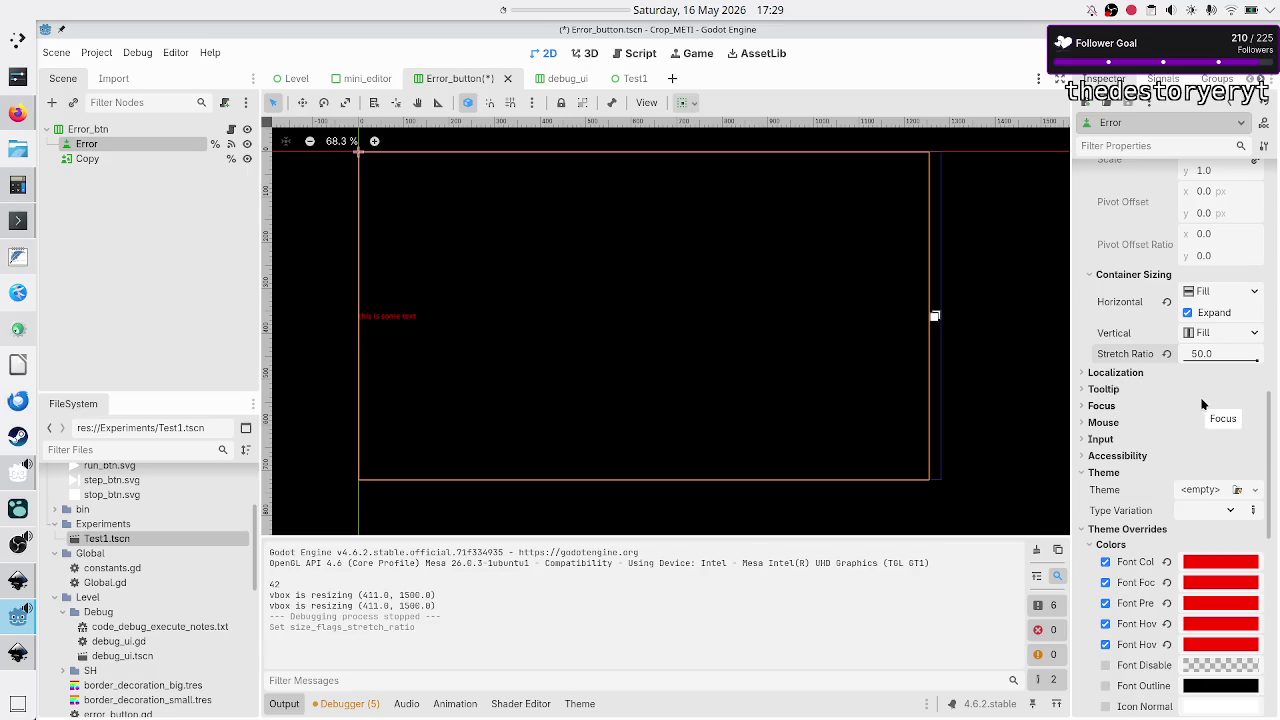
pyautogui.press('F5')
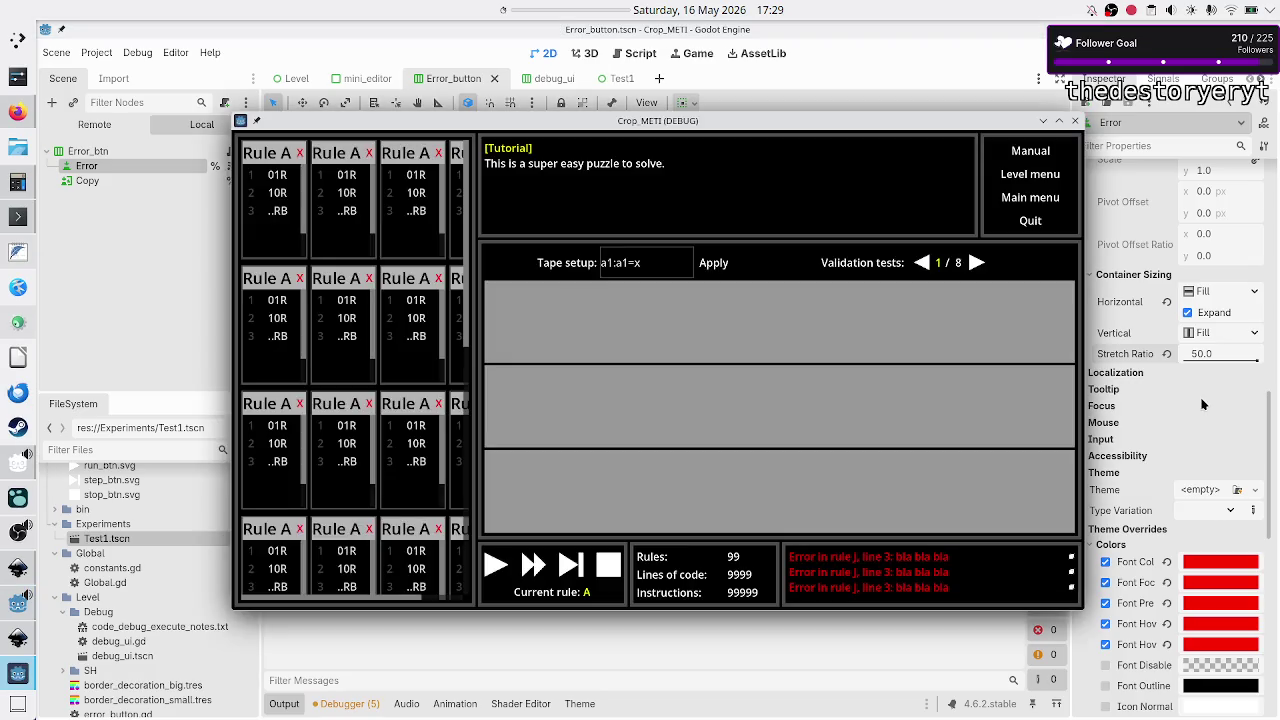
# - Lower the stretch ratio to 25, then save and relaunch the game
pyautogui.click(1075, 121)
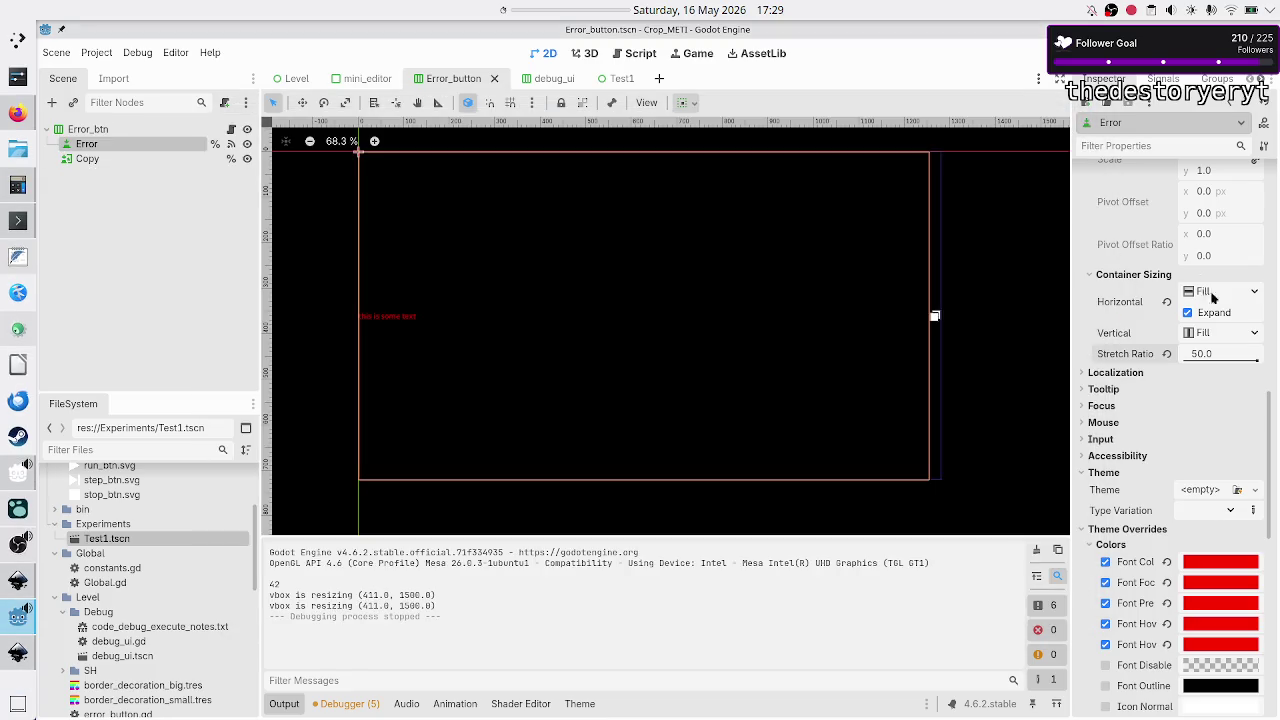
pyautogui.click(1229, 357)
pyautogui.write('25')
pyautogui.press('Return')
pyautogui.press('F5')
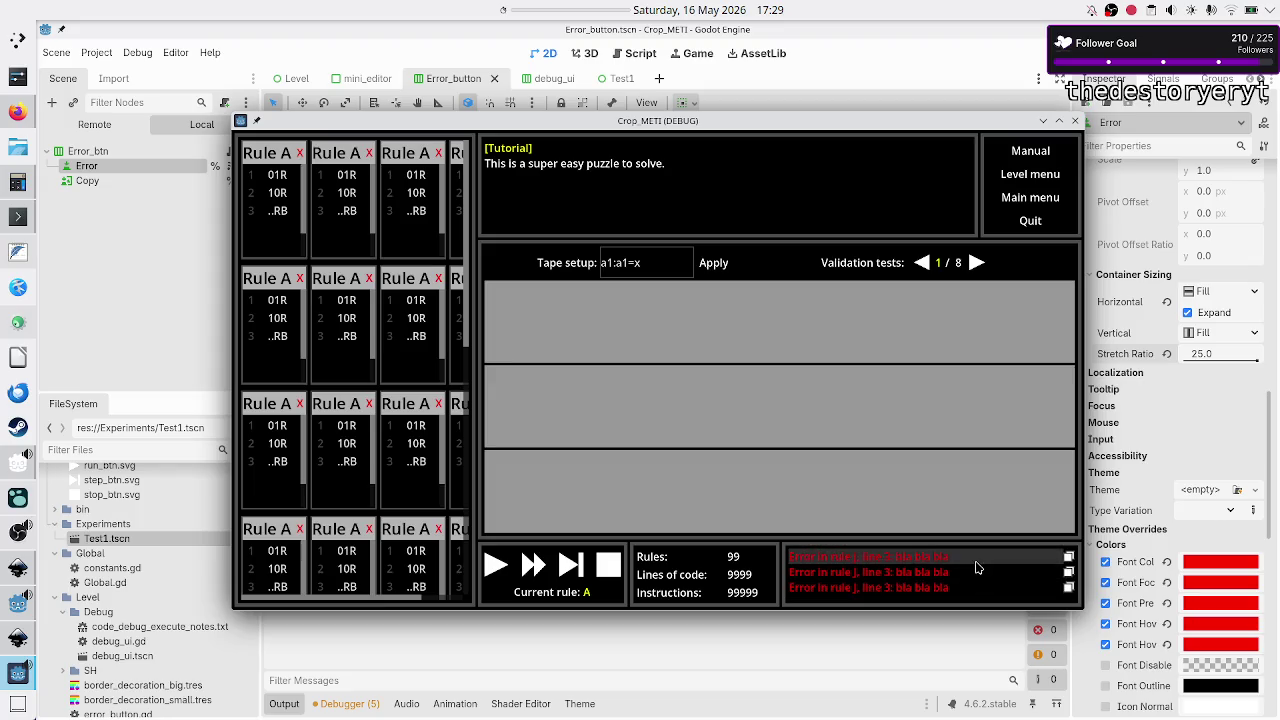
# - Pick the third error in the running game to verify its rule turns red, then switch to copy_btn.svg in Inkscape
pyautogui.click(963, 585)
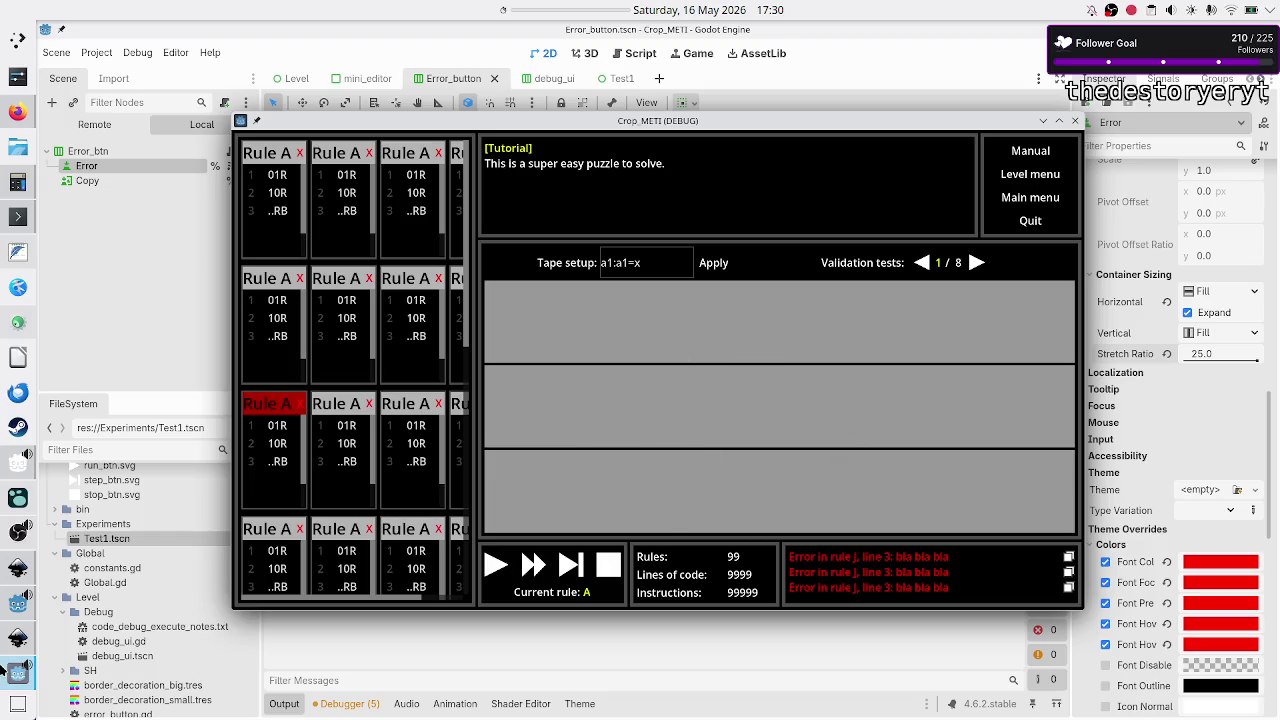
pyautogui.moveTo(18, 670)
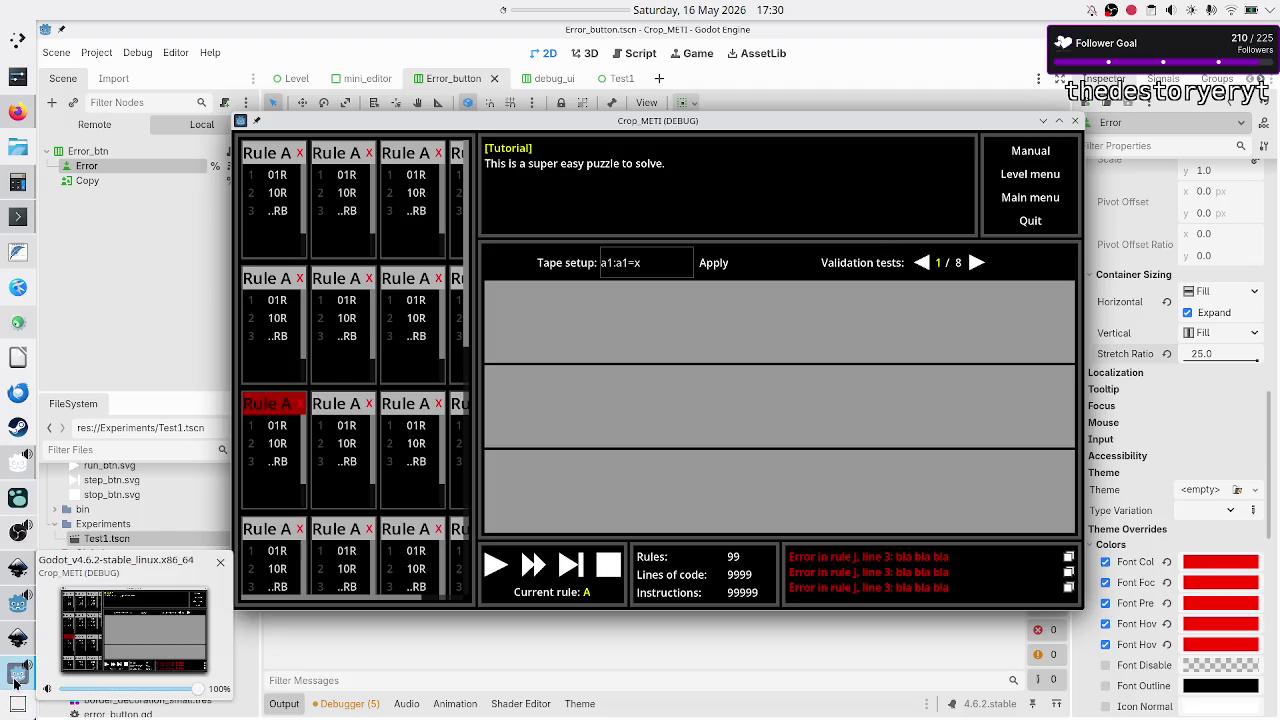
pyautogui.click(18, 636)
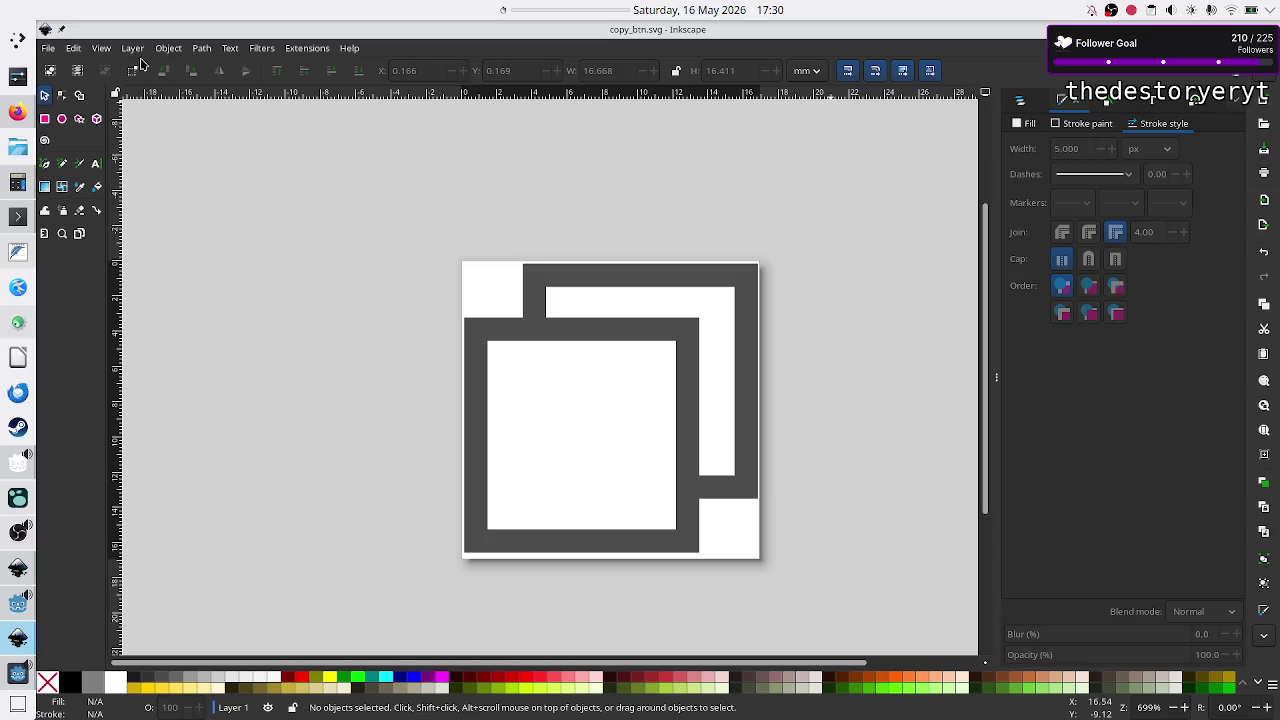
# - Close the copy_btn.svg document in Inkscape through the File menu
pyautogui.click(48, 48)
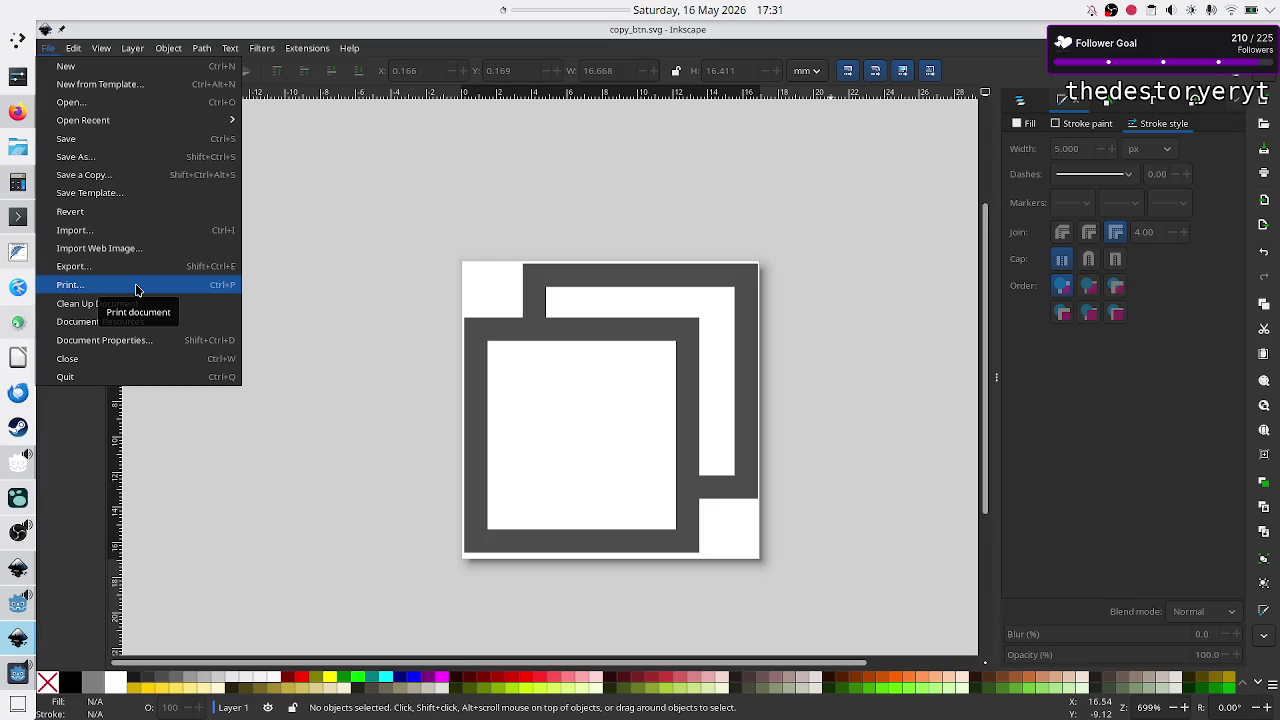
pyautogui.click(100, 360)
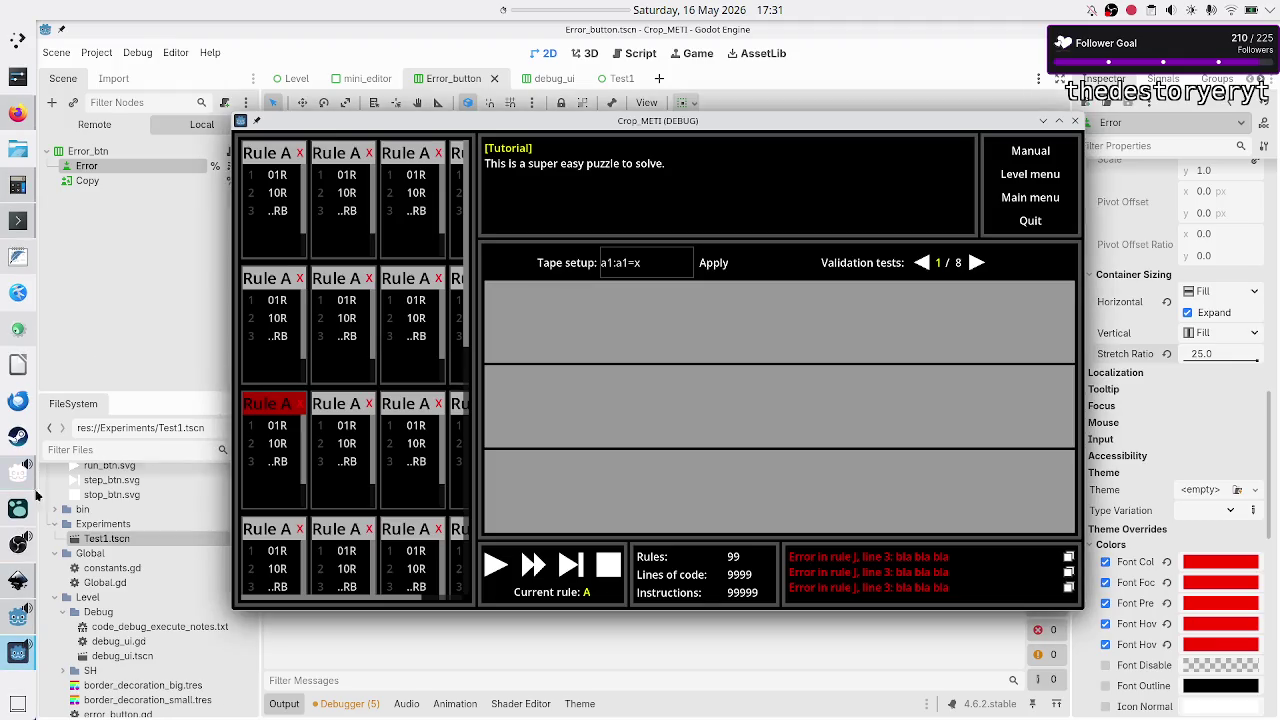
pyautogui.click(17, 580)
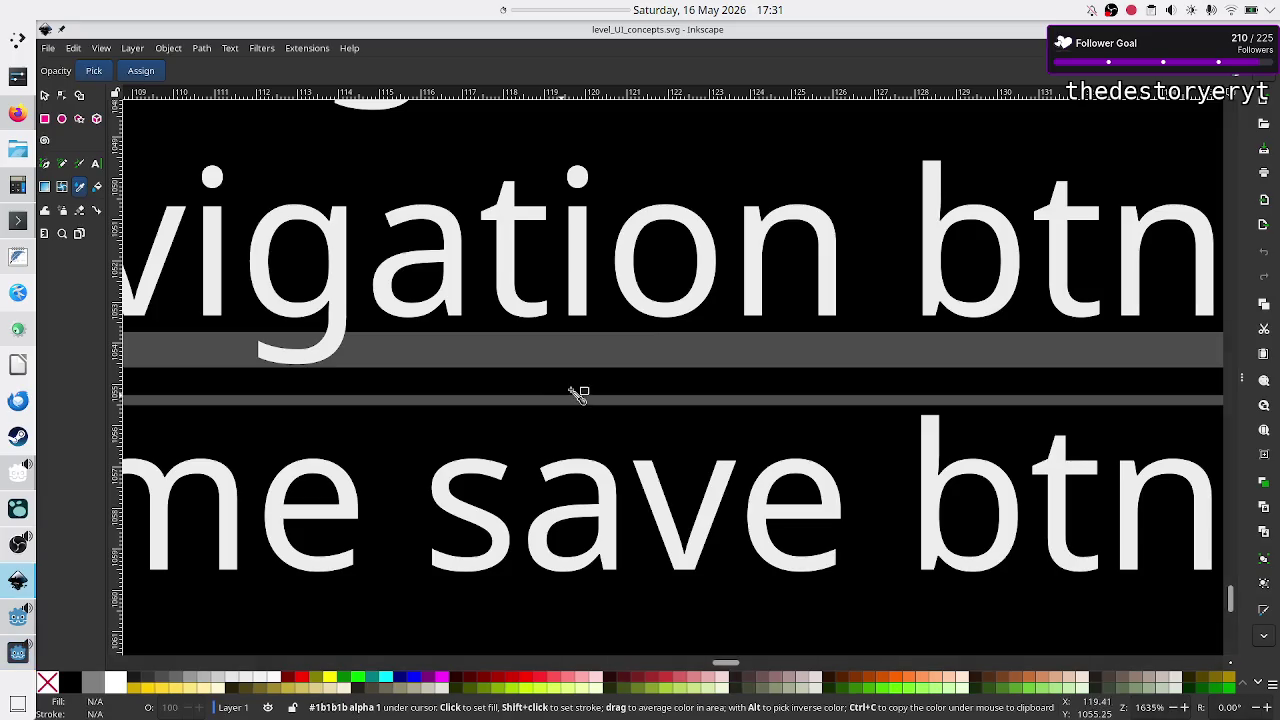
pyautogui.scroll(-5, 723, 286)
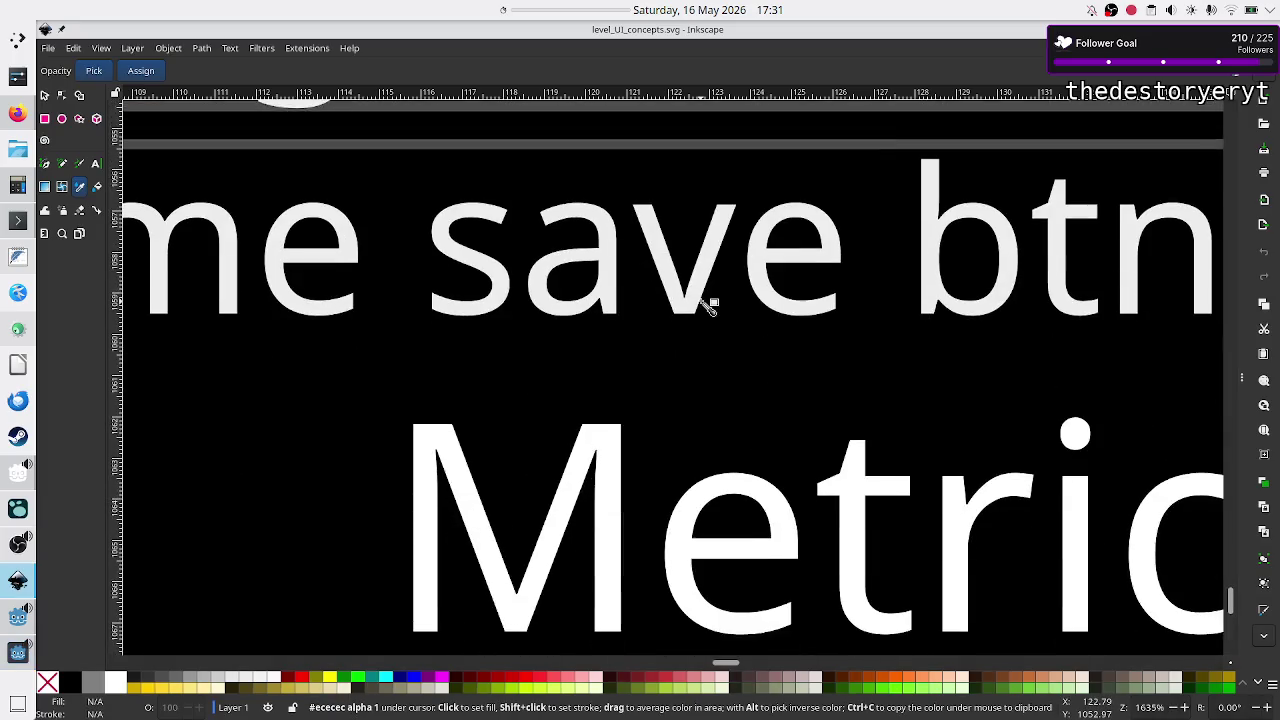
pyautogui.keyDown('ctrl'); pyautogui.scroll(-6, 706, 300); pyautogui.keyUp('ctrl')
pyautogui.keyDown('ctrl'); pyautogui.scroll(-3, 706, 300); pyautogui.keyUp('ctrl')
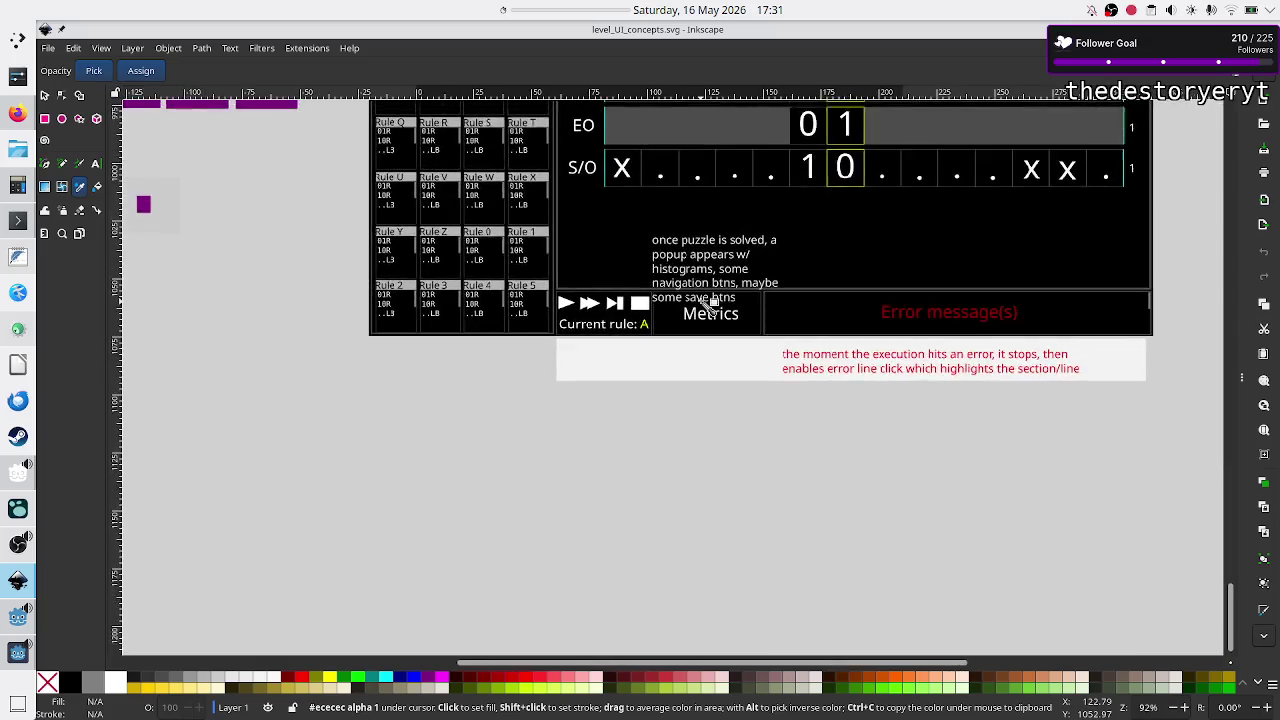
pyautogui.scroll(2, 708, 303)
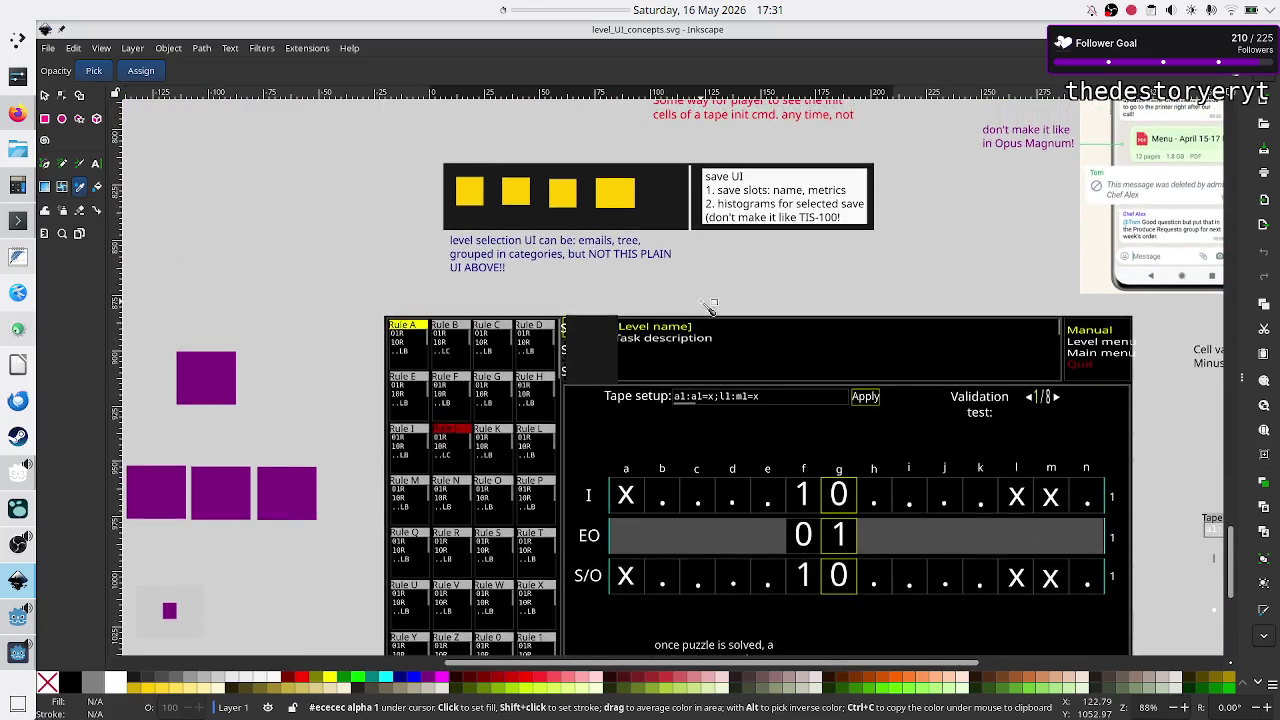
pyautogui.scroll(5, 708, 305)
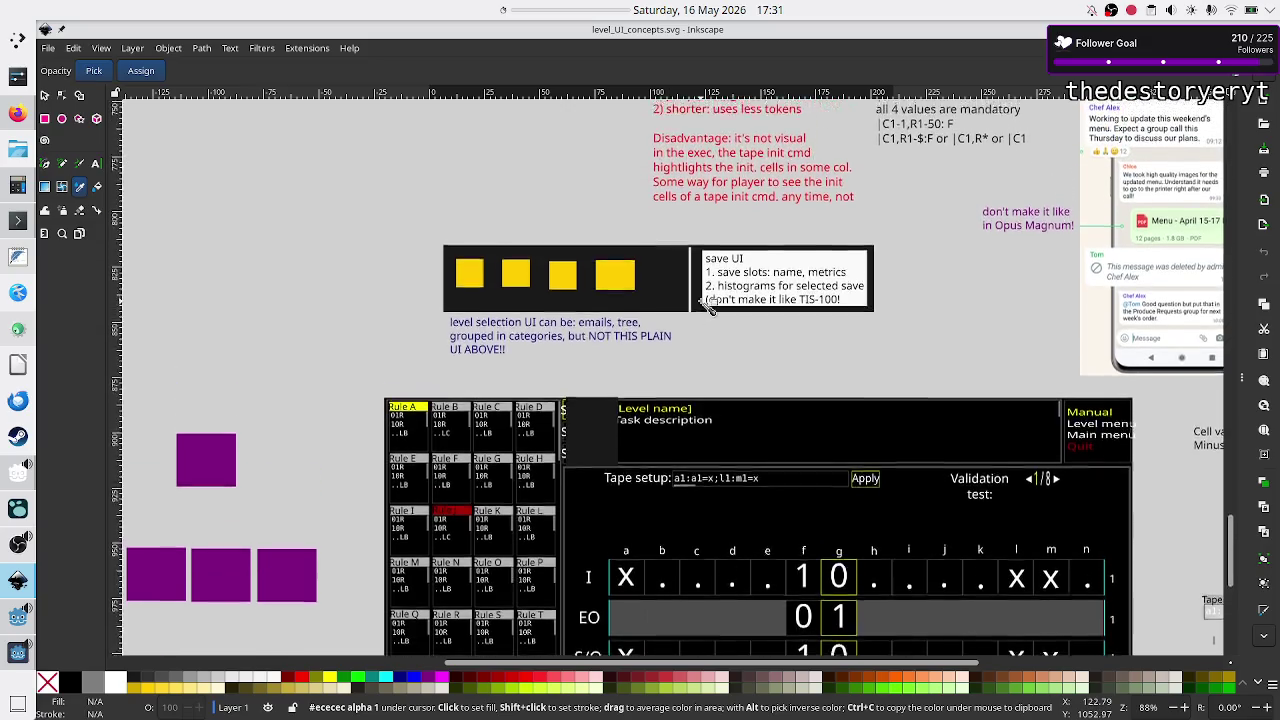
pyautogui.hscroll(15, 708, 305)
pyautogui.hscroll(-9, 710, 308)
pyautogui.scroll(2, 710, 307)
pyautogui.hscroll(2, 710, 307)
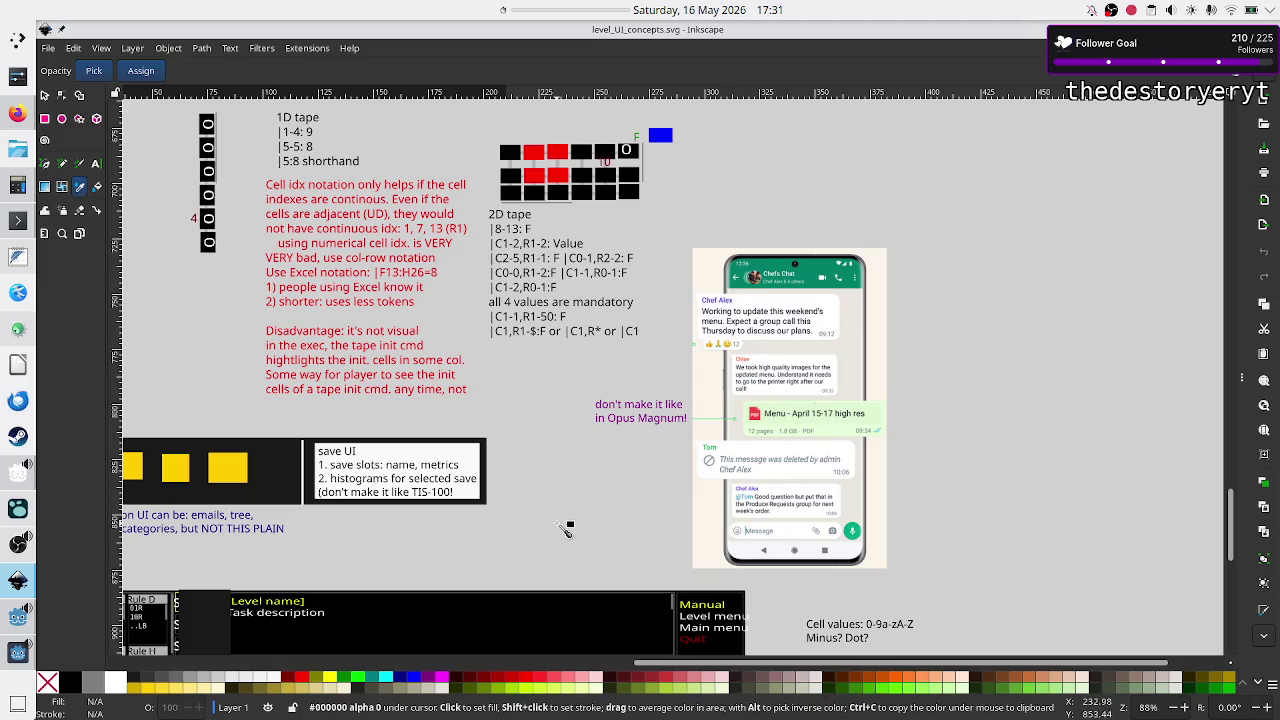
pyautogui.hscroll(-3, 480, 530)
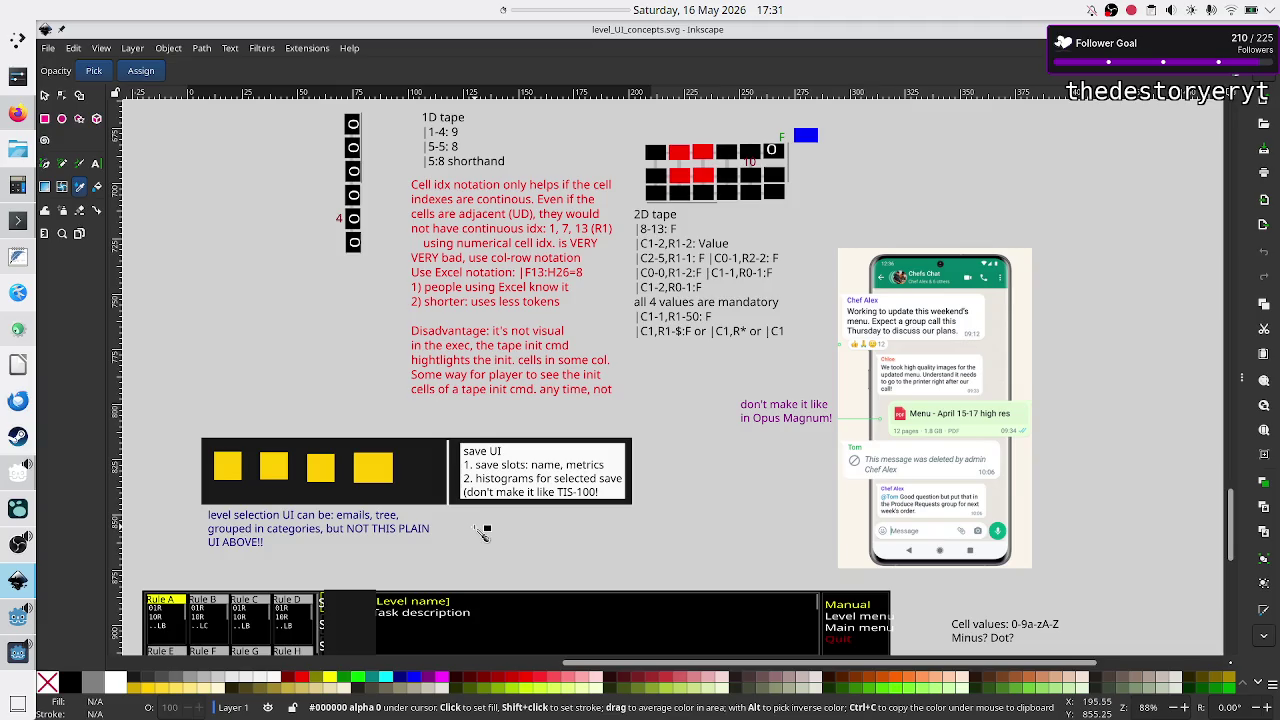
pyautogui.scroll(-10, 481, 531)
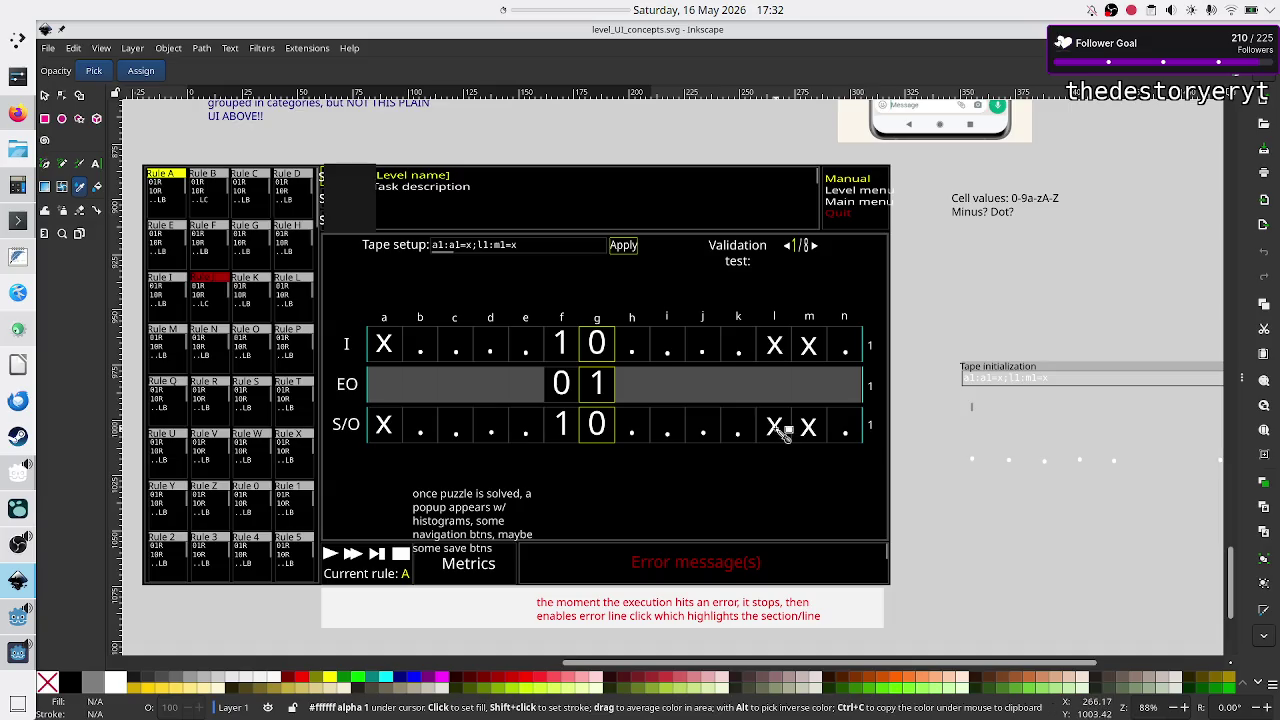
# - Switch to the Selector tool and bring the Crop_METI (DEBUG) game window over the mockup
pyautogui.hscroll(-6, 950, 397)
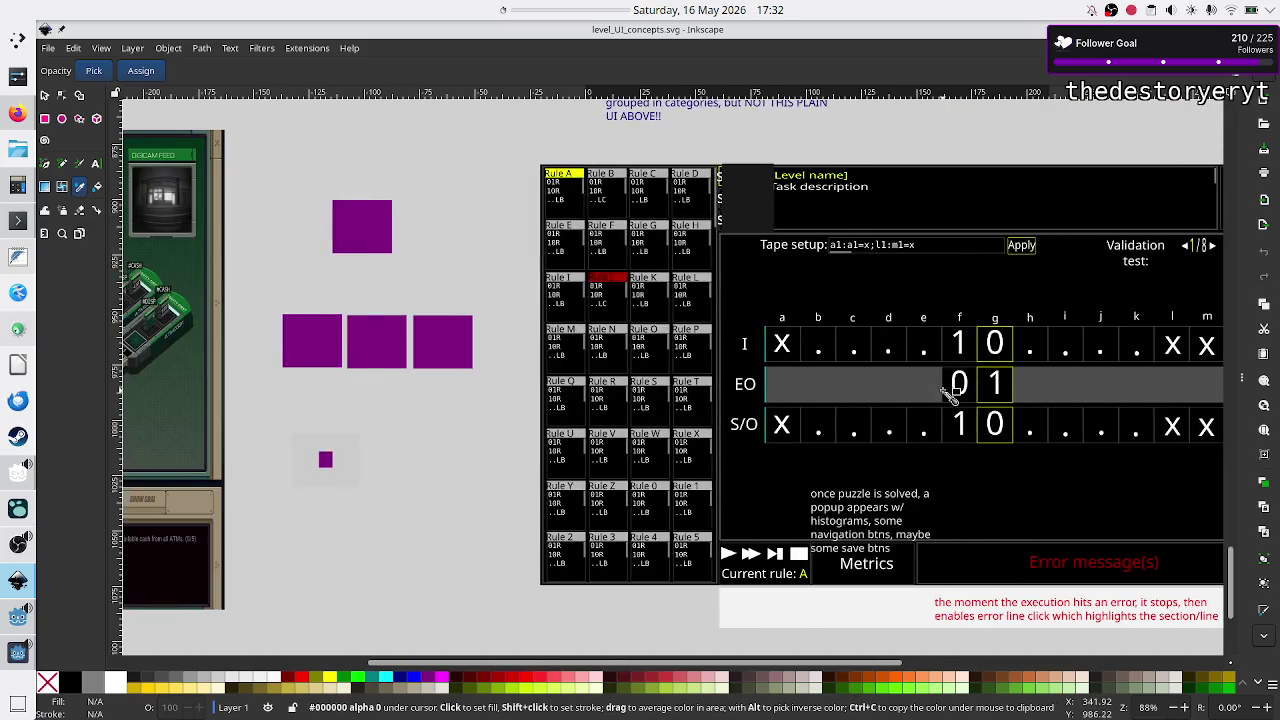
pyautogui.hscroll(2, 950, 397)
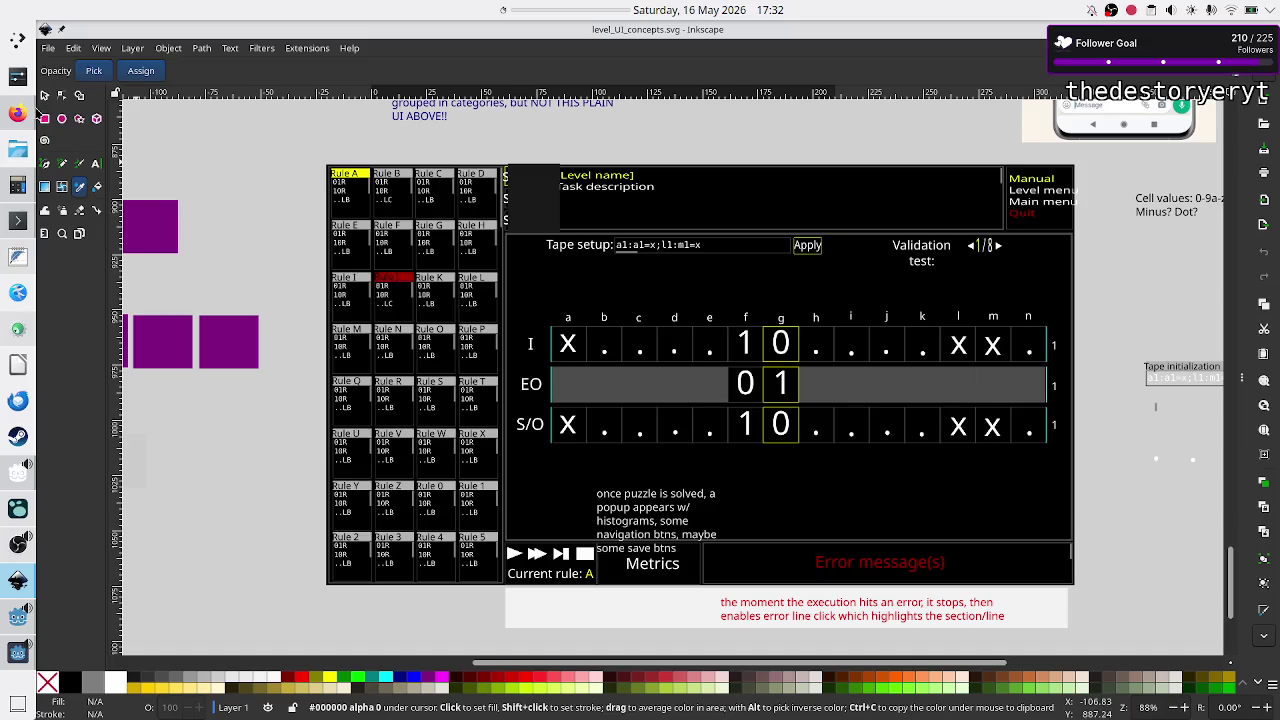
pyautogui.click(45, 96)
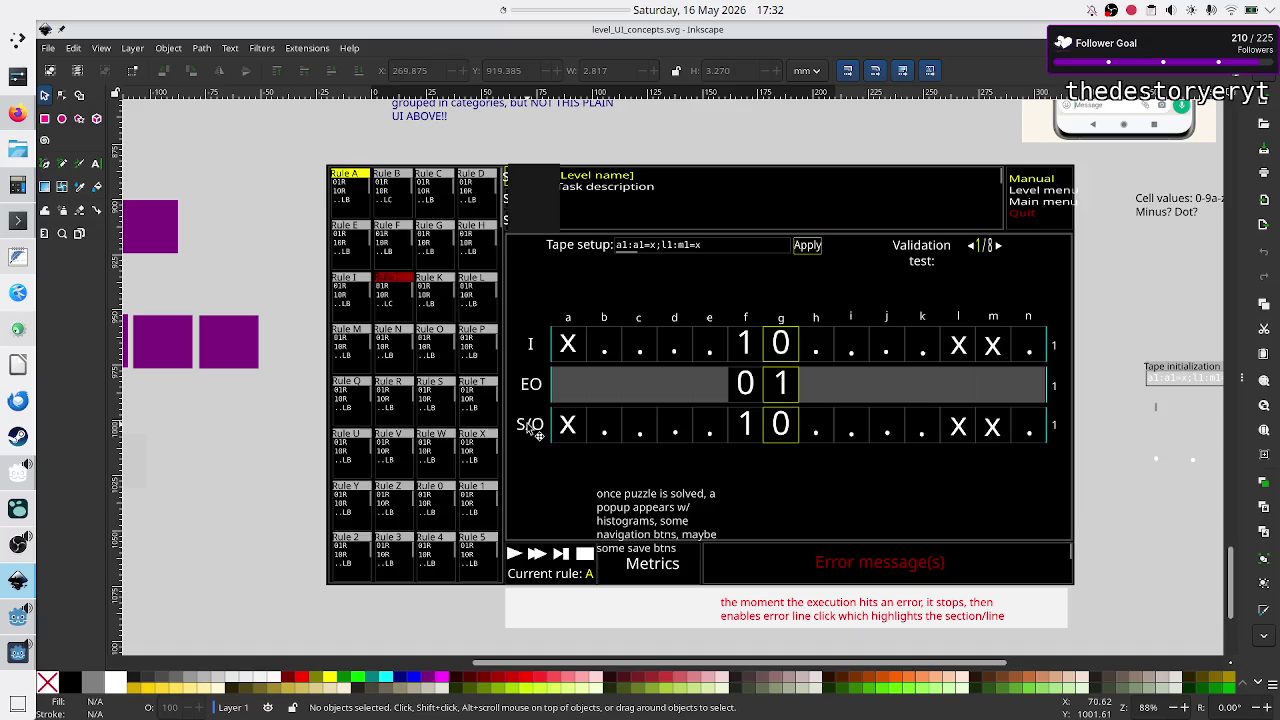
pyautogui.scroll(5, 1124, 356)
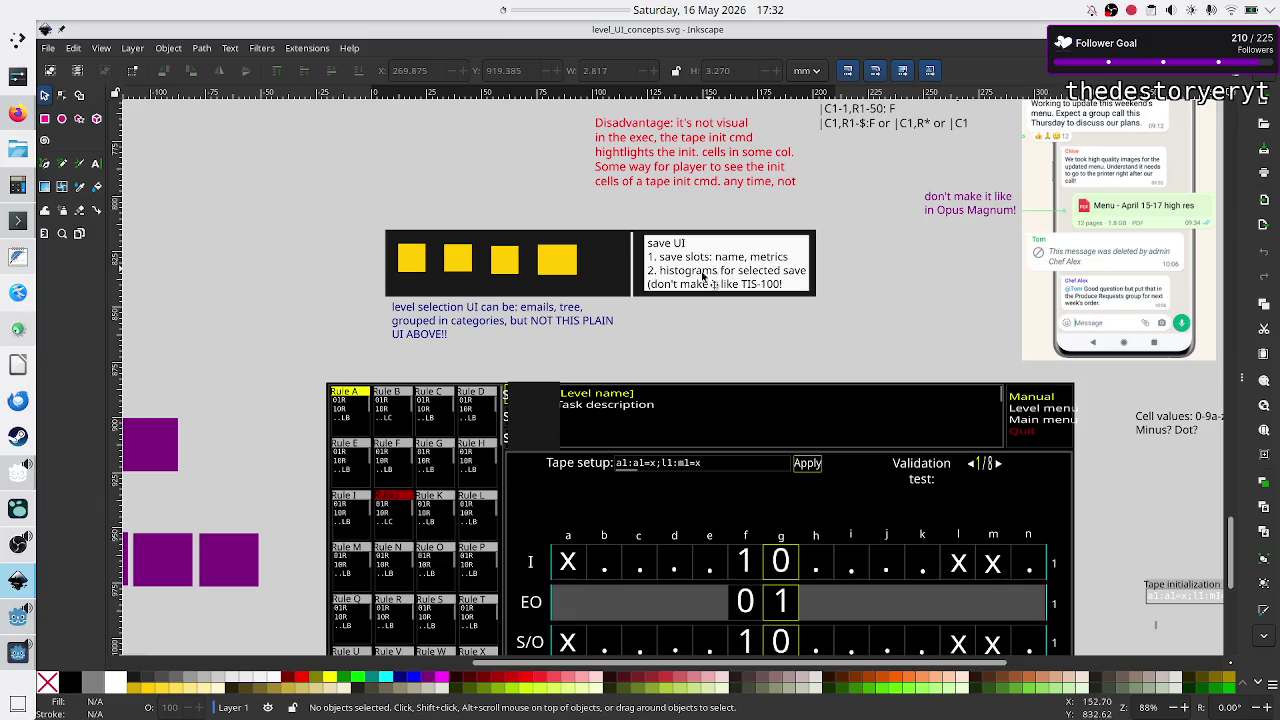
pyautogui.click(18, 652)
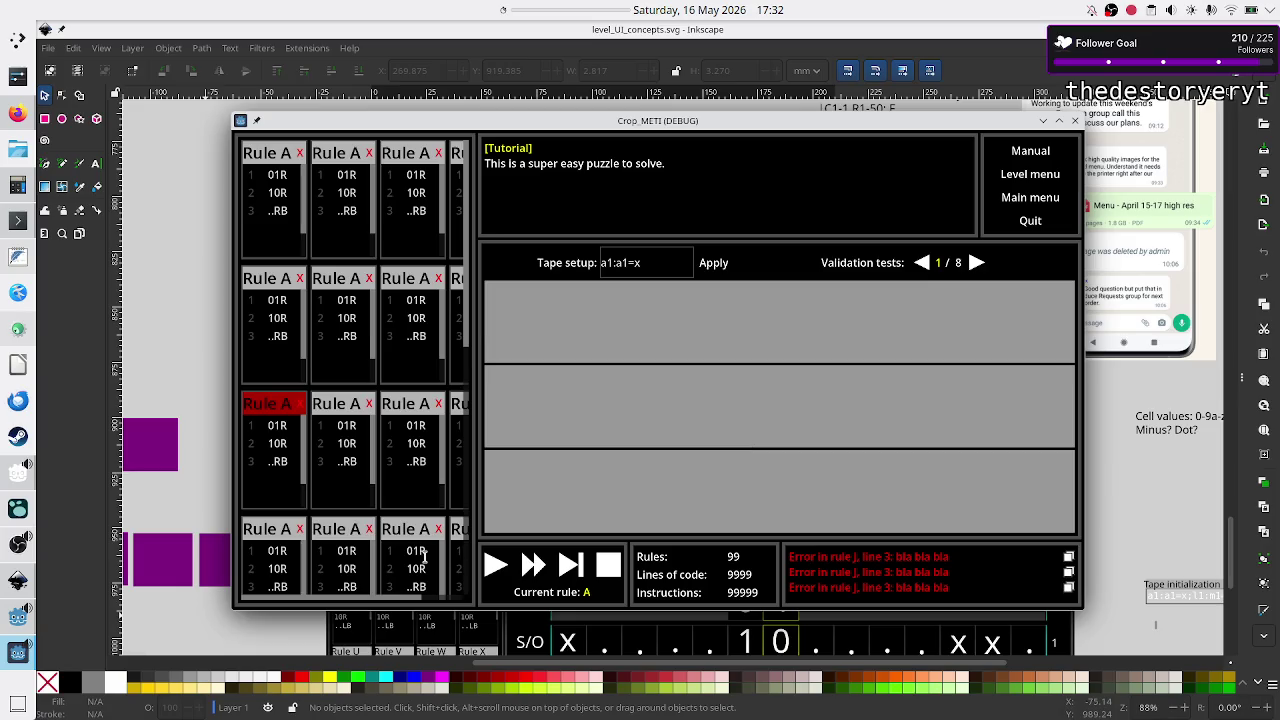
pyautogui.hscroll(1, 345, 505)
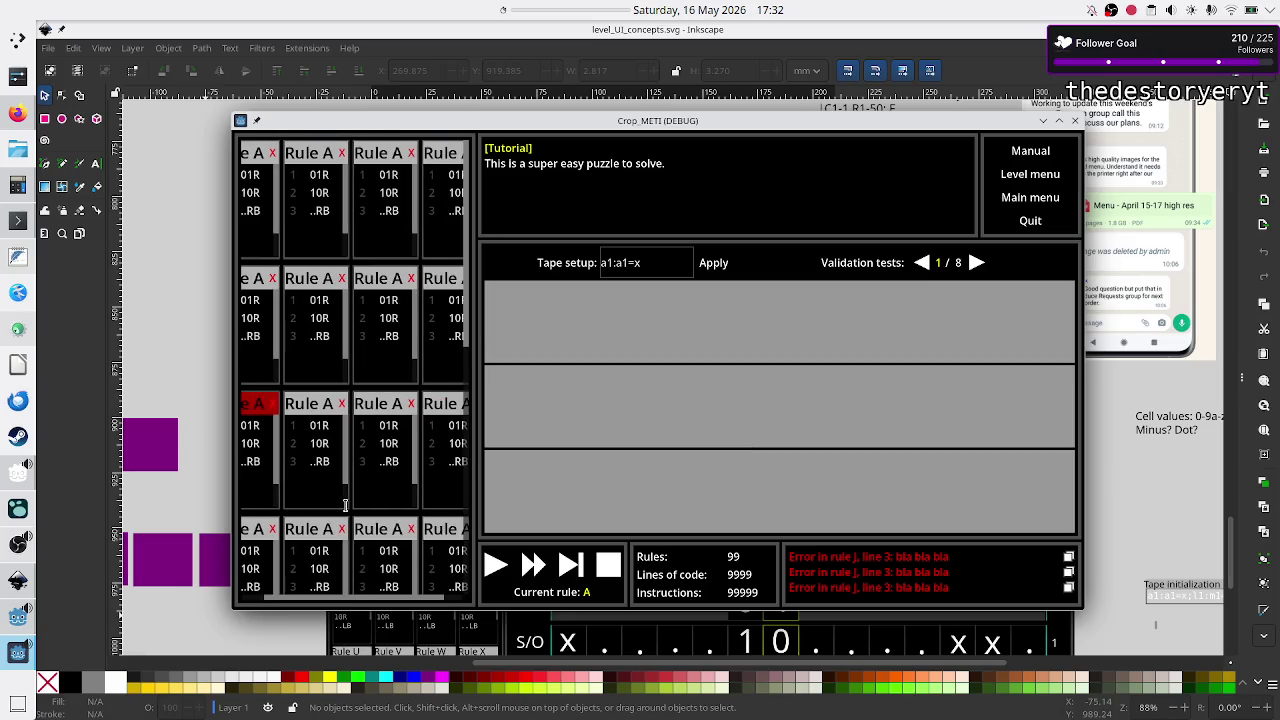
pyautogui.hscroll(-1, 365, 528)
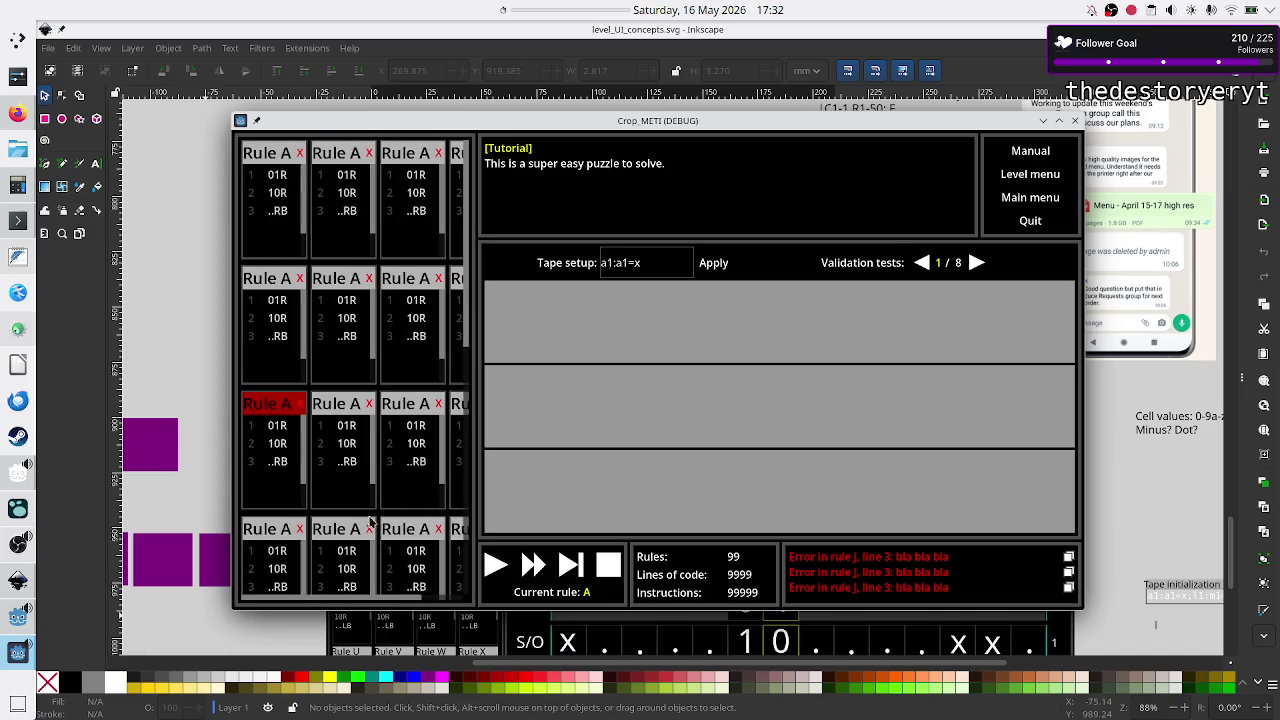
pyautogui.hscroll(1, 362, 520)
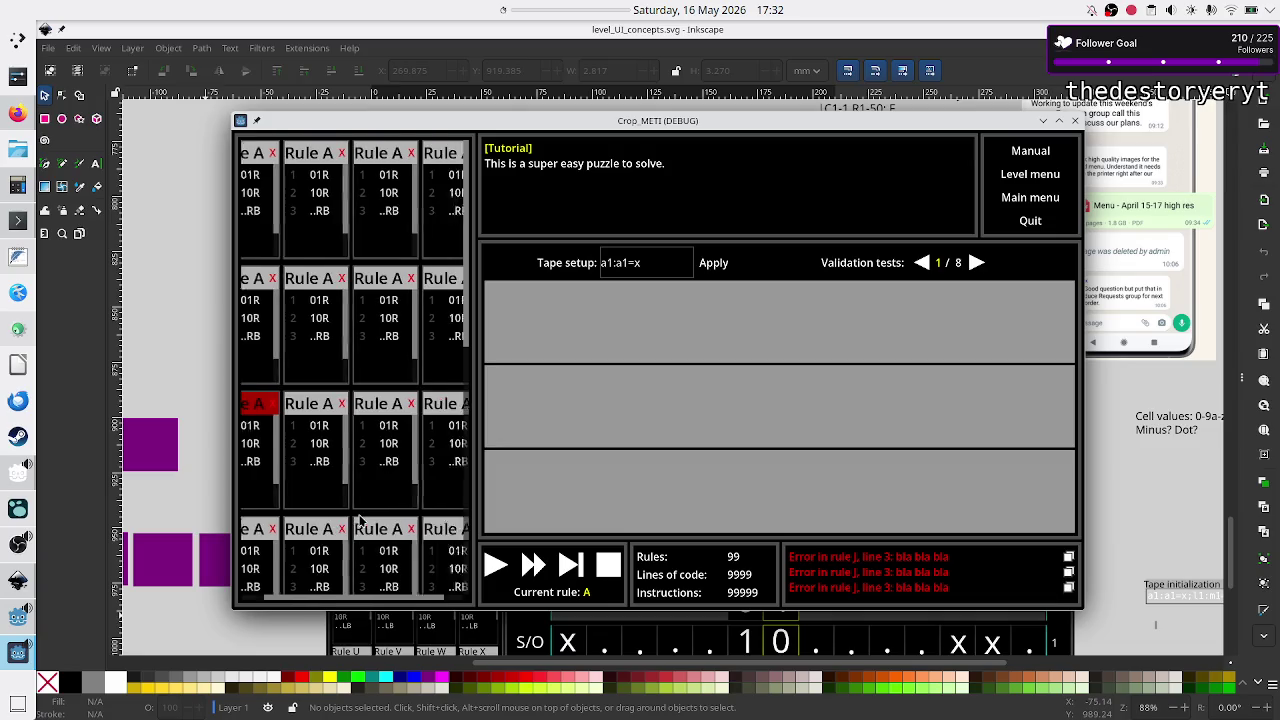
pyautogui.hscroll(-1, 362, 520)
pyautogui.hscroll(1, 362, 520)
pyautogui.hscroll(-1, 362, 520)
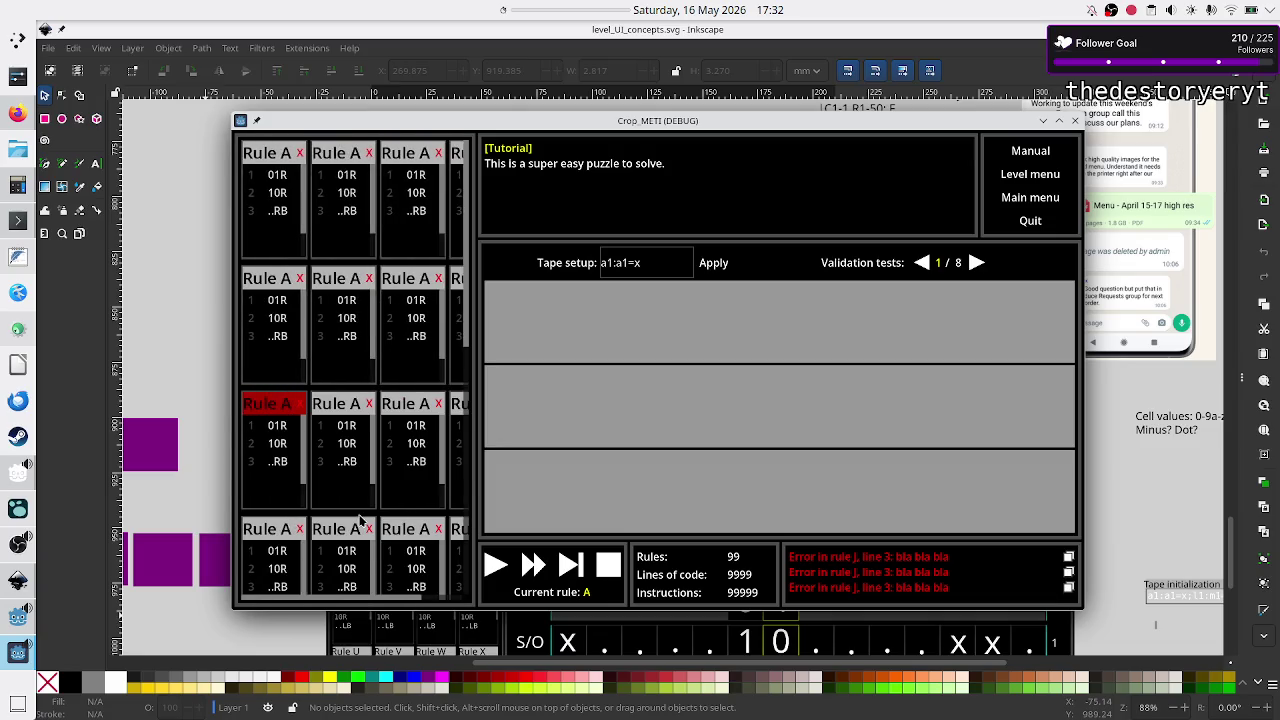
pyautogui.hscroll(2, 362, 520)
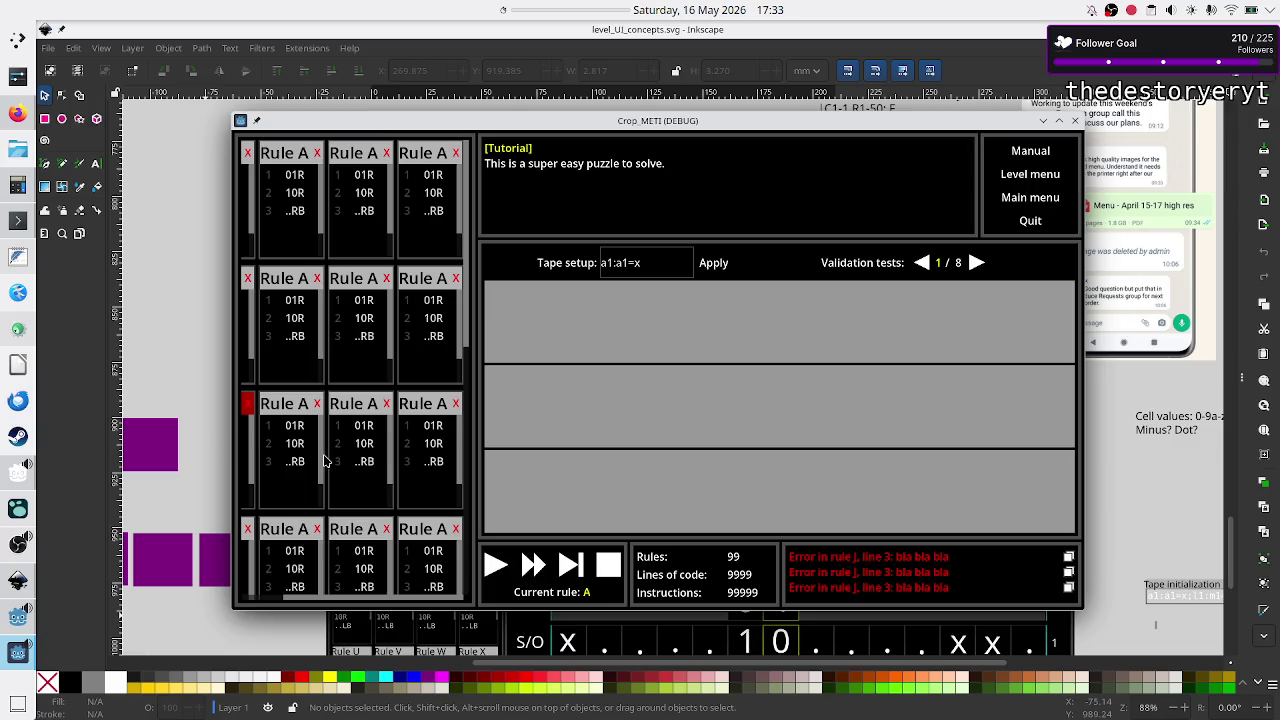
pyautogui.click(1076, 121)
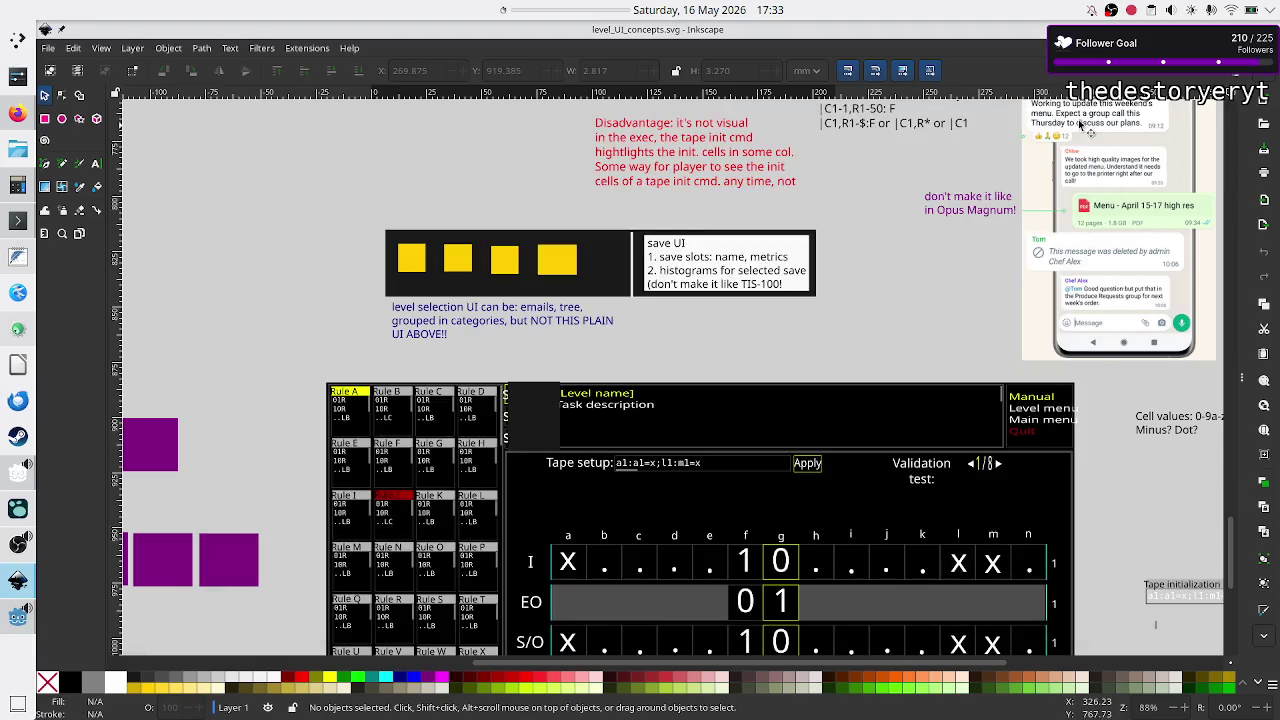
# - Open the Level scene in Godot, hide Output, zoom out, and run it with F6
pyautogui.click(18, 630)
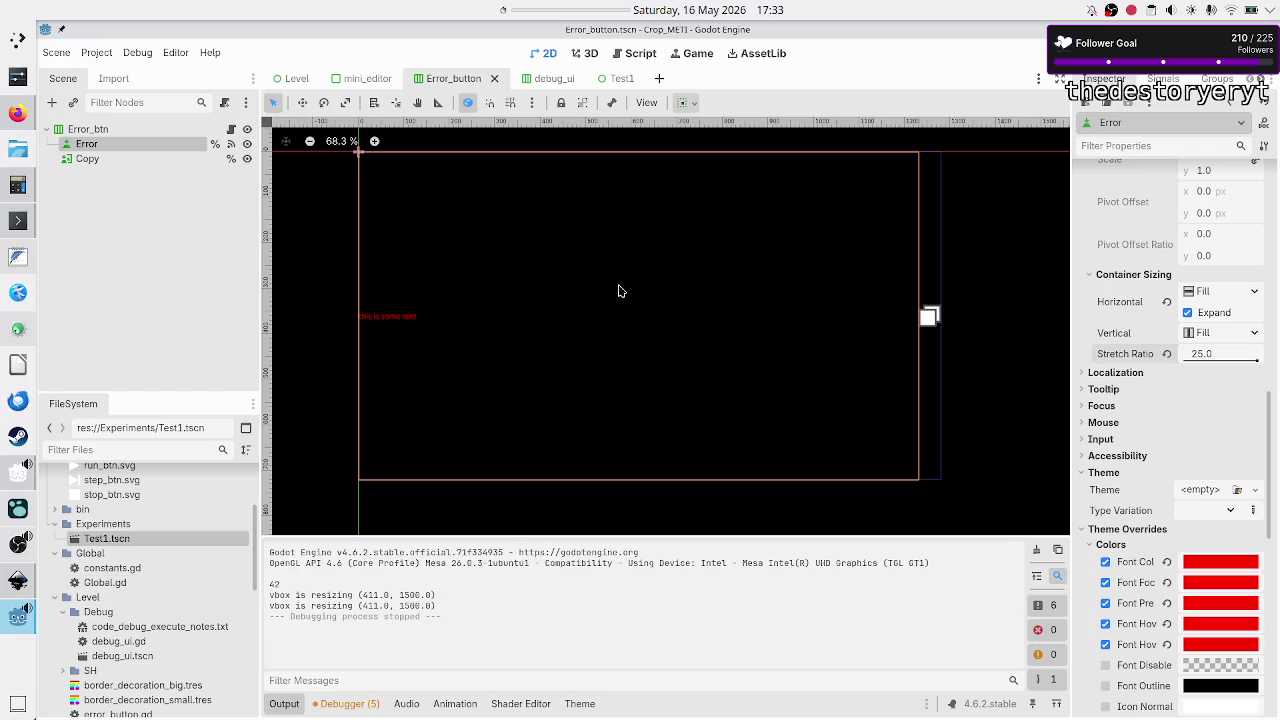
pyautogui.click(282, 80)
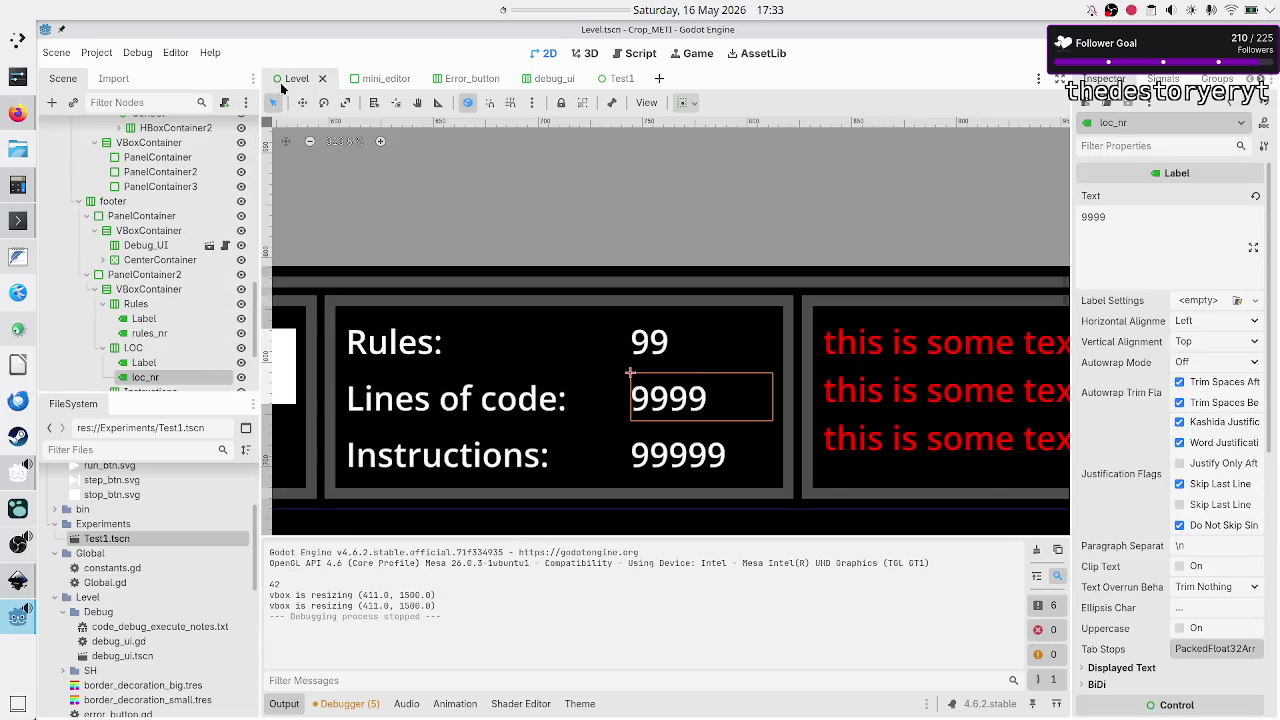
pyautogui.click(298, 708)
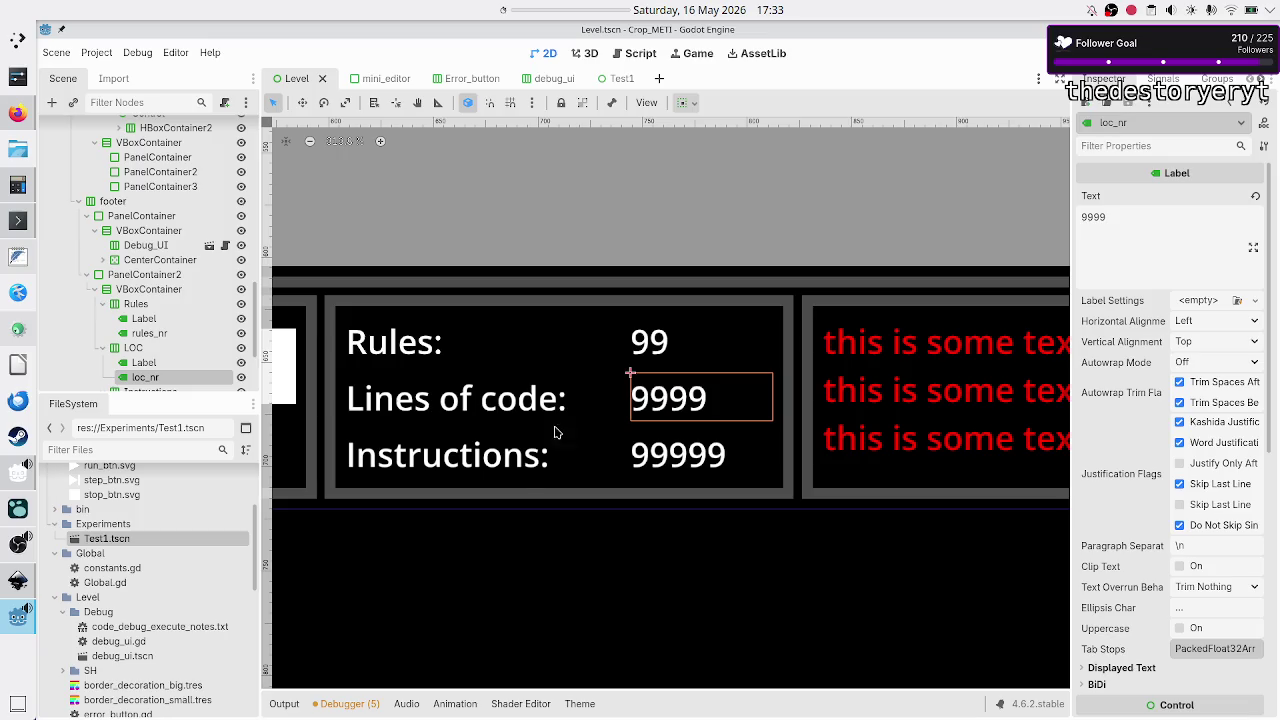
pyautogui.scroll(-4, 565, 401)
pyautogui.scroll(-5, 565, 407)
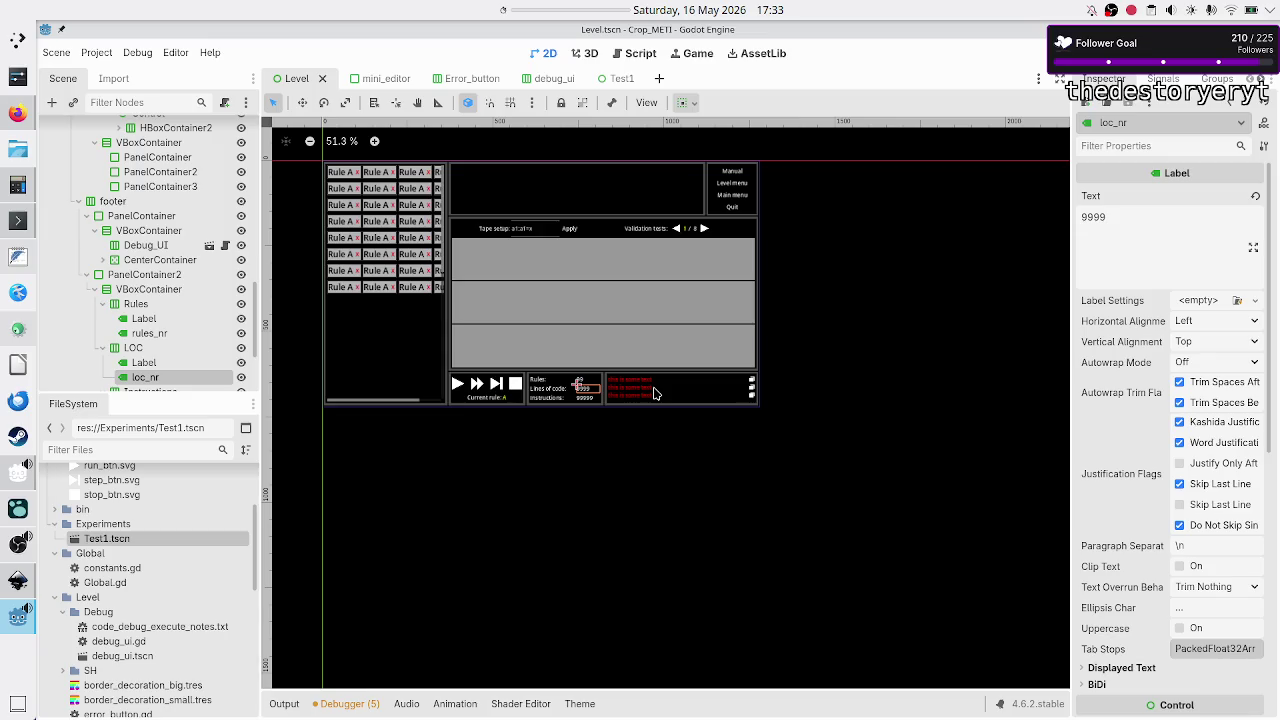
pyautogui.press('F6')
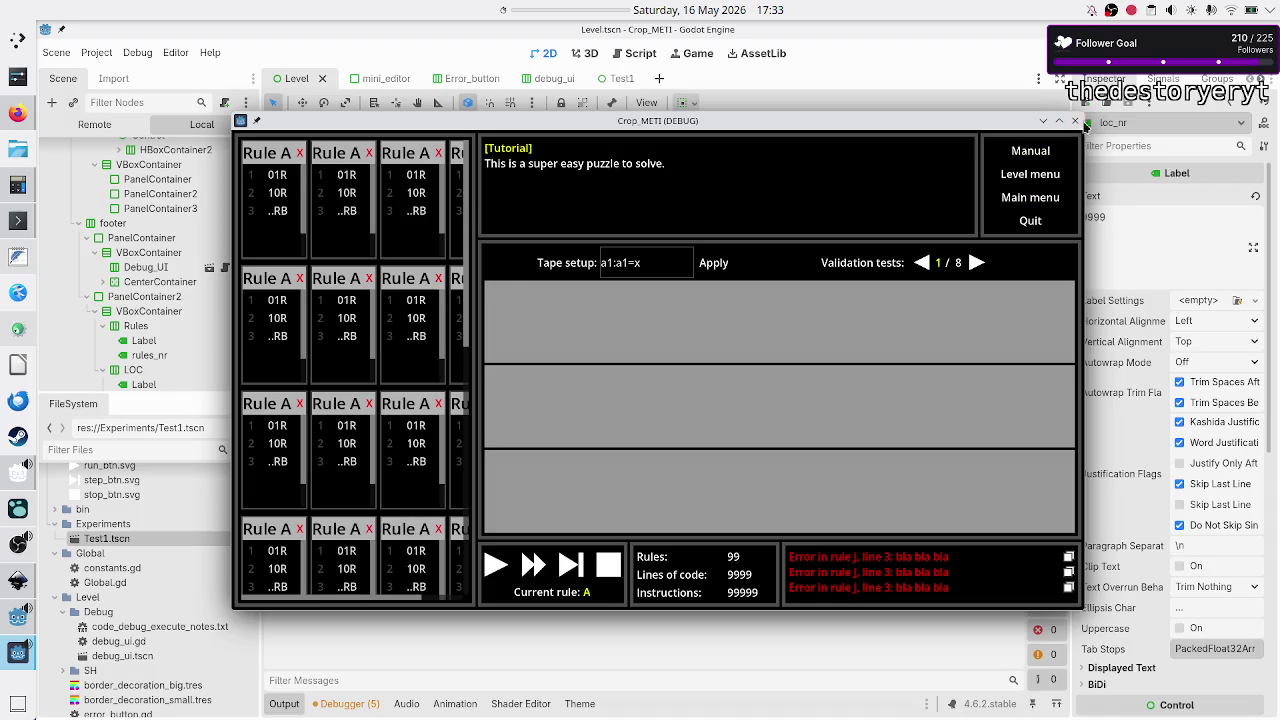
pyautogui.click(1075, 121)
pyautogui.scroll(10, 150, 250)
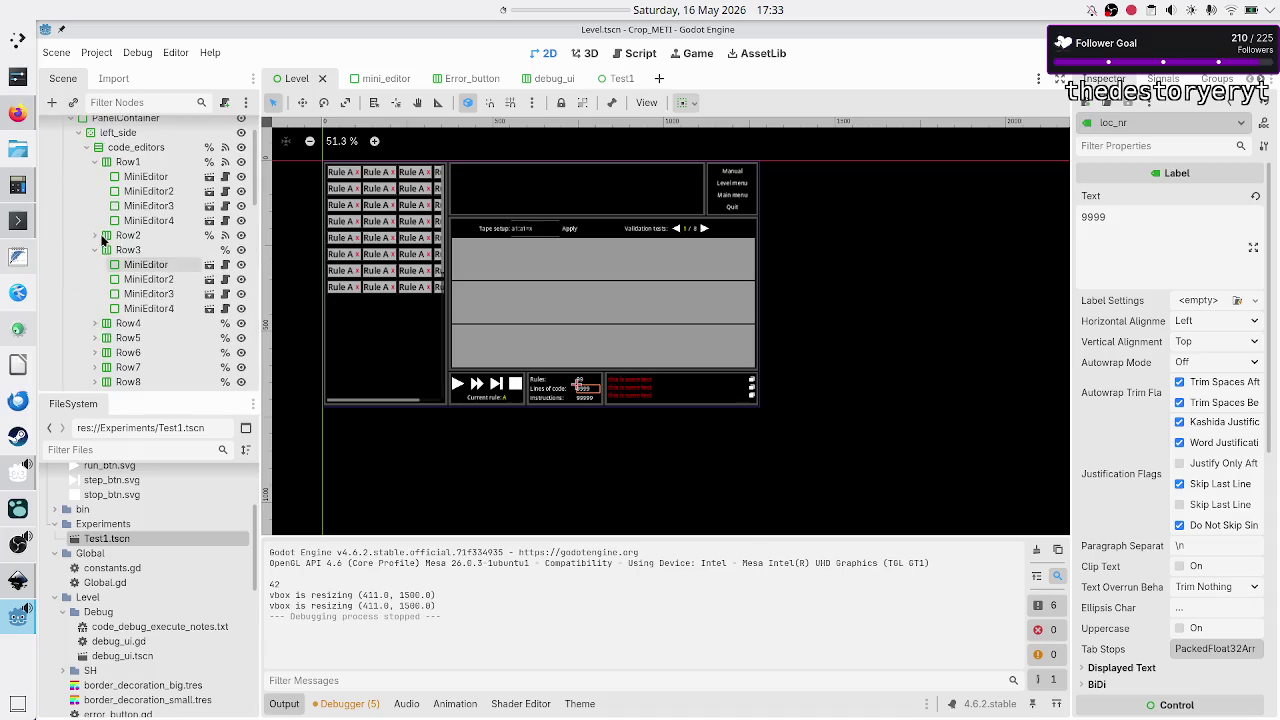
pyautogui.click(114, 147)
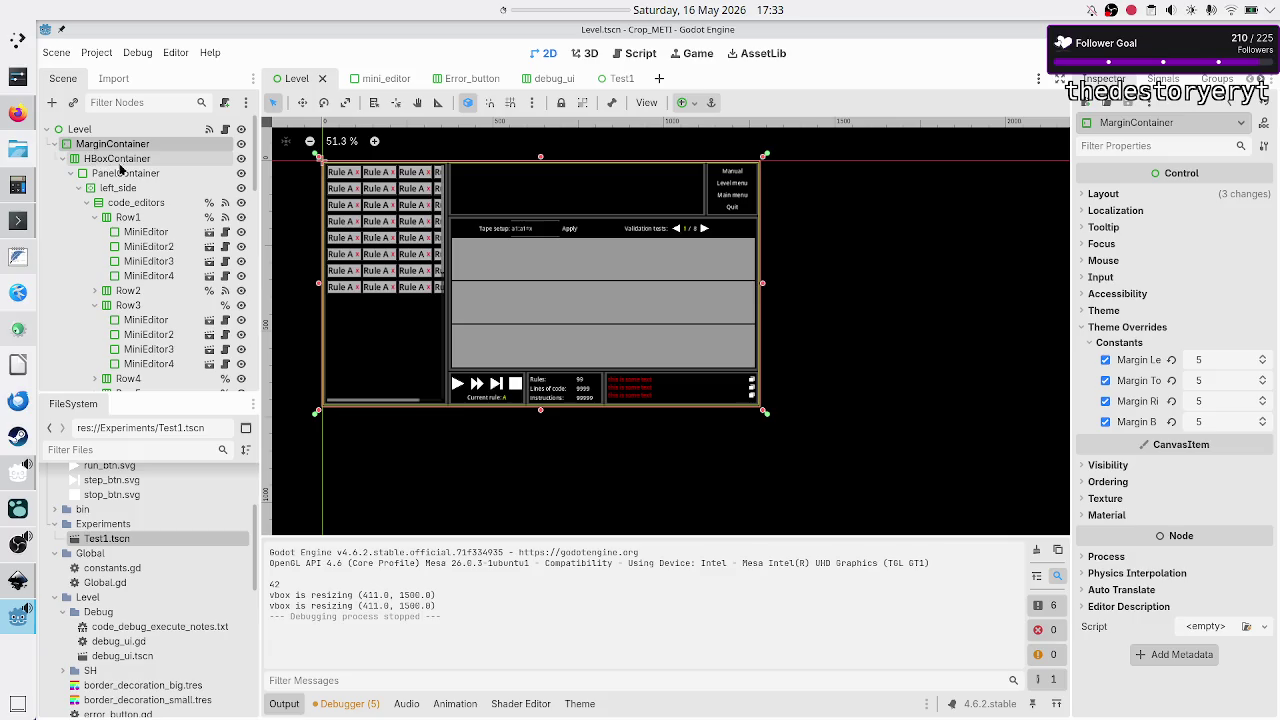
# - Select the left_side ScrollContainer to load scroll_theme.tres into the theme editor
pyautogui.click(114, 187)
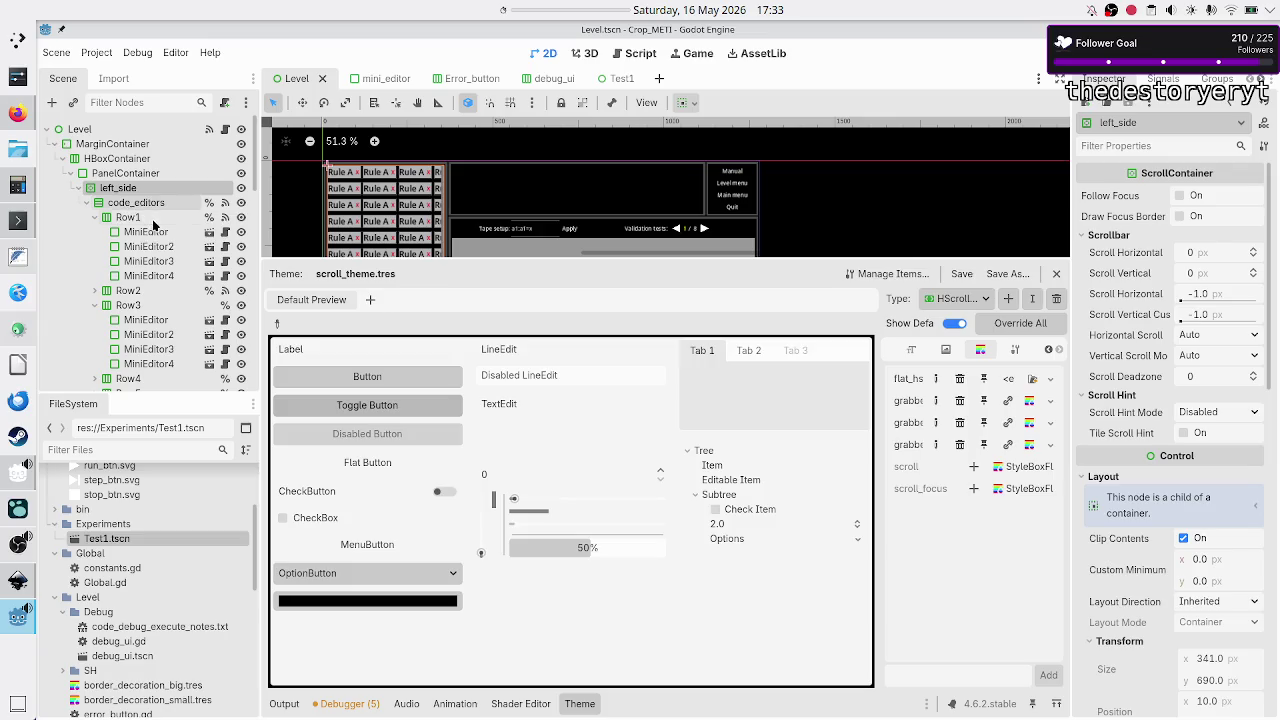
pyautogui.click(92, 190)
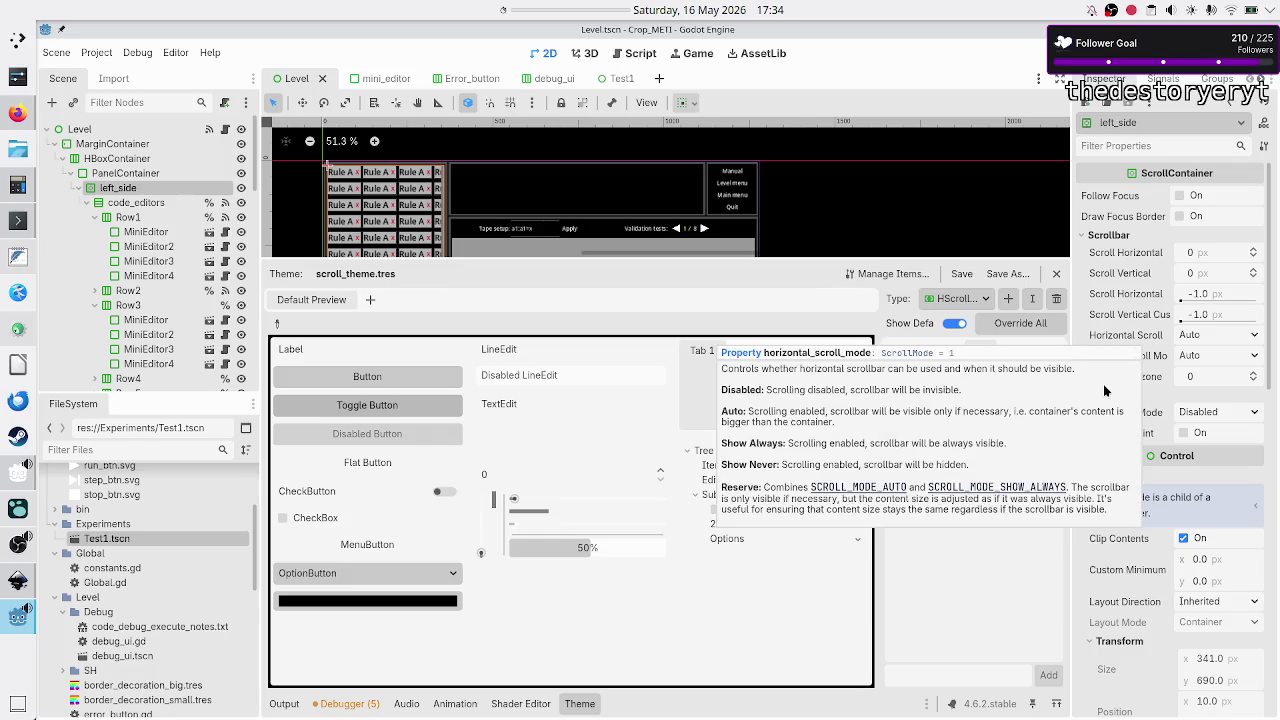
pyautogui.scroll(-10, 1155, 428)
pyautogui.scroll(2, 1155, 428)
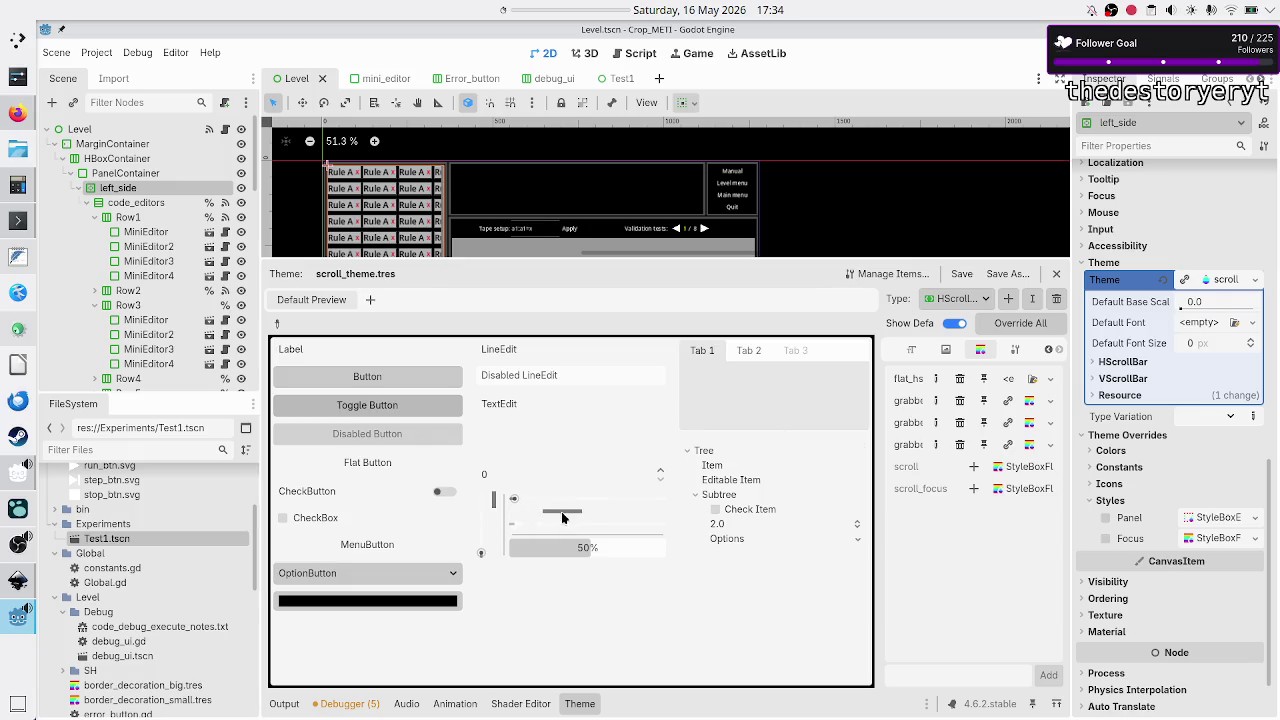
# - Inspect the grabber_highlight StyleBoxFlat's Border Width, Border, Expand Margins and Content Margins sections
pyautogui.click(515, 511)
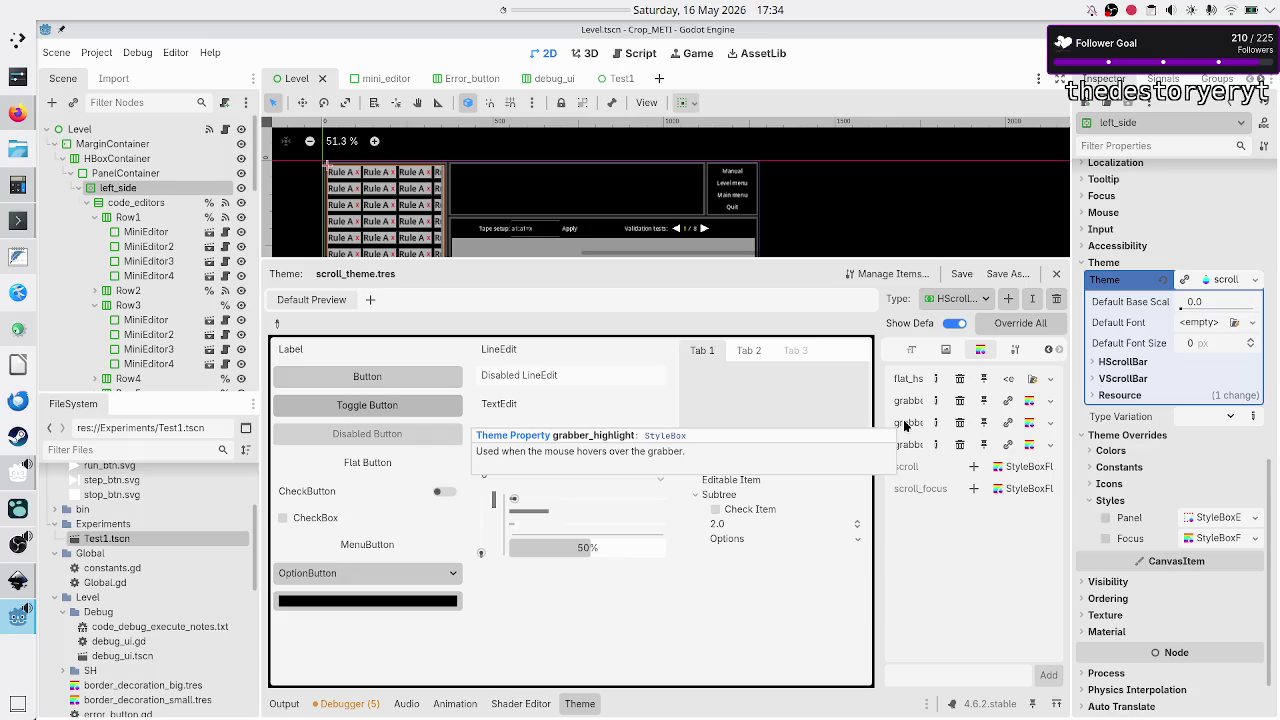
pyautogui.click(1031, 401)
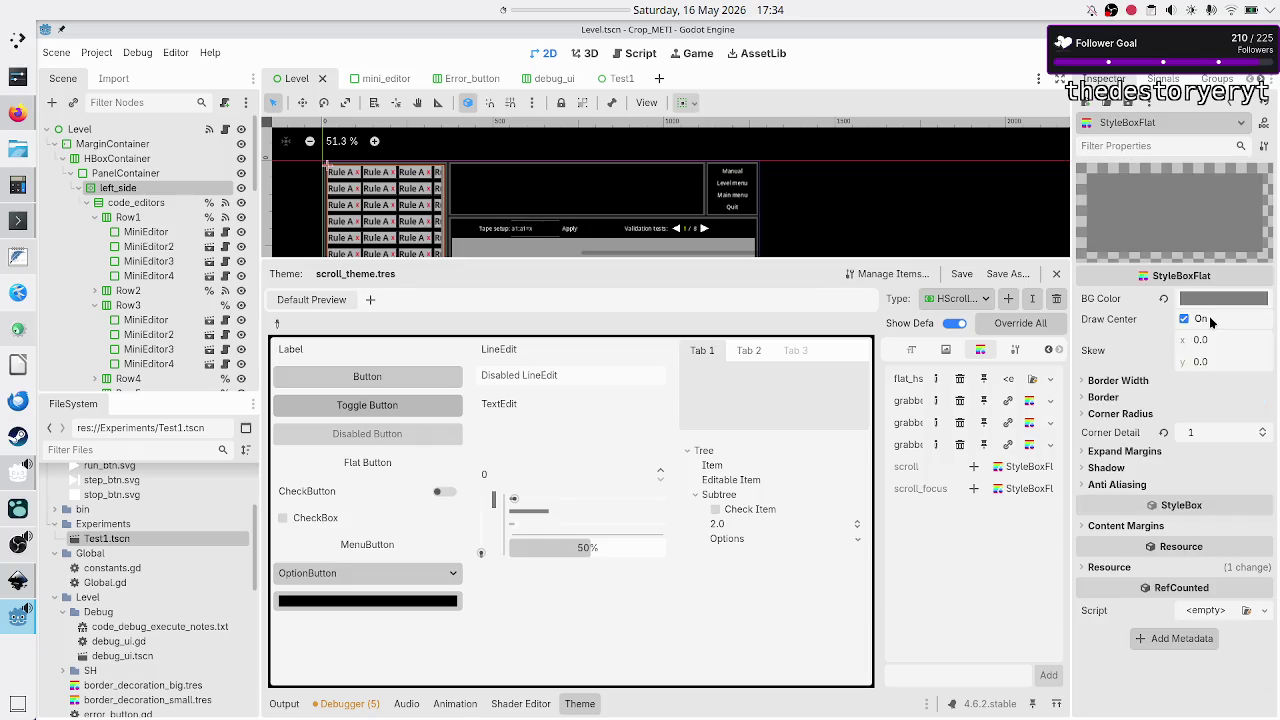
pyautogui.click(1124, 384)
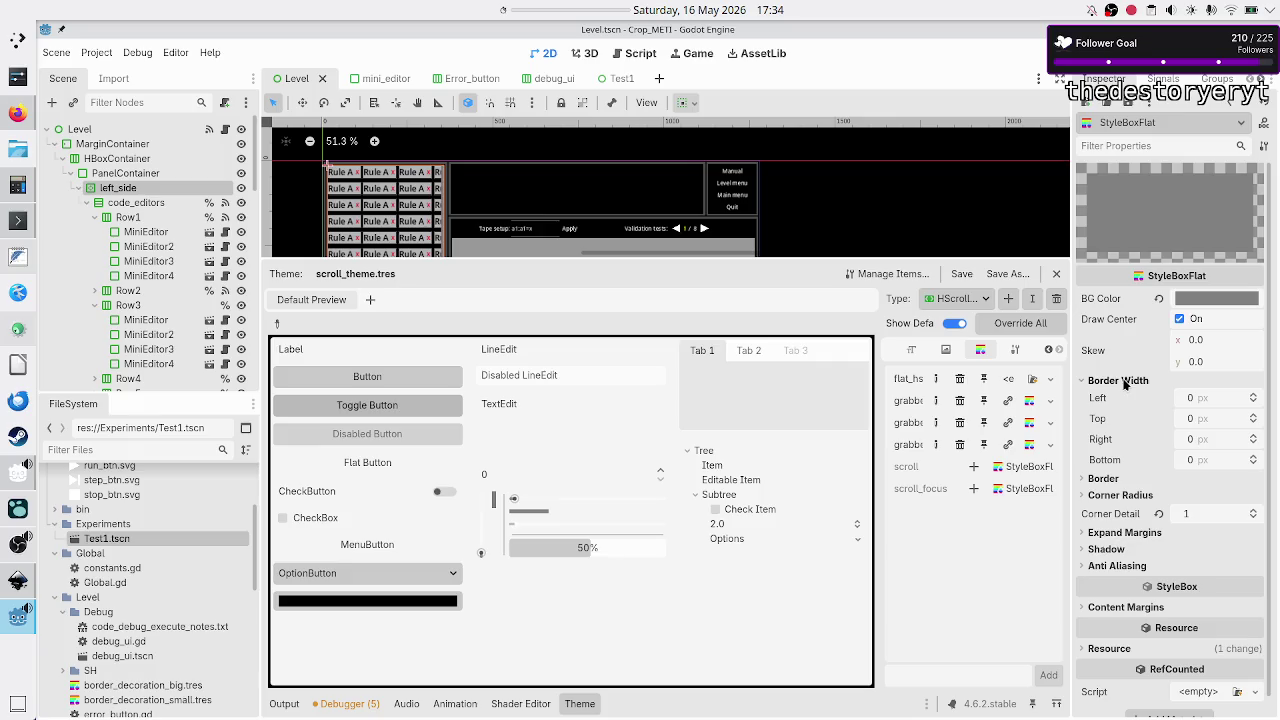
pyautogui.click(1125, 384)
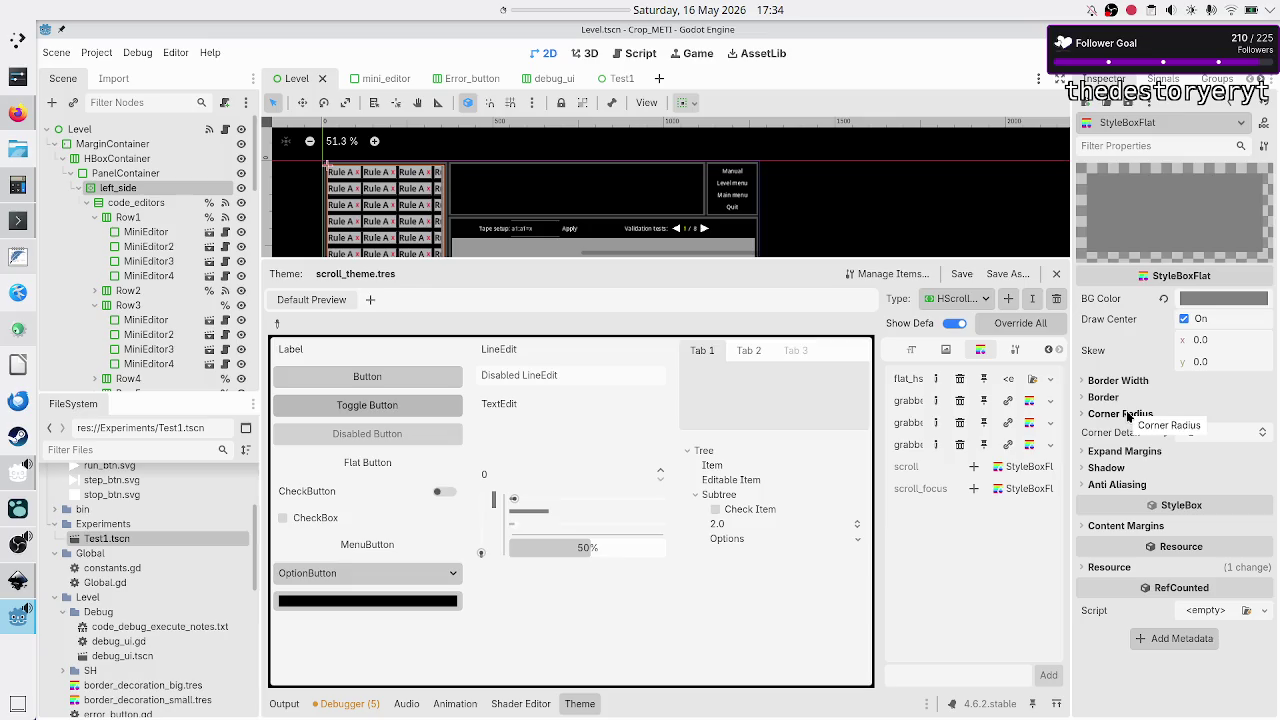
pyautogui.click(1130, 399)
pyautogui.click(1130, 398)
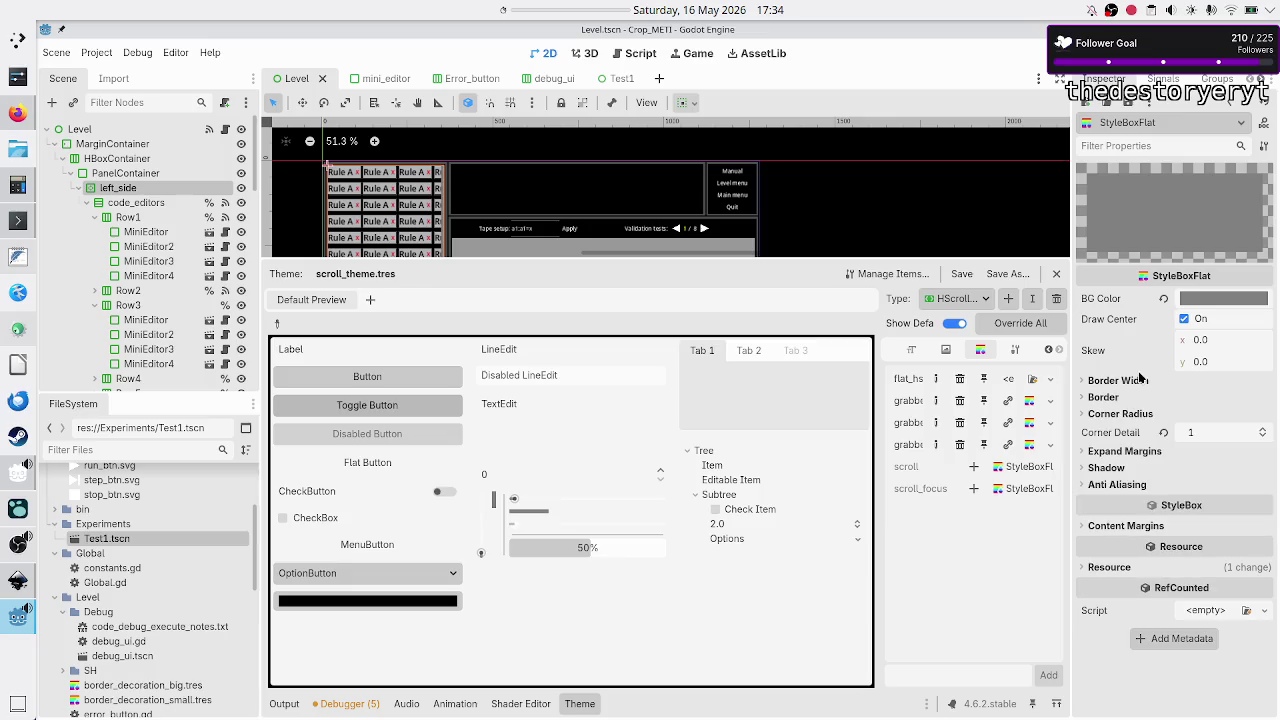
pyautogui.click(1138, 381)
pyautogui.click(1138, 381)
pyautogui.click(1129, 453)
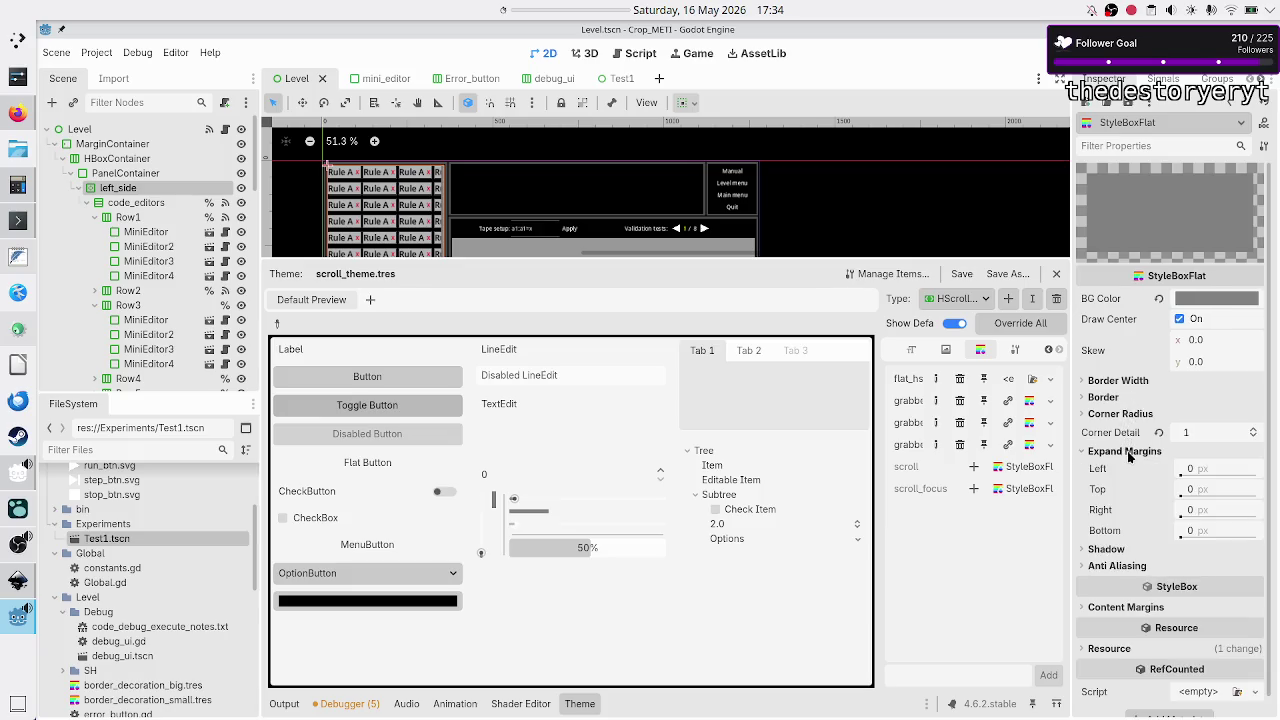
pyautogui.click(1121, 609)
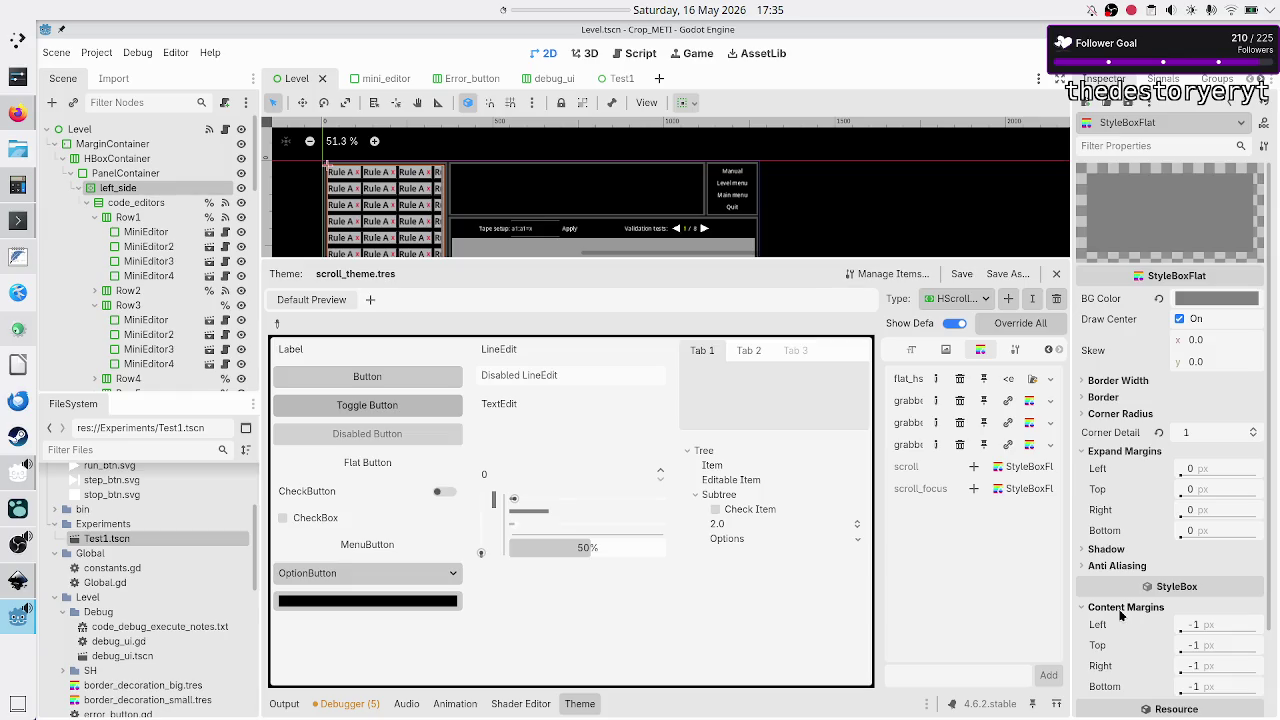
# - Select code_editors in the Scene tree to show its properties
pyautogui.scroll(-2, 1165, 546)
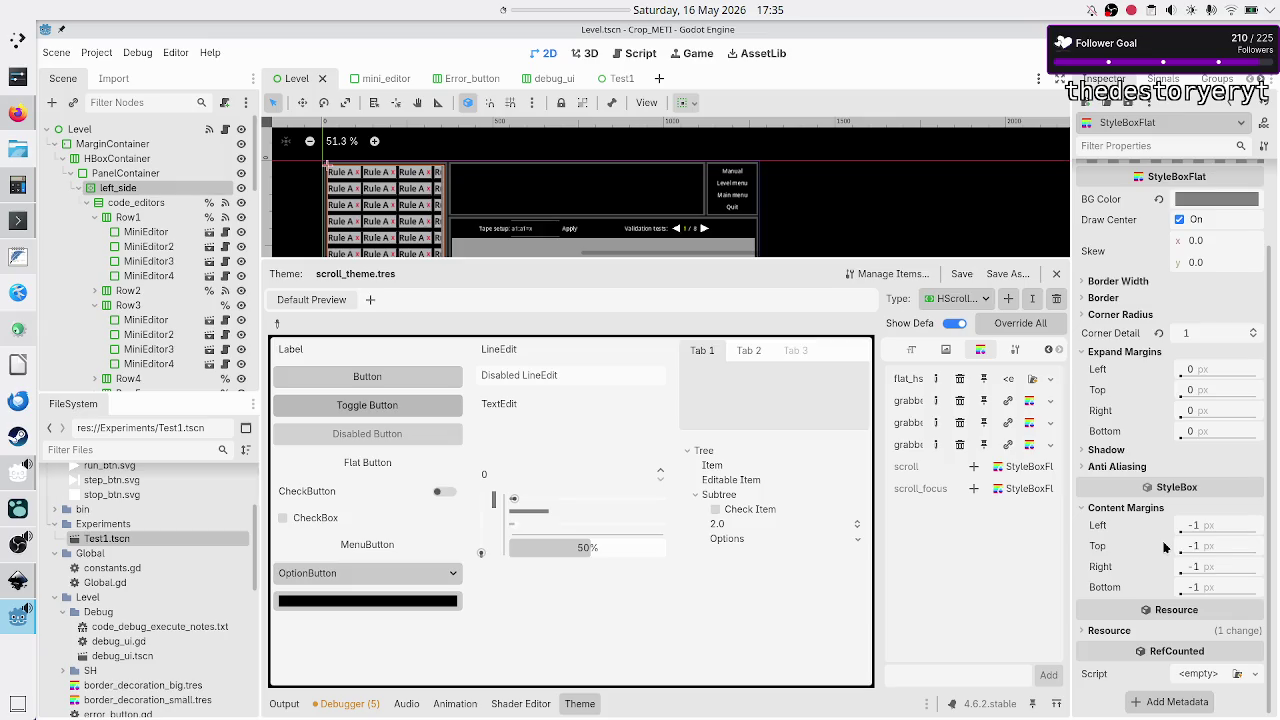
pyautogui.scroll(2, 1165, 546)
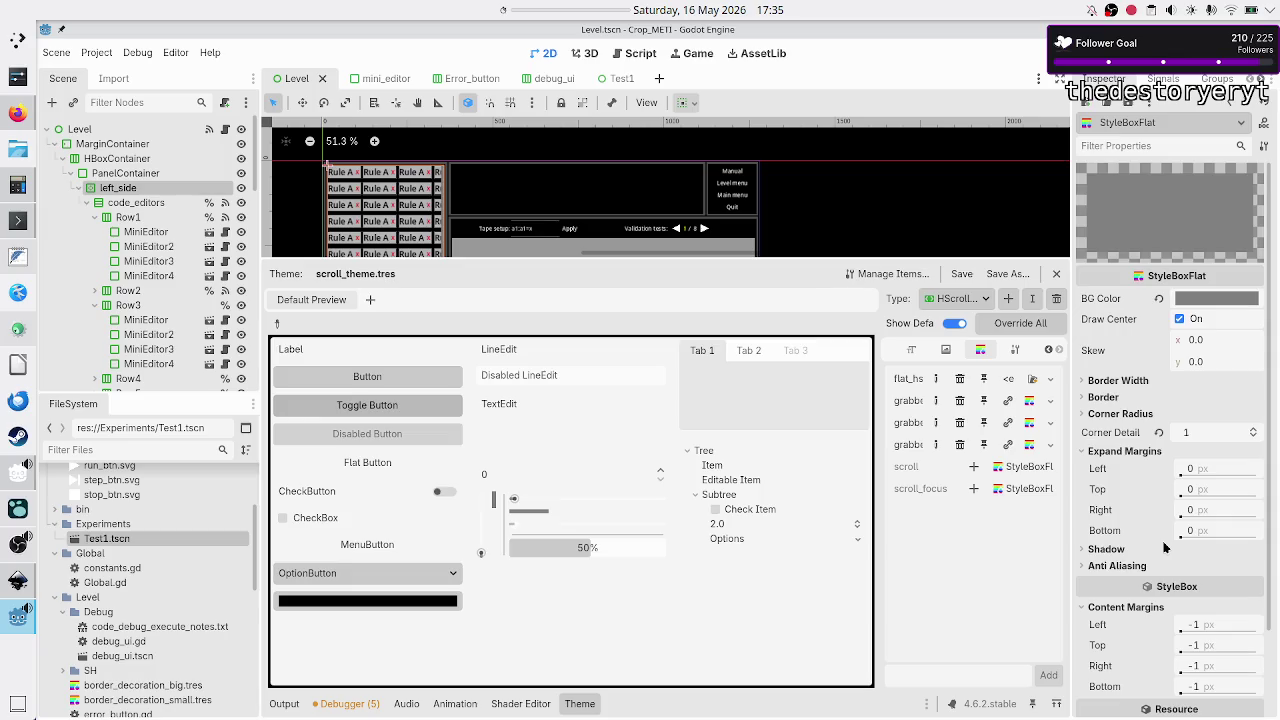
pyautogui.scroll(-2, 1165, 546)
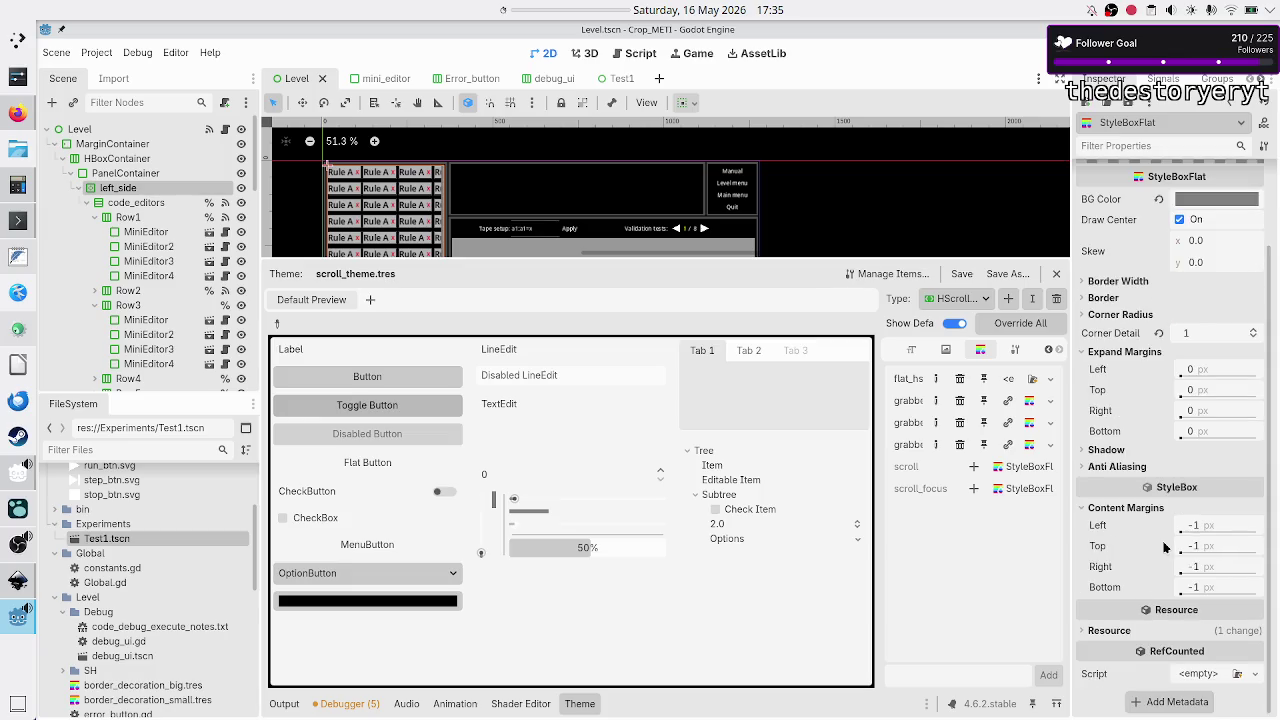
pyautogui.scroll(2, 1165, 546)
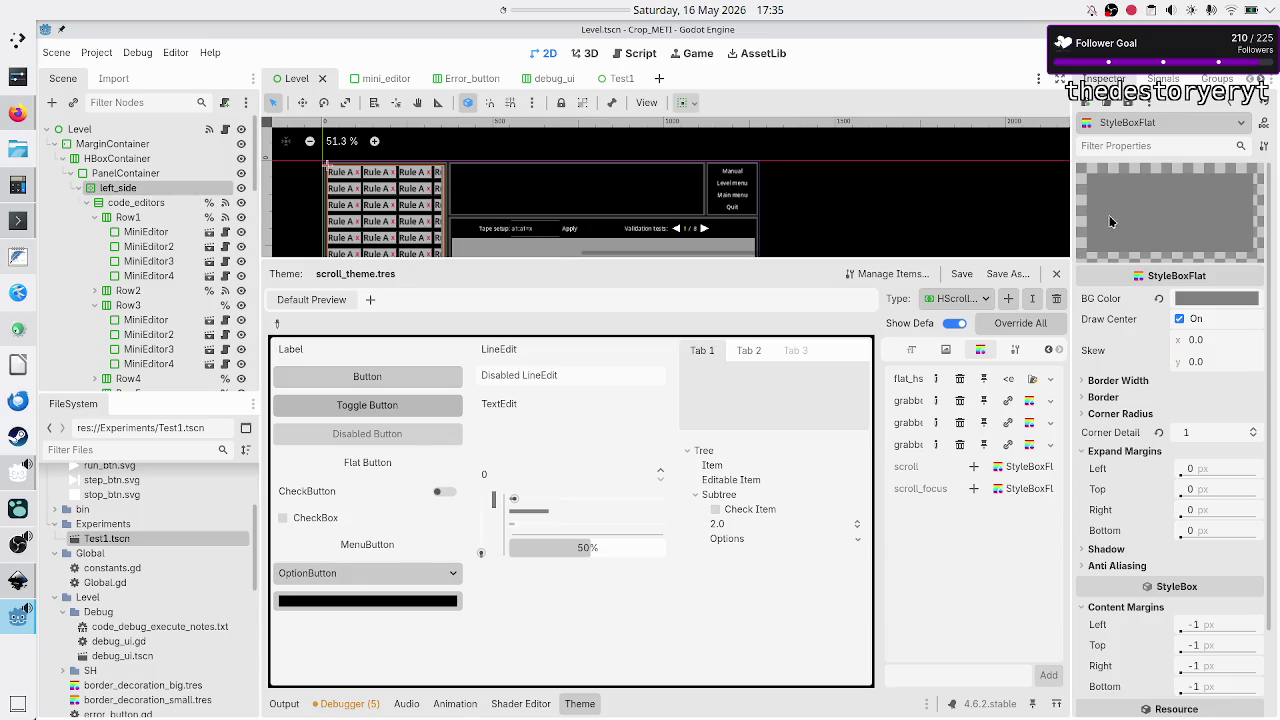
pyautogui.click(138, 203)
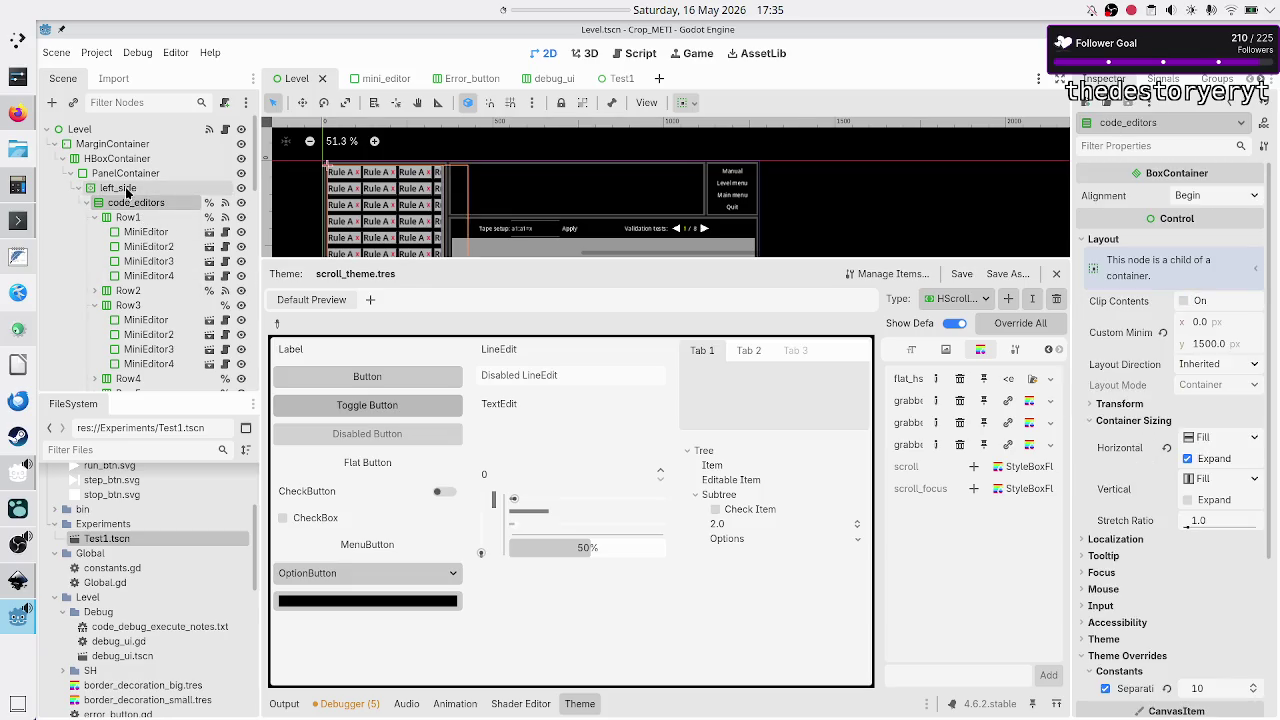
# - Select left_side and expand its Theme Overrides Icons and Constants lists
pyautogui.click(115, 189)
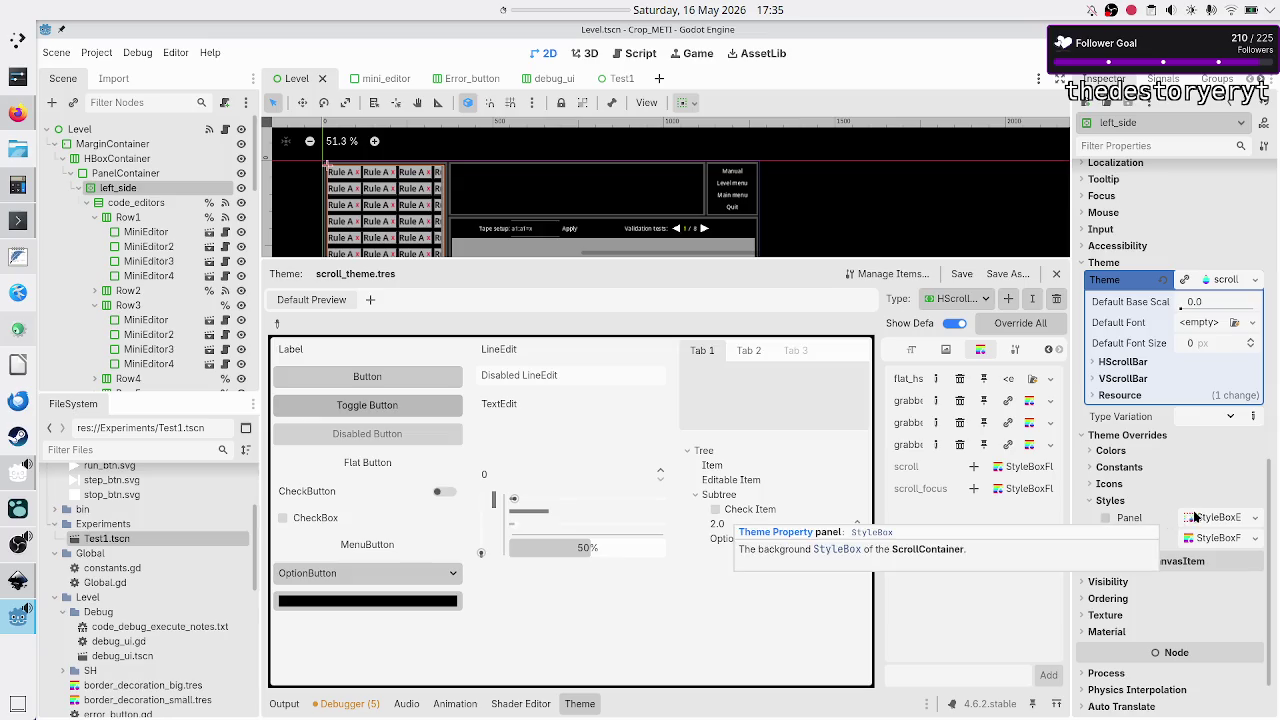
pyautogui.click(1121, 484)
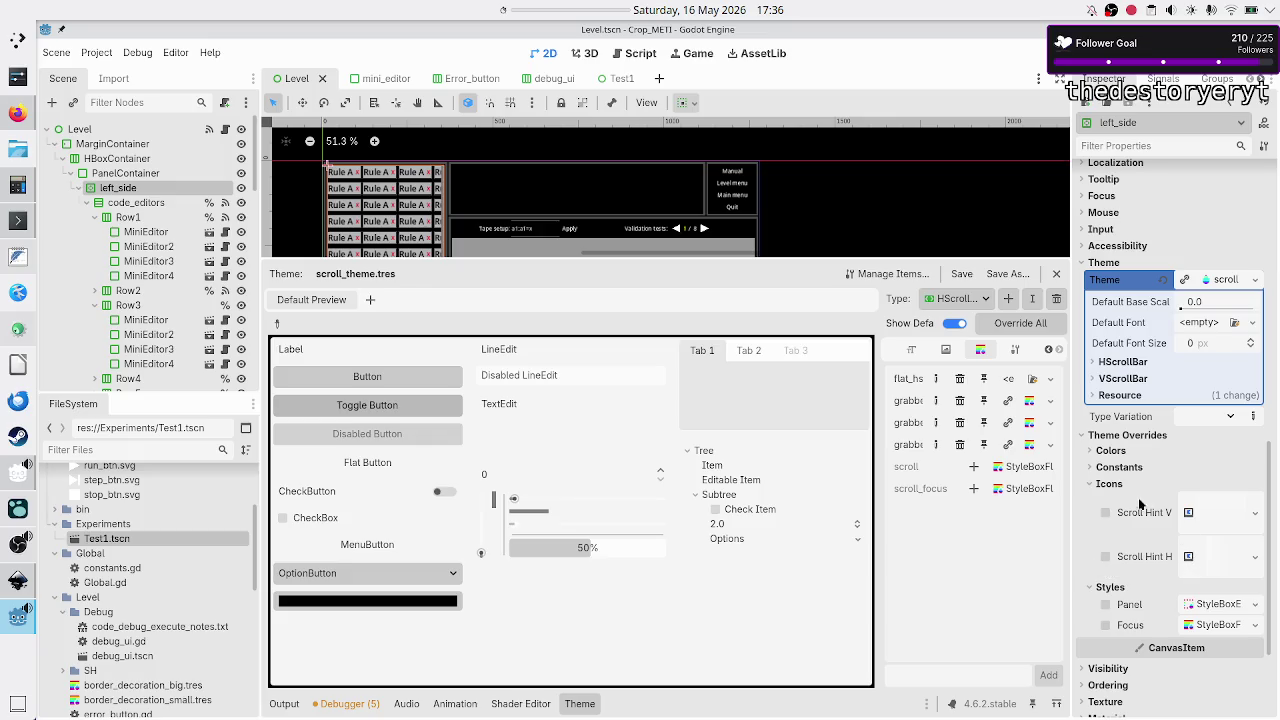
pyautogui.click(1118, 467)
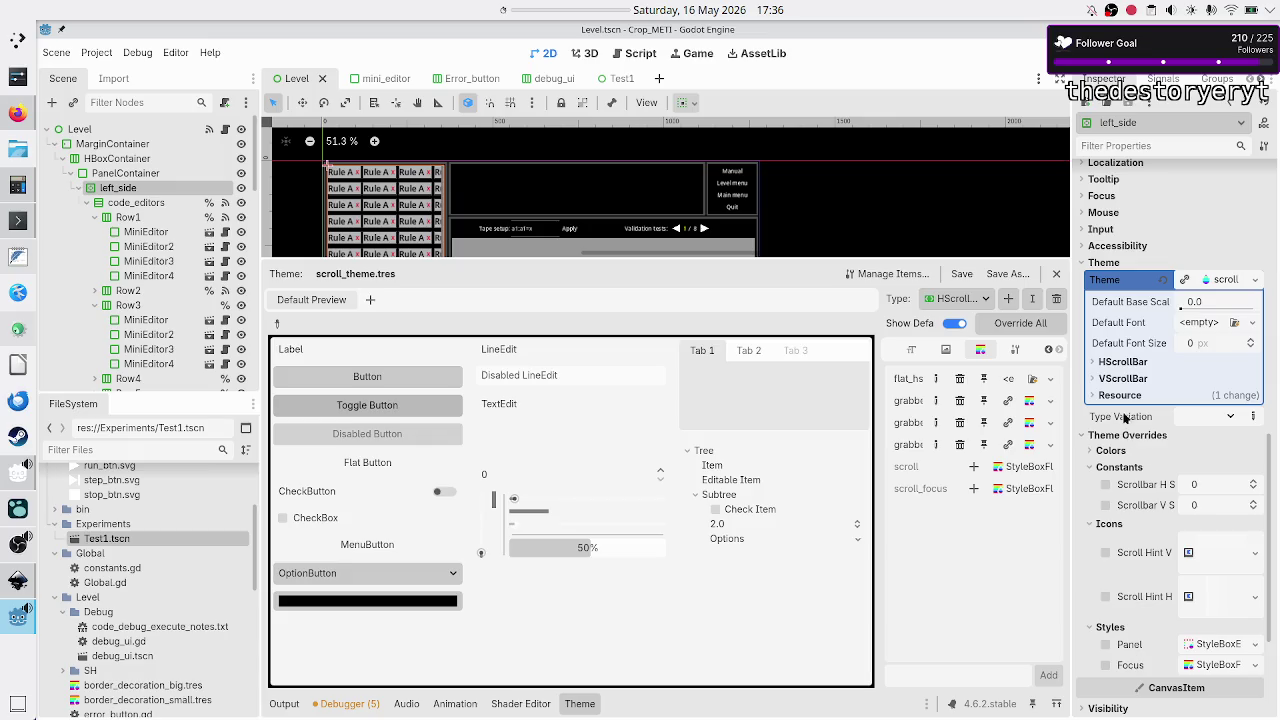
# - Open the Manage Theme Items dialog for scroll_theme.tres
pyautogui.scroll(5, 1123, 418)
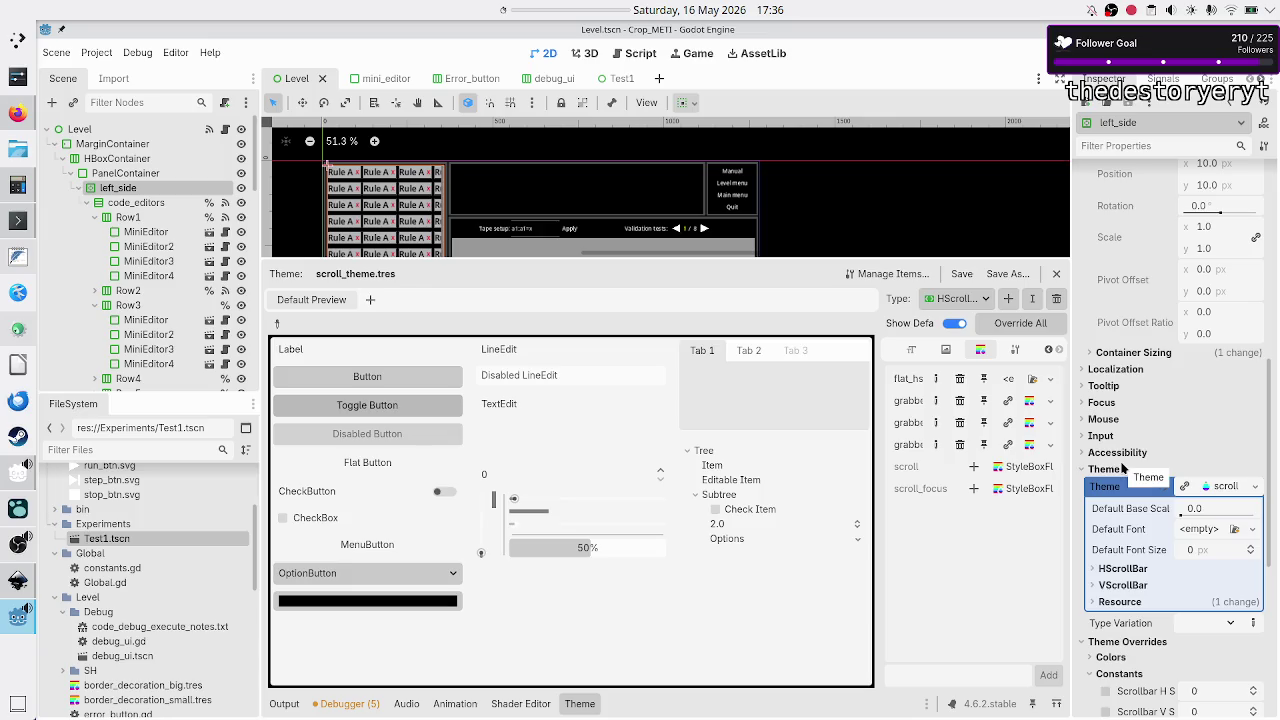
pyautogui.scroll(10, 1122, 468)
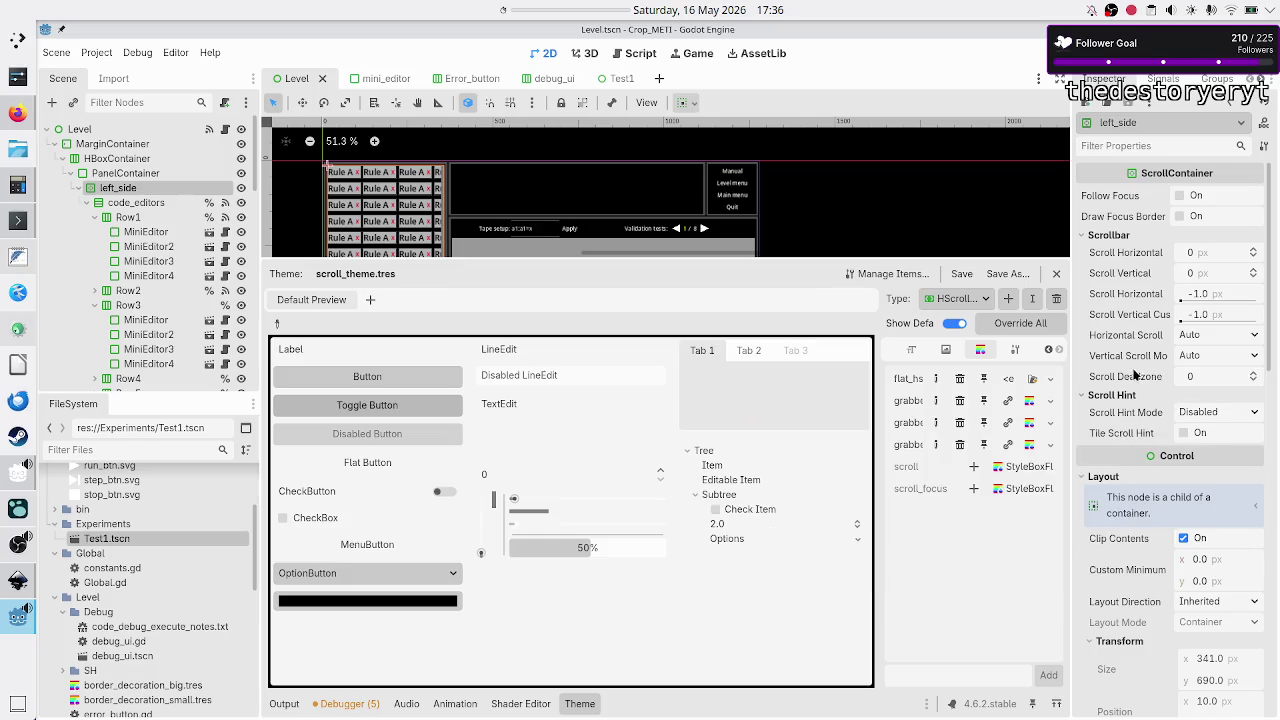
pyautogui.moveTo(1139, 377)
pyautogui.moveTo(1141, 320)
pyautogui.scroll(-3, 1136, 643)
pyautogui.scroll(-5, 1136, 643)
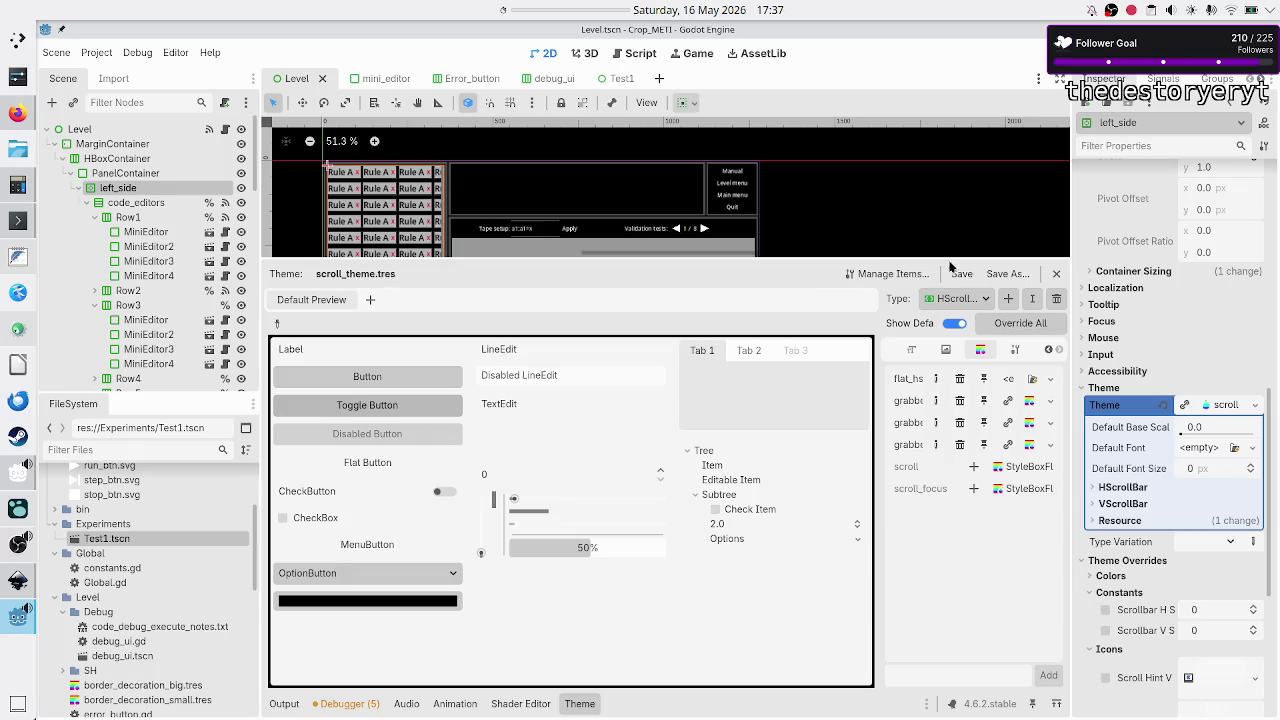
pyautogui.click(893, 274)
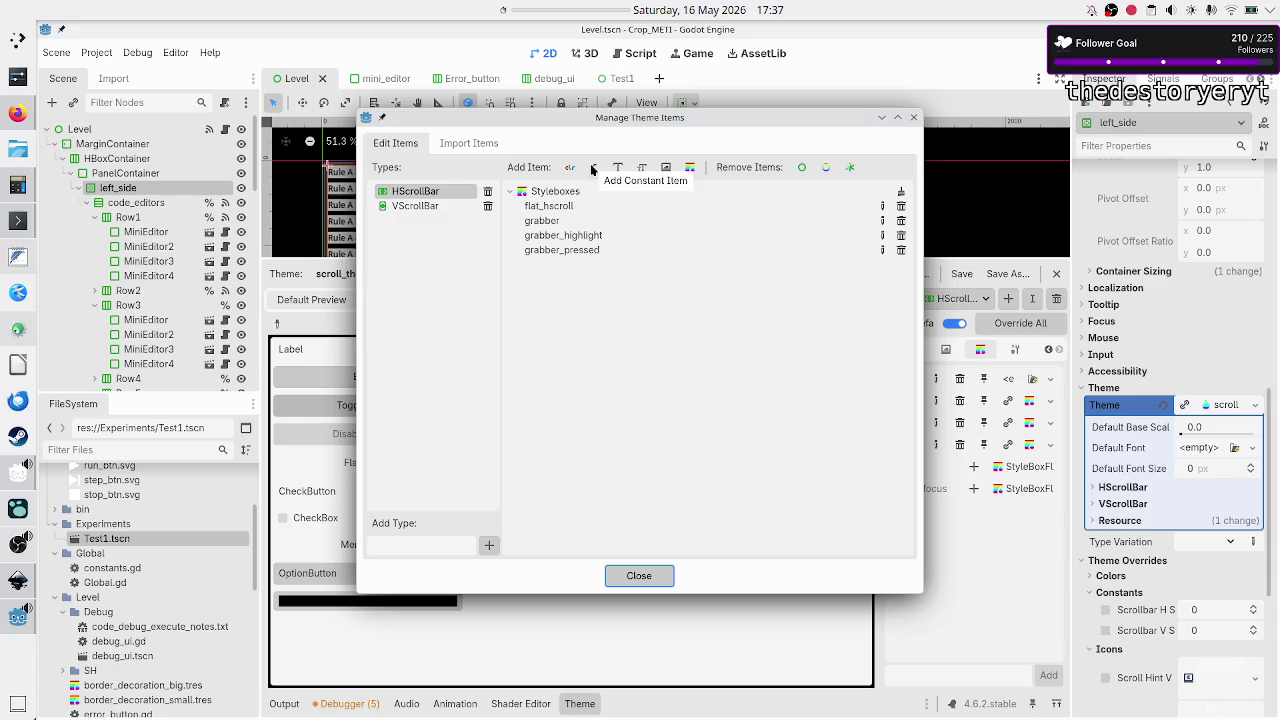
# - Add a HScrollBar constant named 'test', keep that name, and close the item manager
pyautogui.click(593, 168)
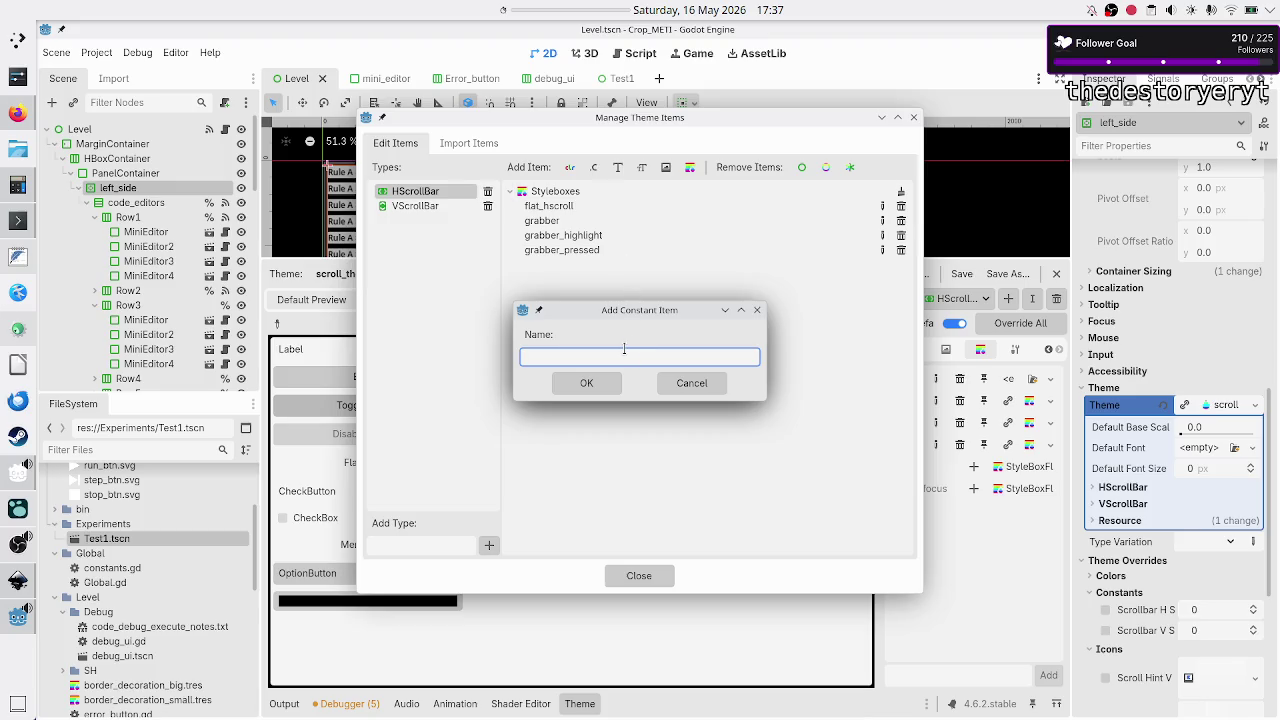
pyautogui.write('test')
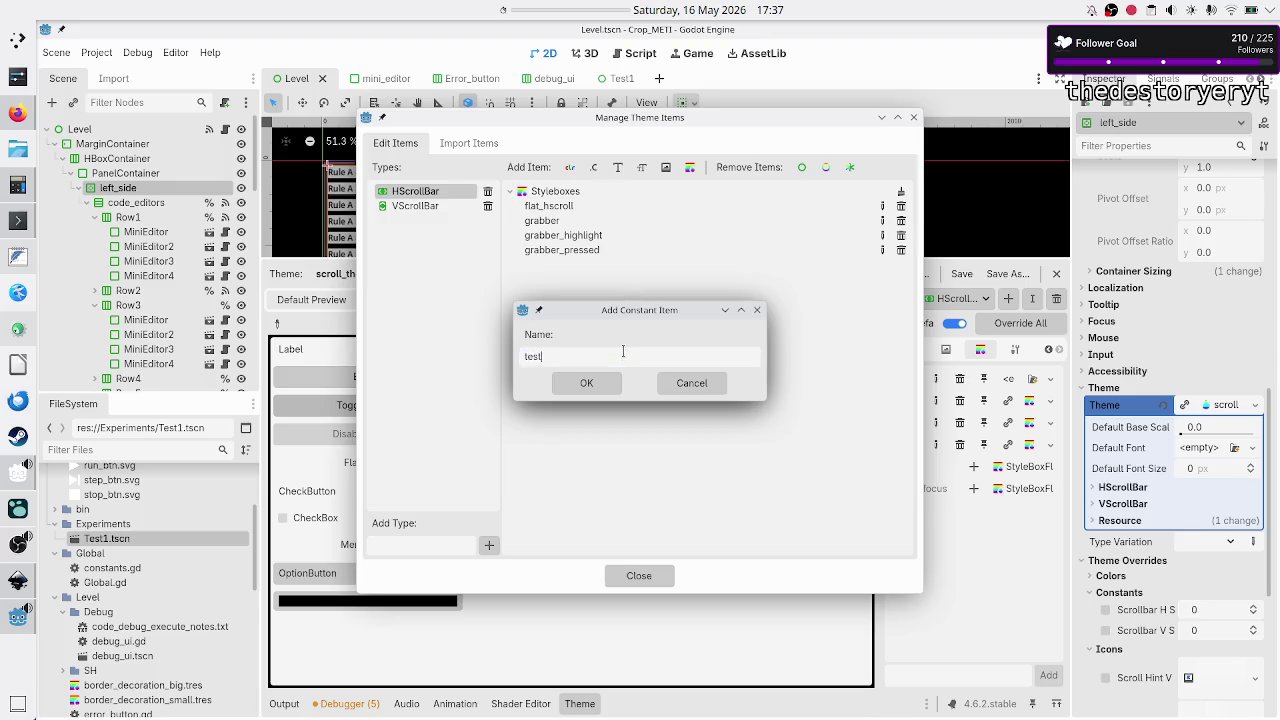
pyautogui.click(593, 385)
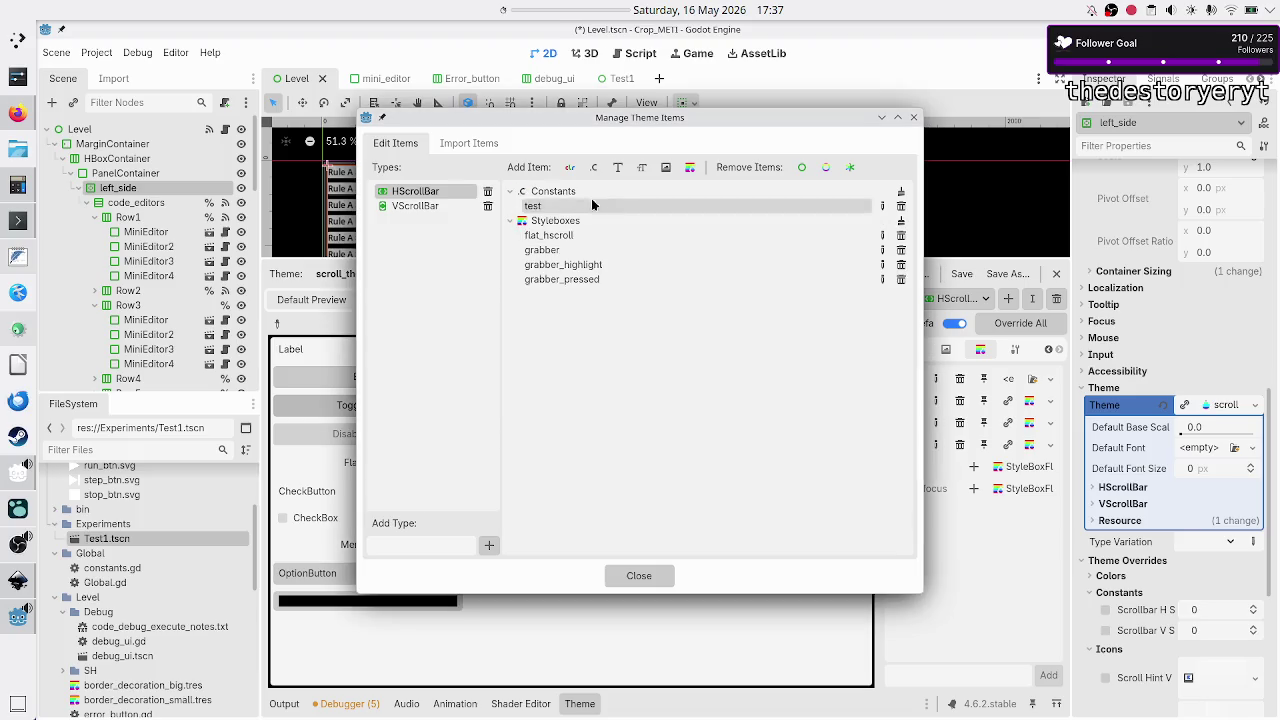
pyautogui.click(881, 207)
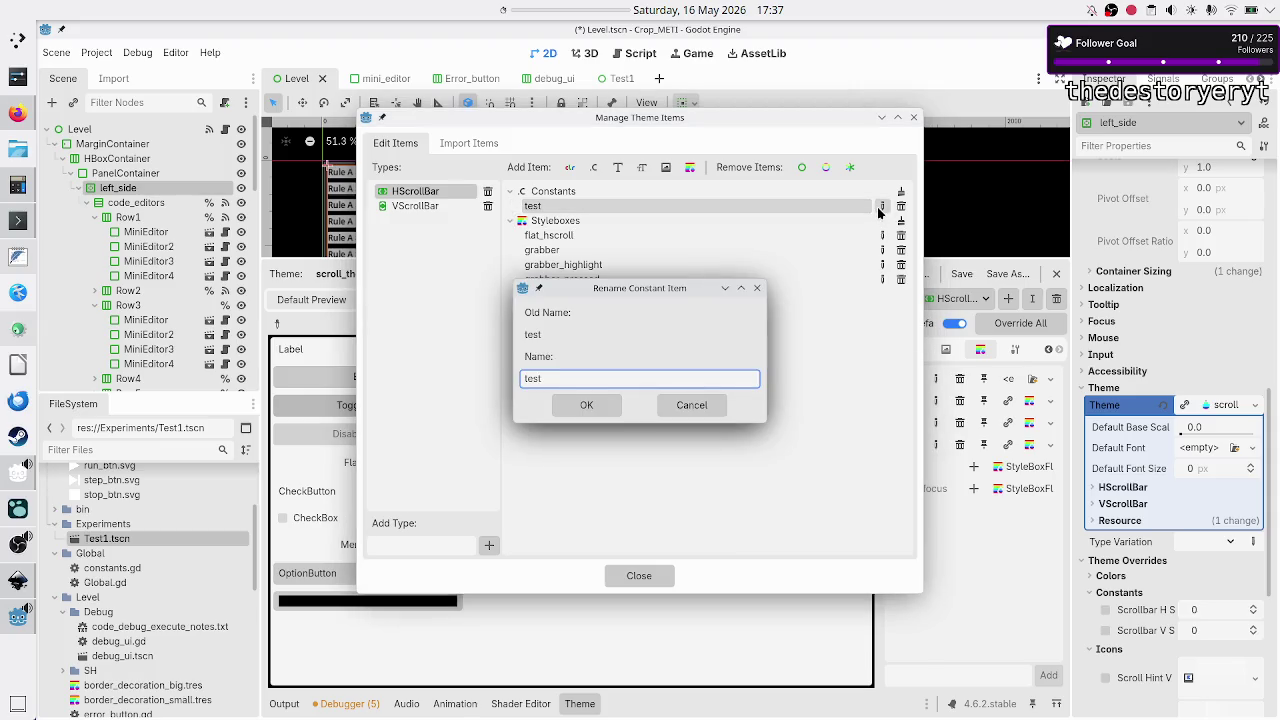
pyautogui.click(703, 405)
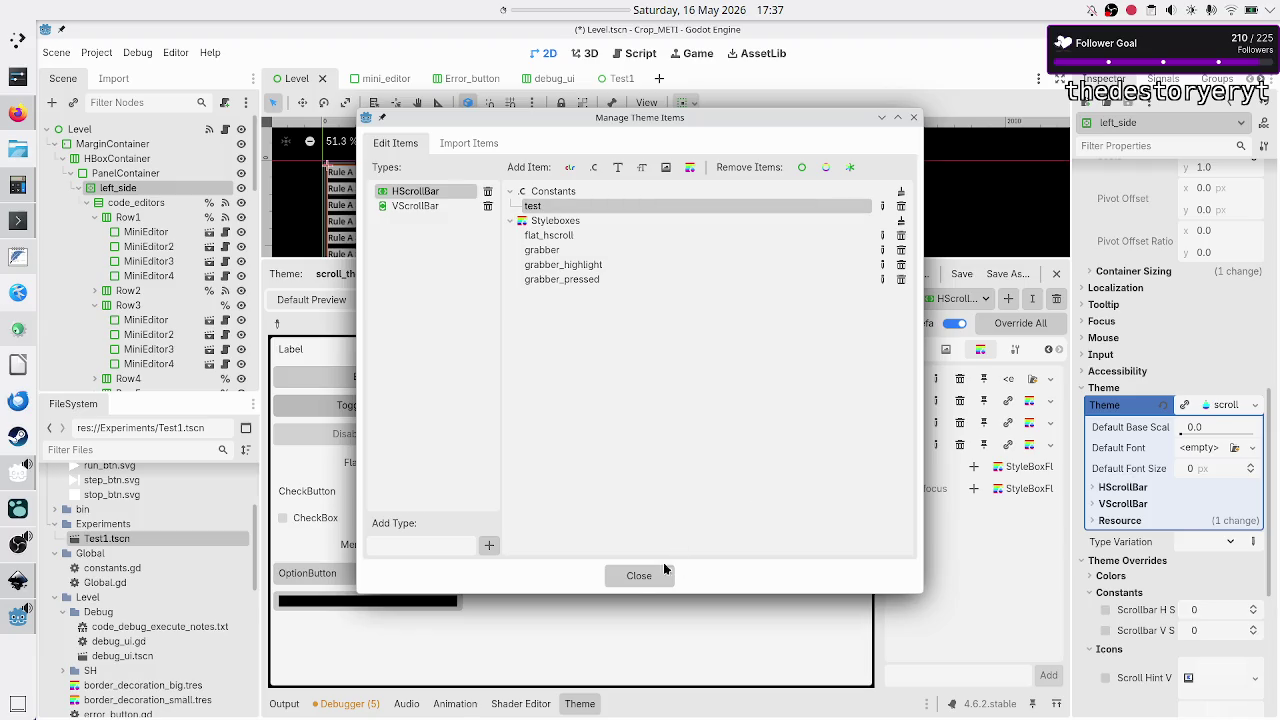
pyautogui.click(641, 577)
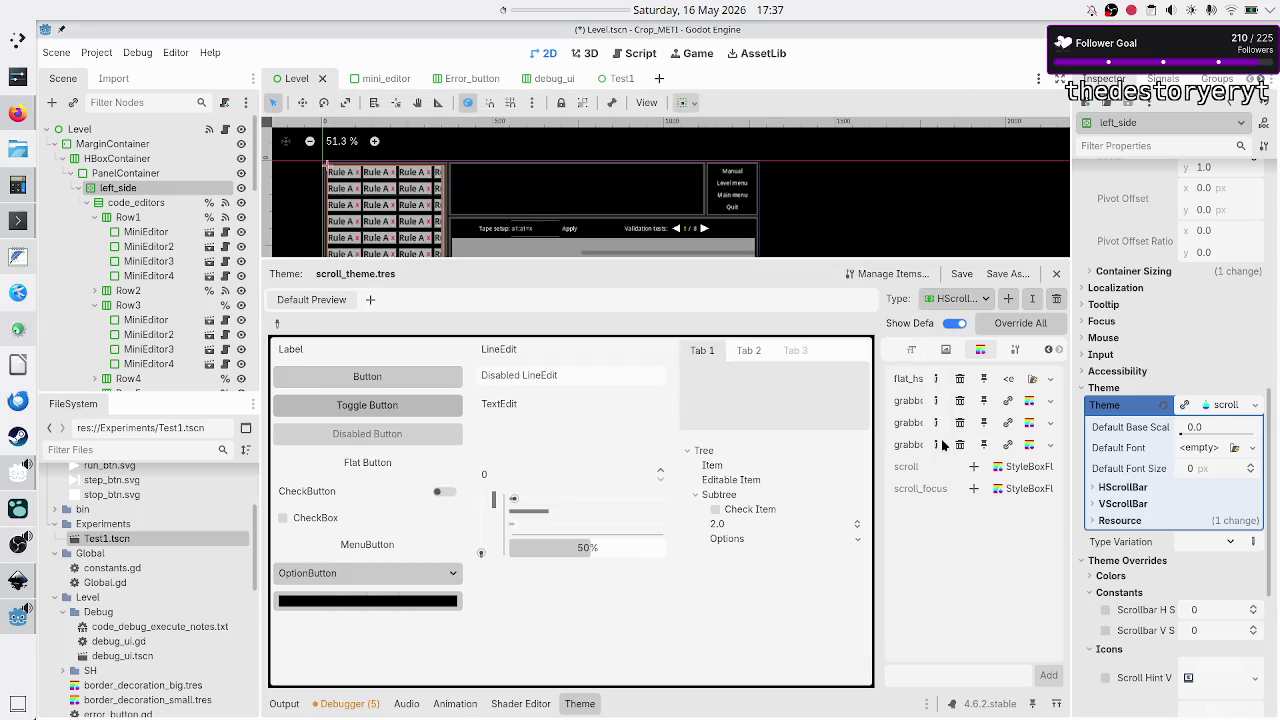
# - Show the HScrollBar Constants tab, listing padding_bottom, padding_top and test
pyautogui.click(1048, 350)
pyautogui.click(1048, 350)
pyautogui.click(1049, 351)
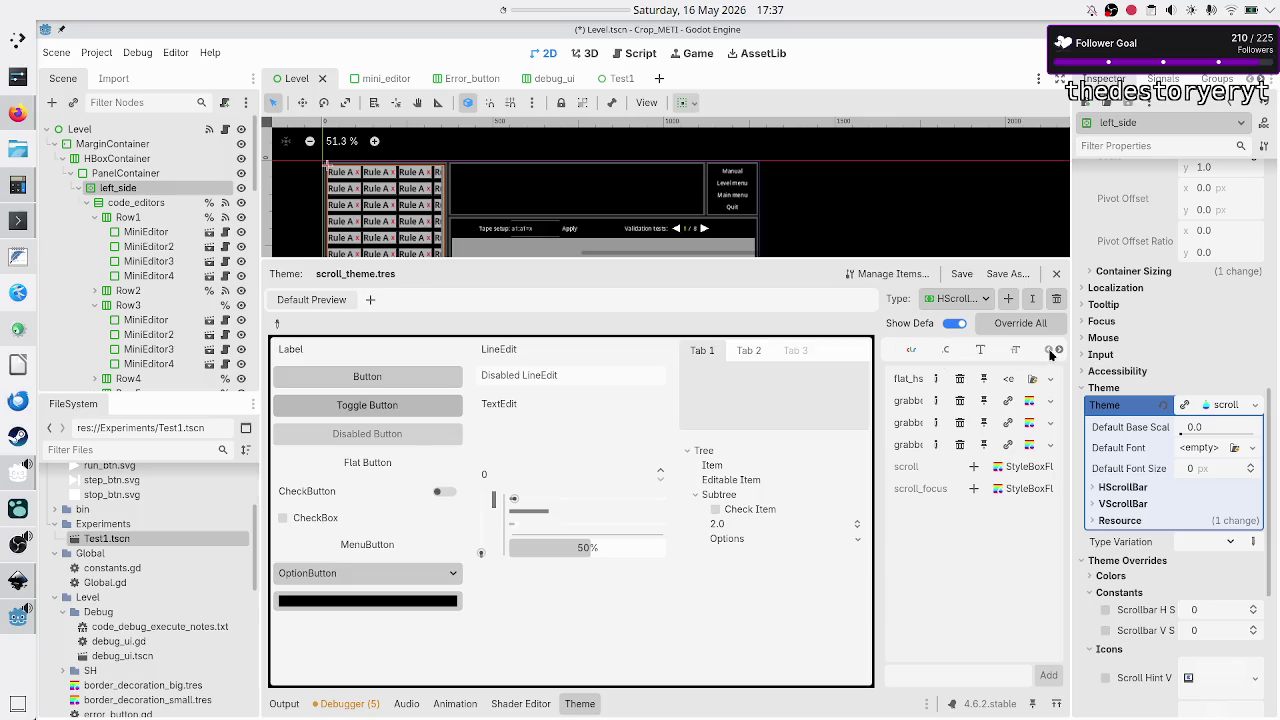
pyautogui.click(945, 350)
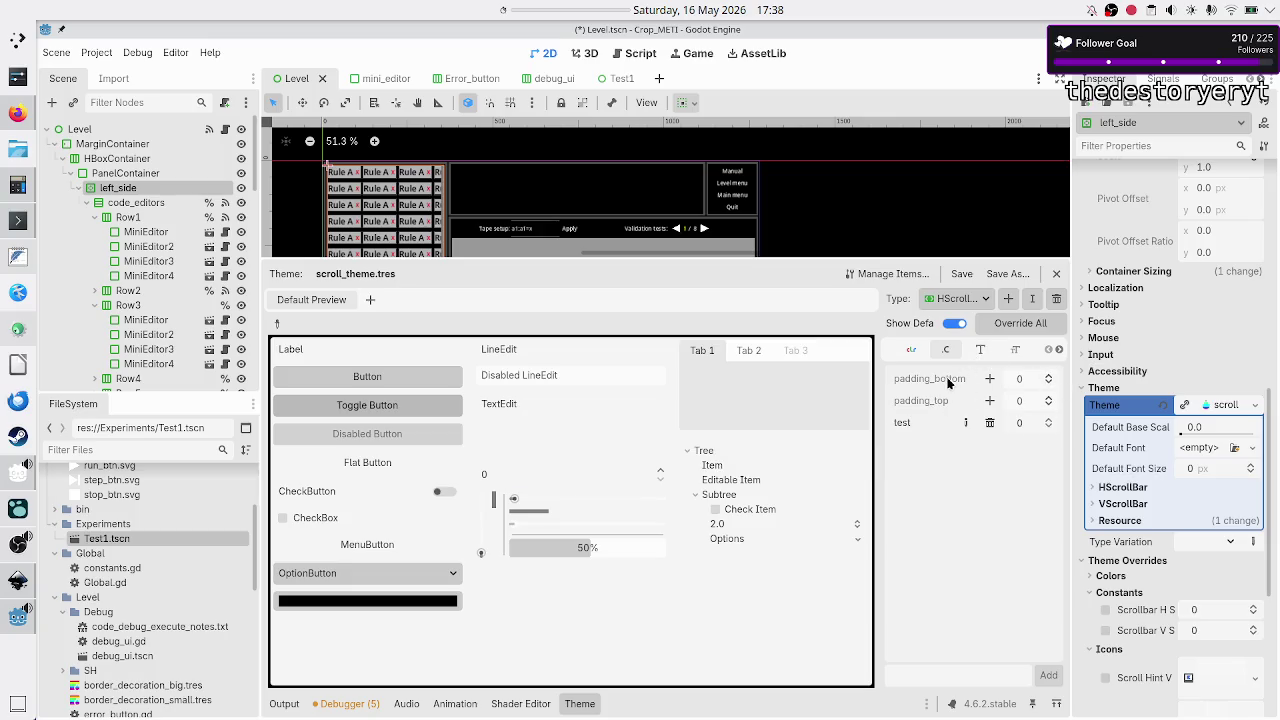
# - Delete the 'test' constant from the scroll theme's HScrollBar items
pyautogui.click(990, 422)
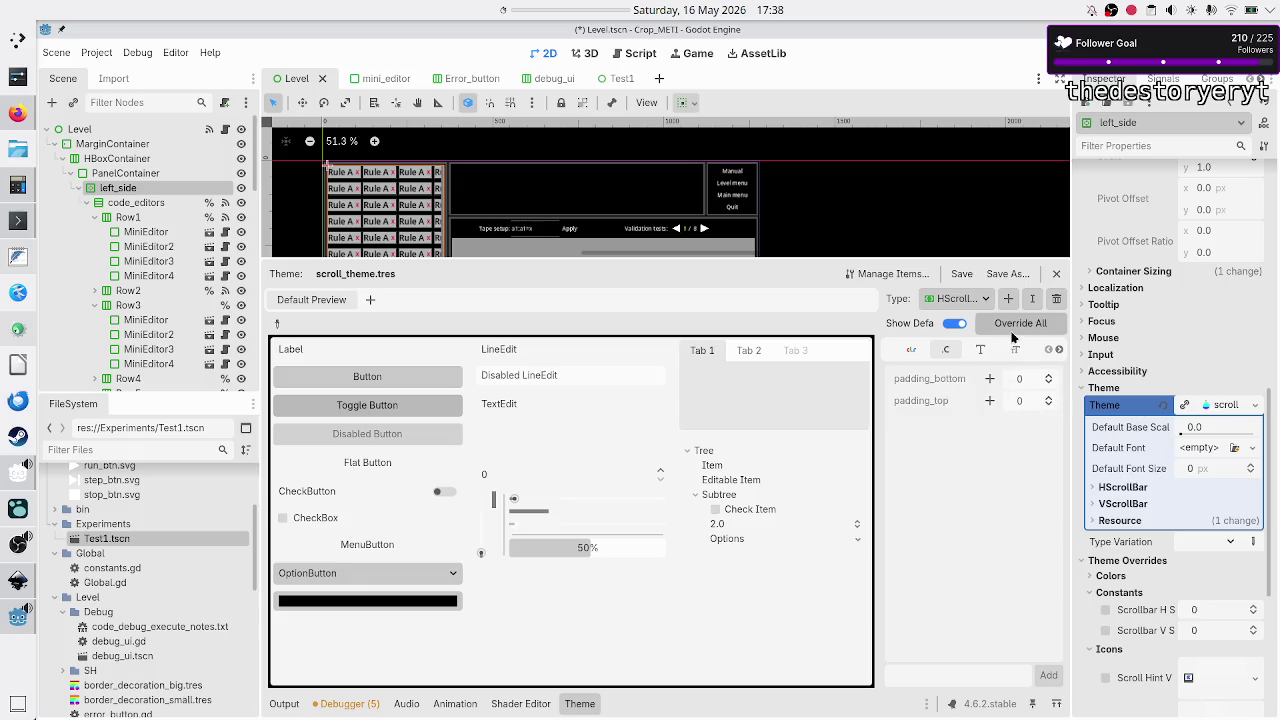
pyautogui.click(985, 302)
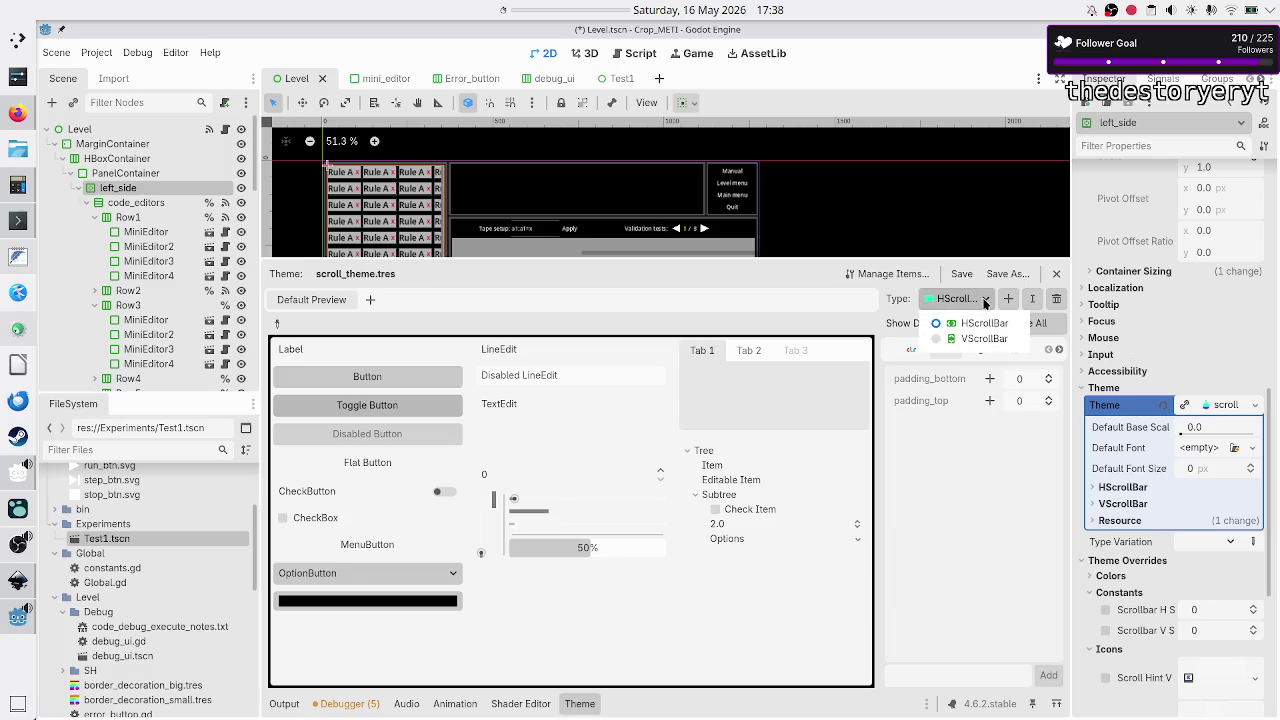
pyautogui.click(977, 328)
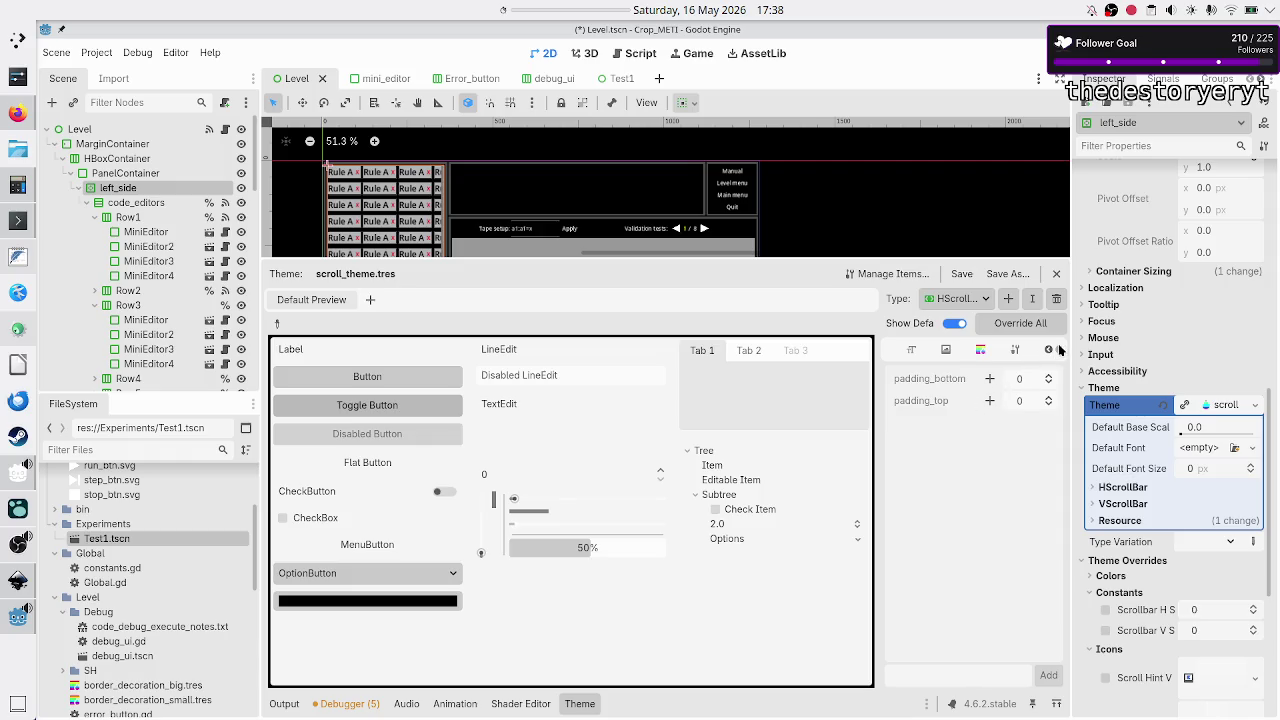
# - Review HScrollBar's stylebox items without adding one, then bring up Manage Theme Items
pyautogui.click(981, 350)
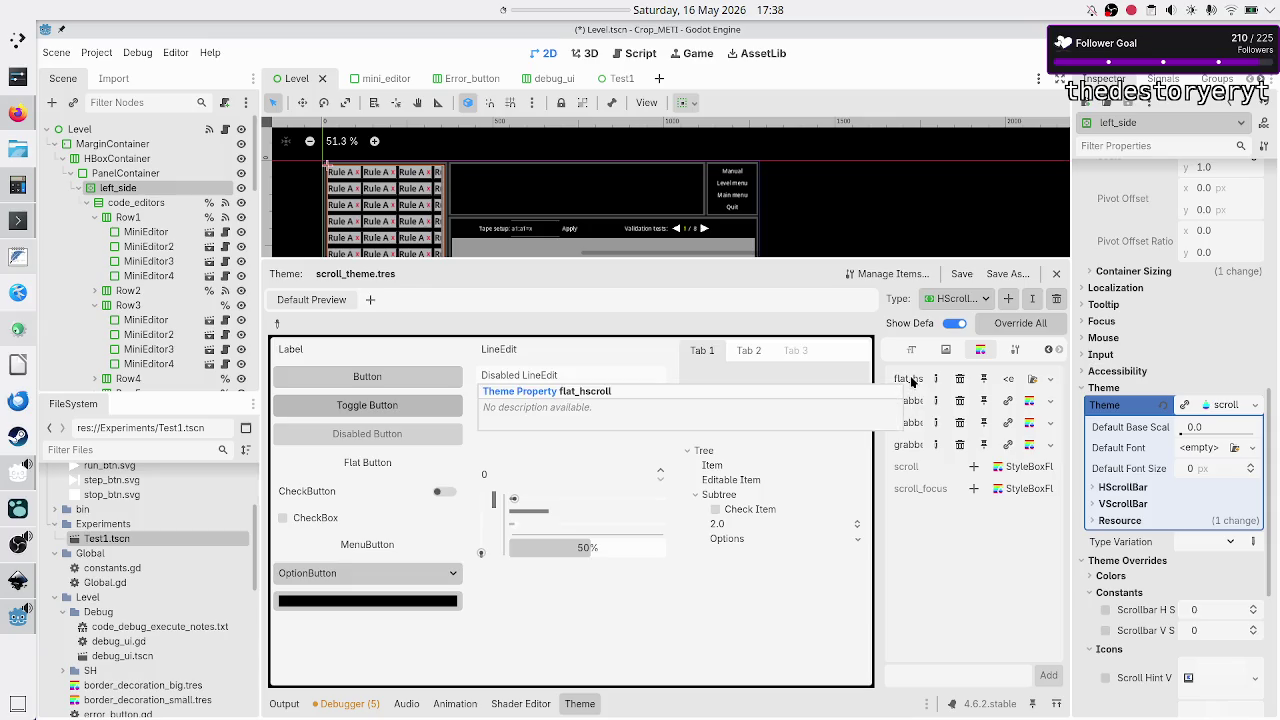
pyautogui.click(1050, 379)
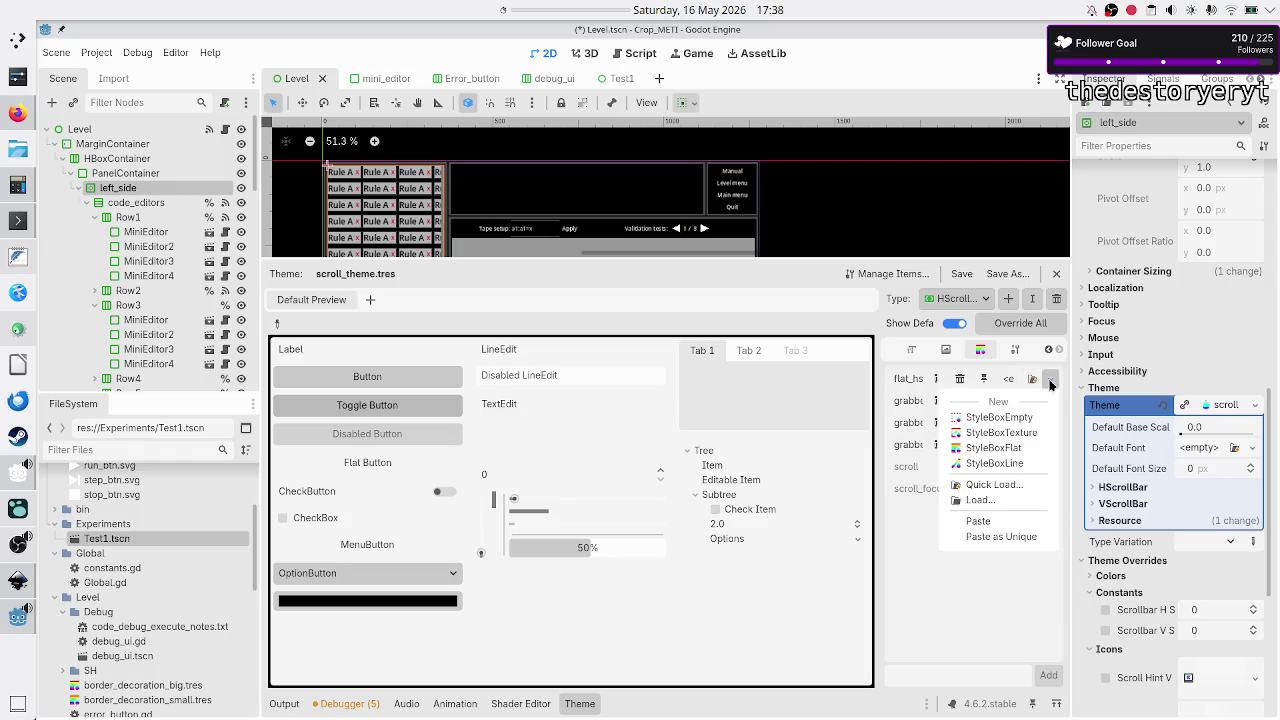
pyautogui.click(962, 580)
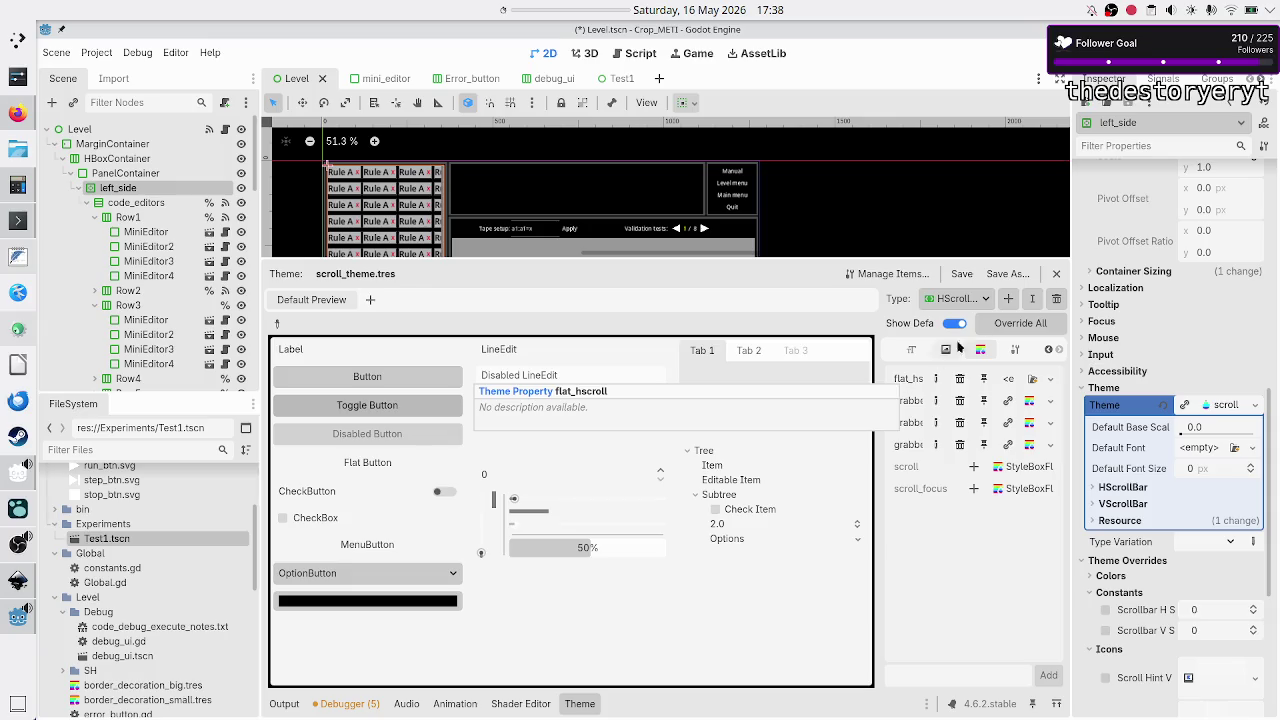
pyautogui.click(898, 275)
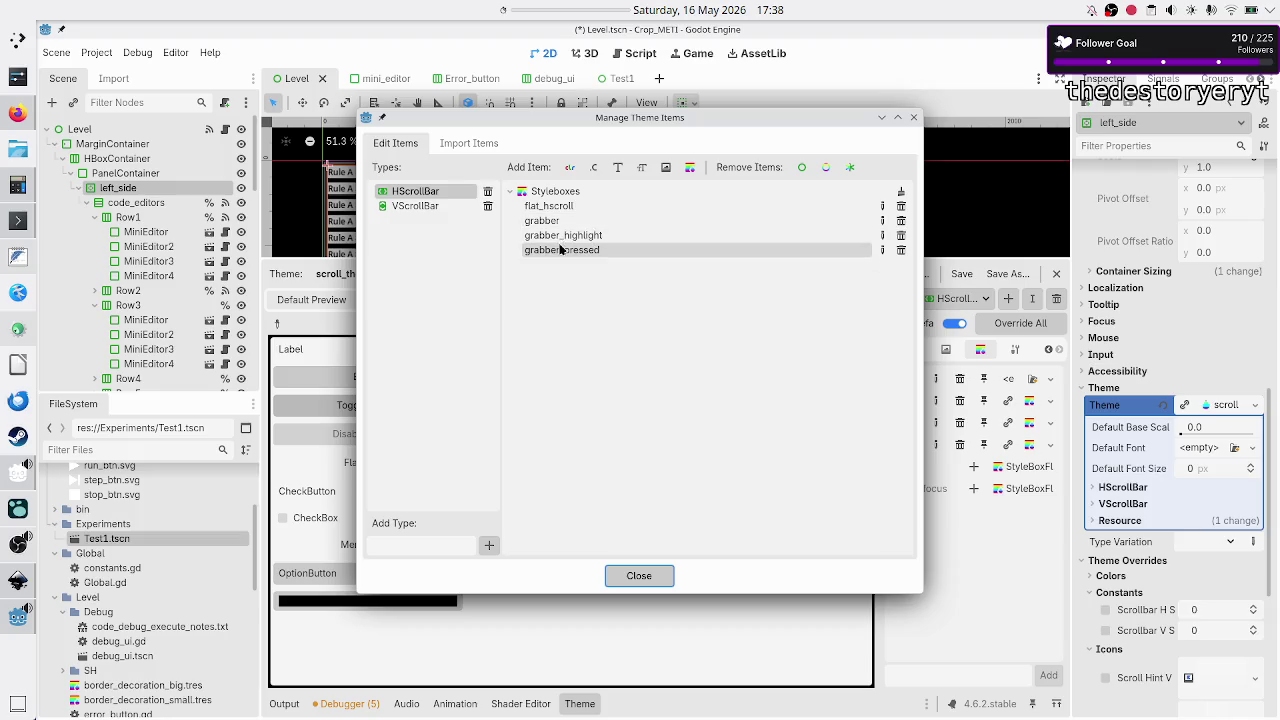
# - Remove flat_vscroll from VScrollBar and flat_hscroll from HScrollBar, then close the manager
pyautogui.click(444, 207)
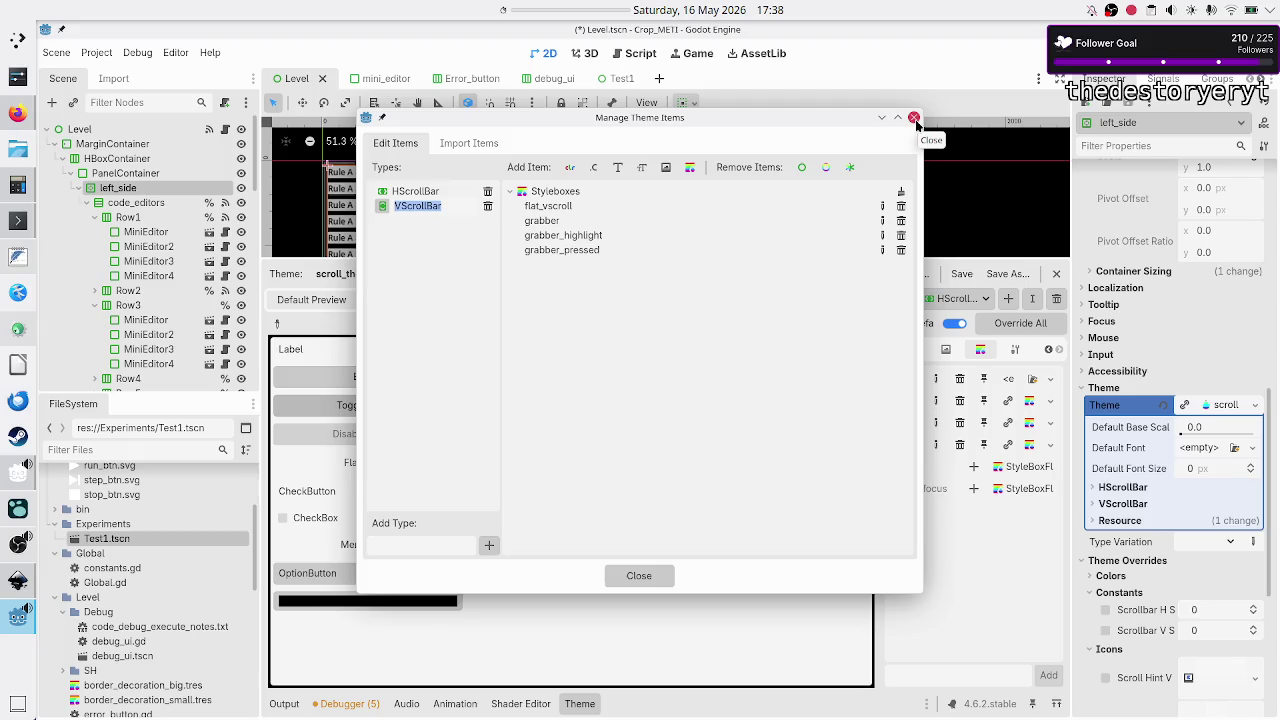
pyautogui.click(551, 208)
pyautogui.click(901, 206)
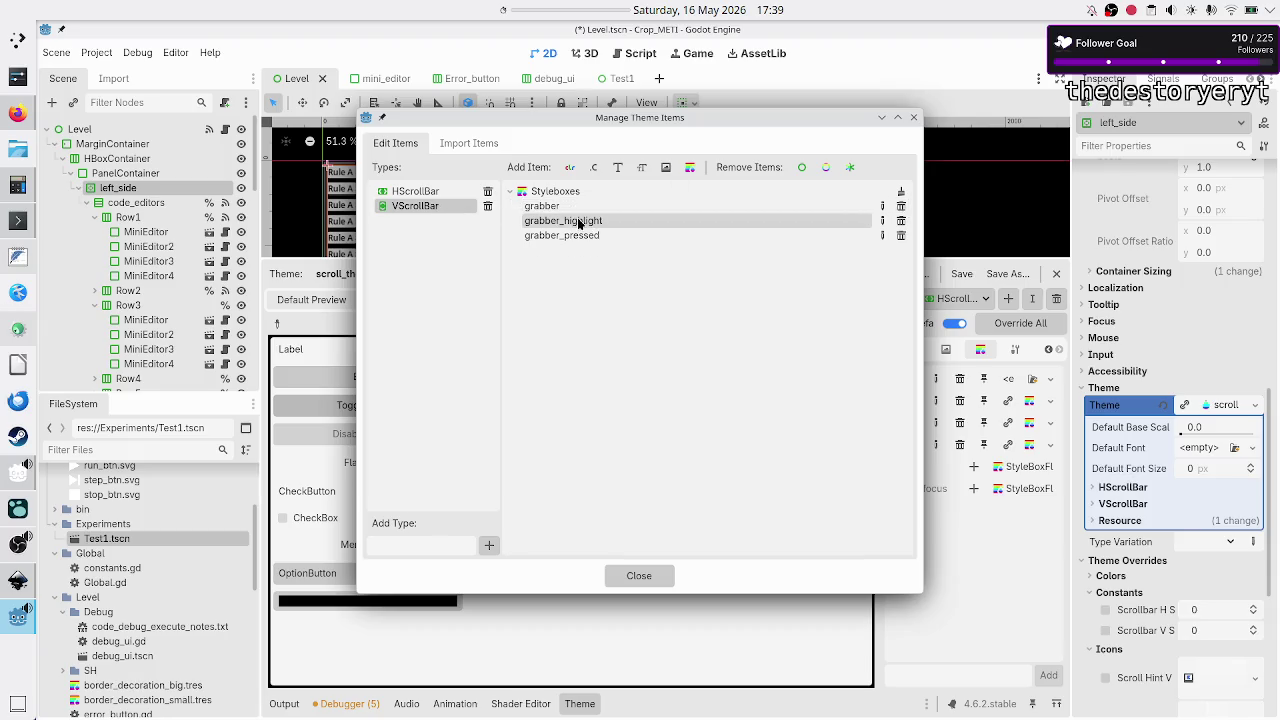
pyautogui.click(410, 191)
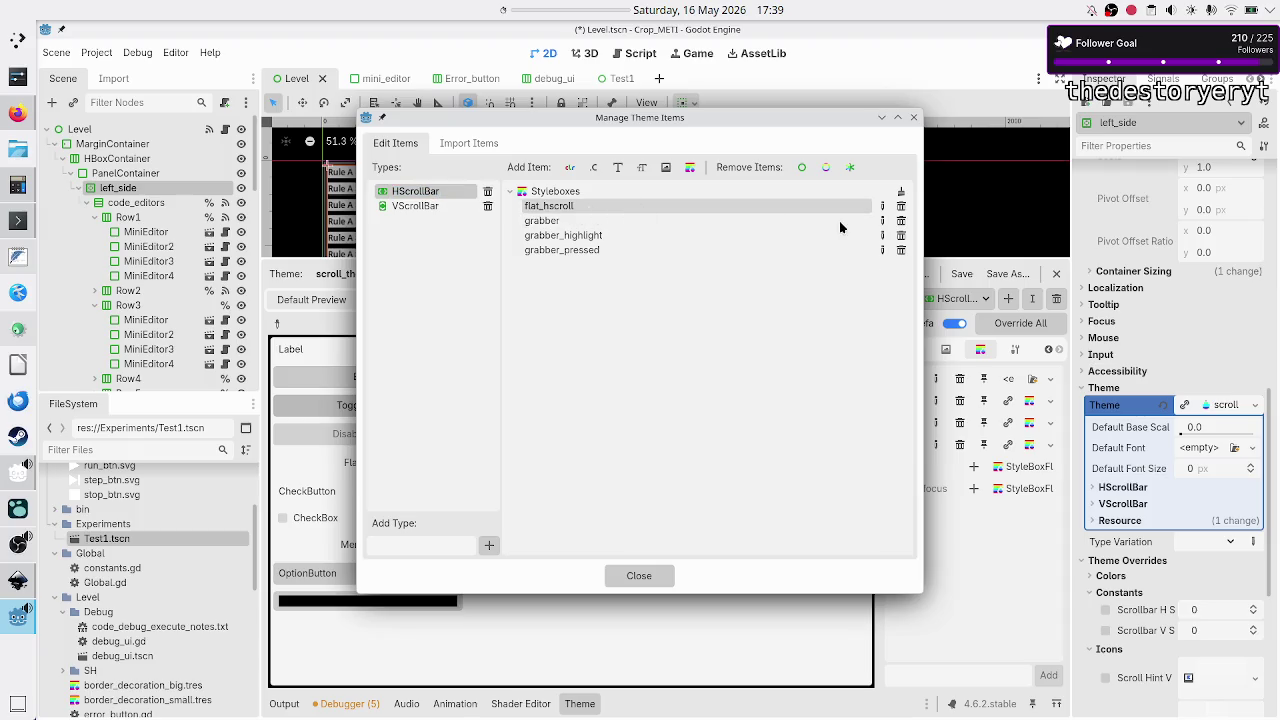
pyautogui.click(901, 206)
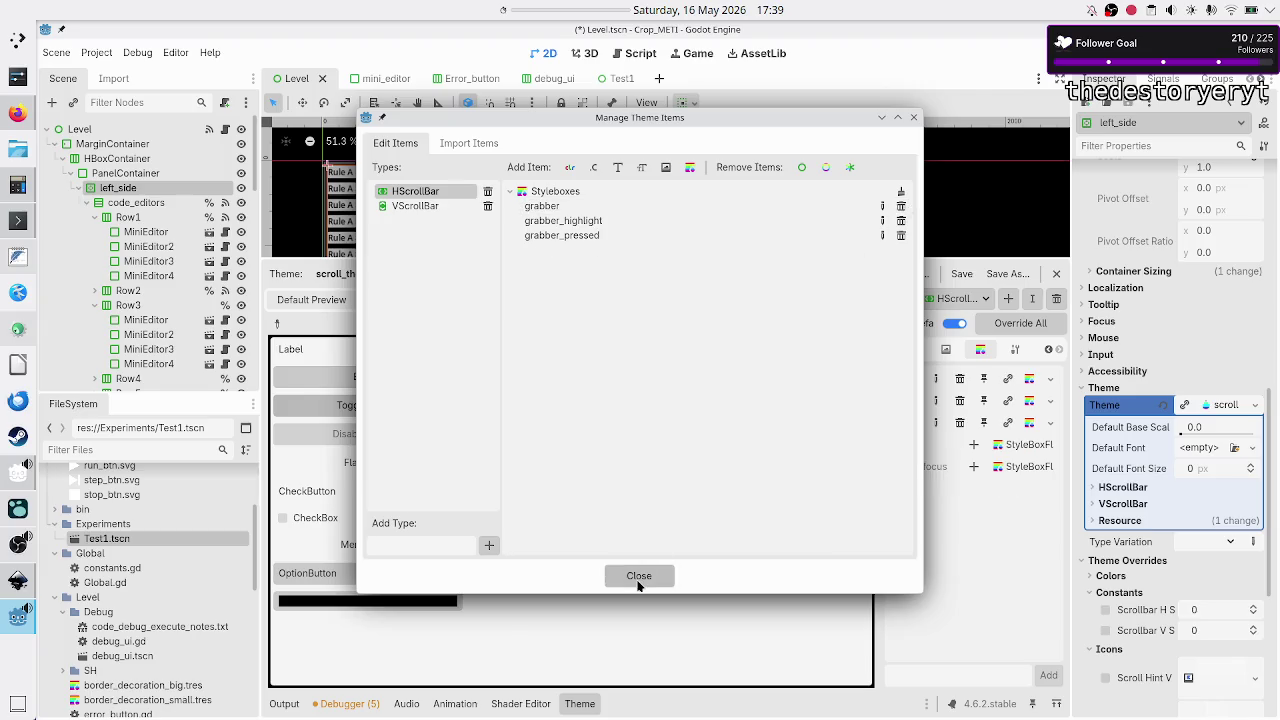
pyautogui.click(640, 578)
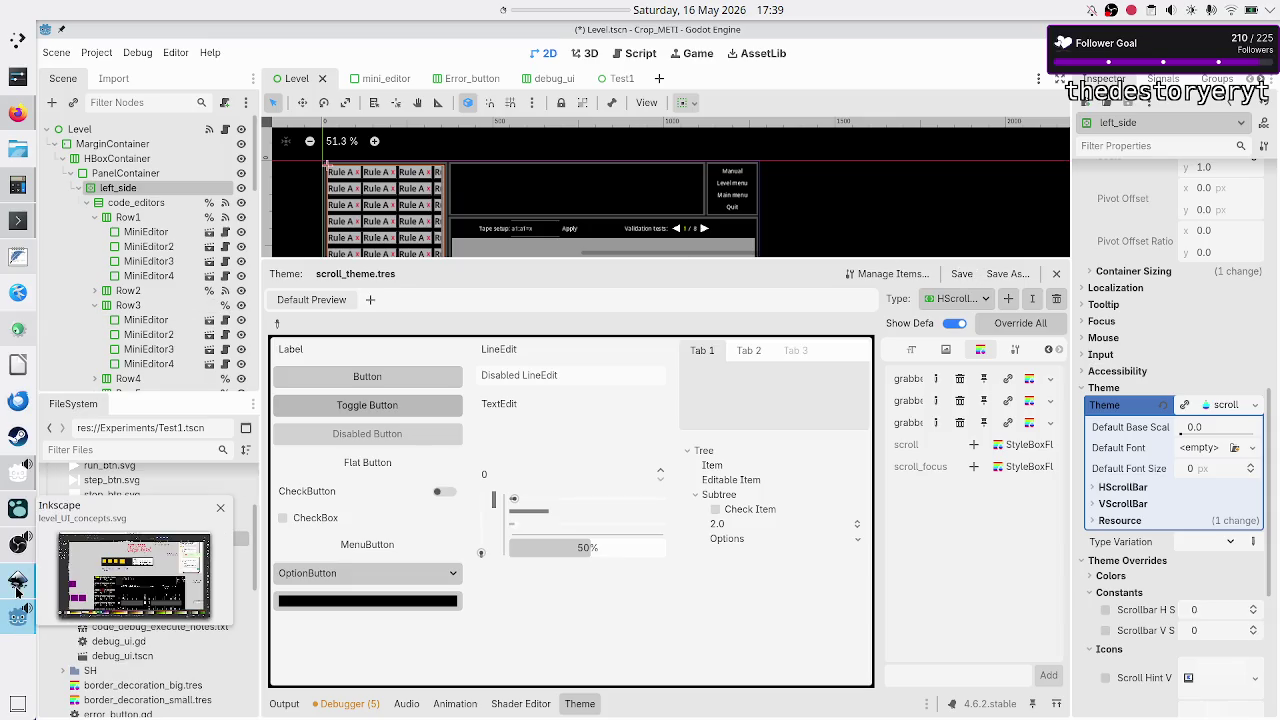
pyautogui.click(17, 592)
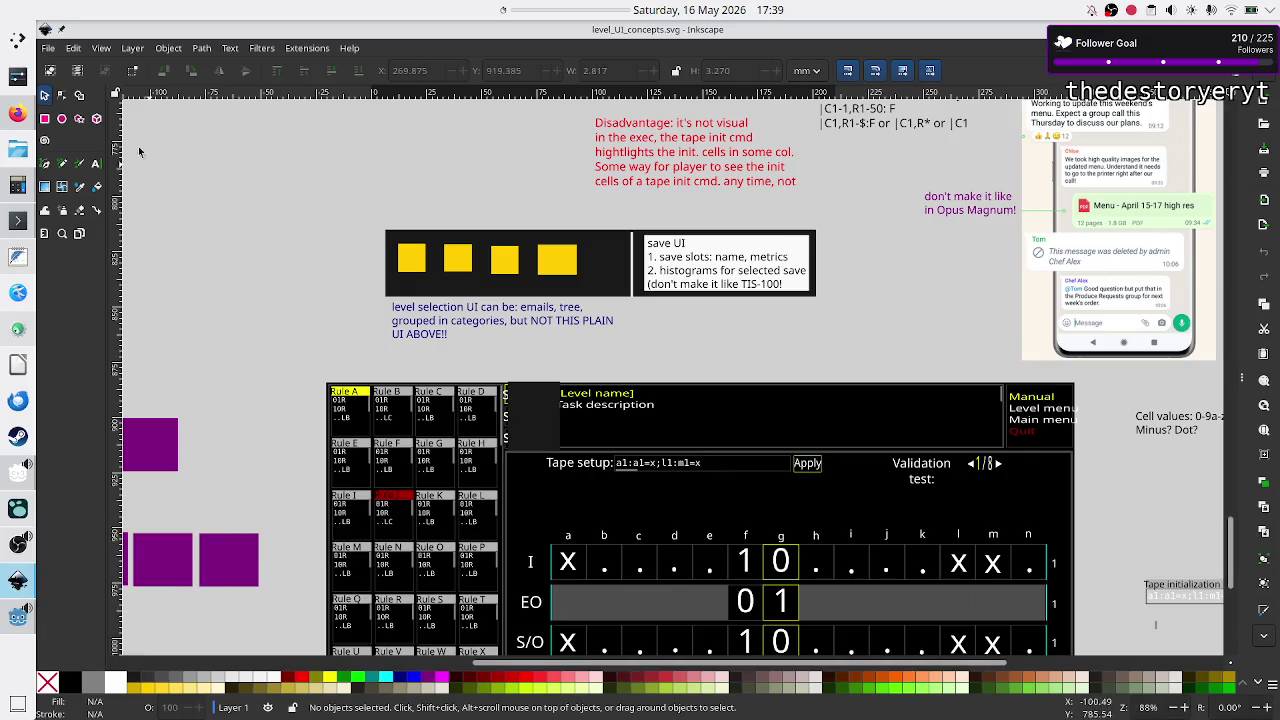
pyautogui.click(52, 48)
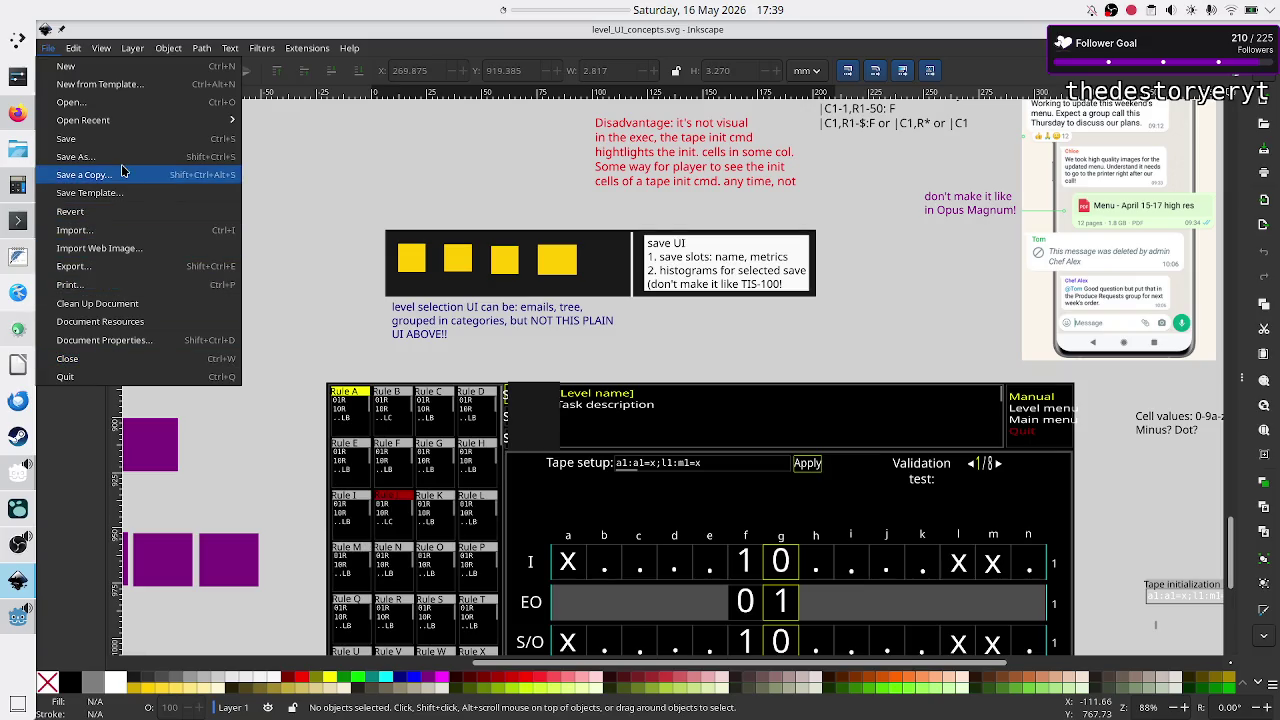
pyautogui.click(25, 670)
pyautogui.click(18, 617)
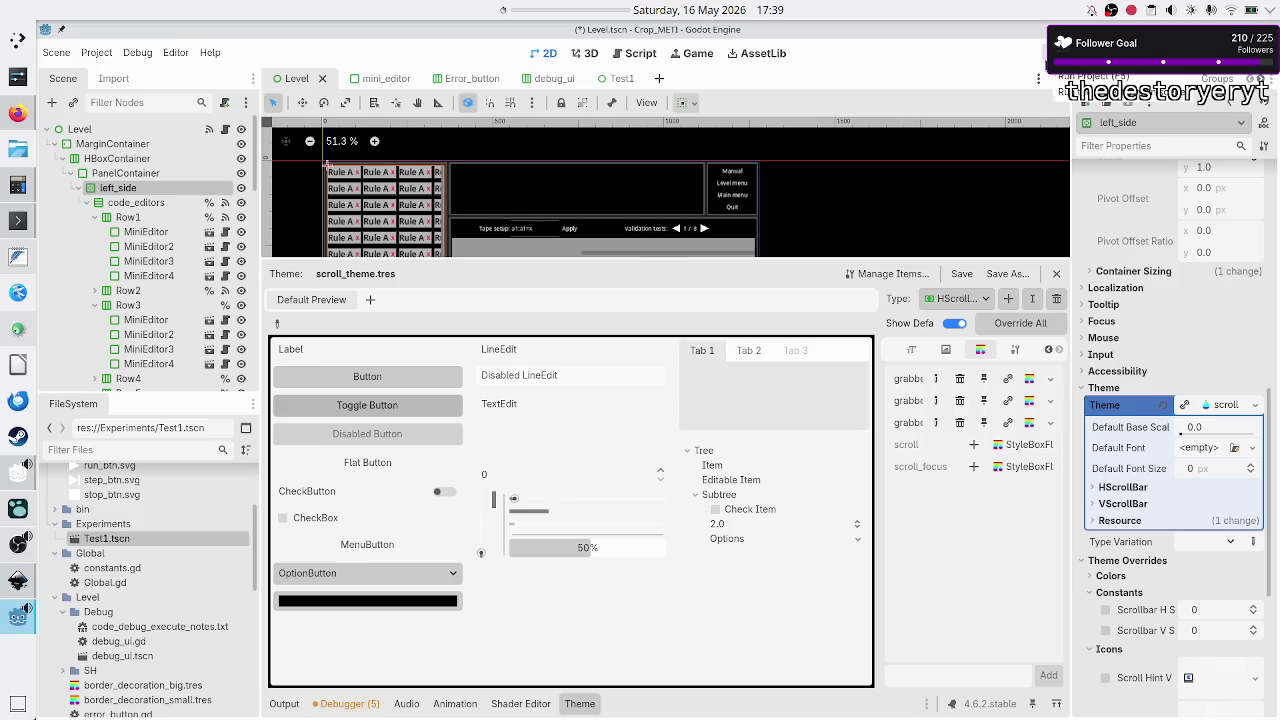
# - Run the level maximized, try an error line and the Tape setup field, then stop it
pyautogui.press('F5')
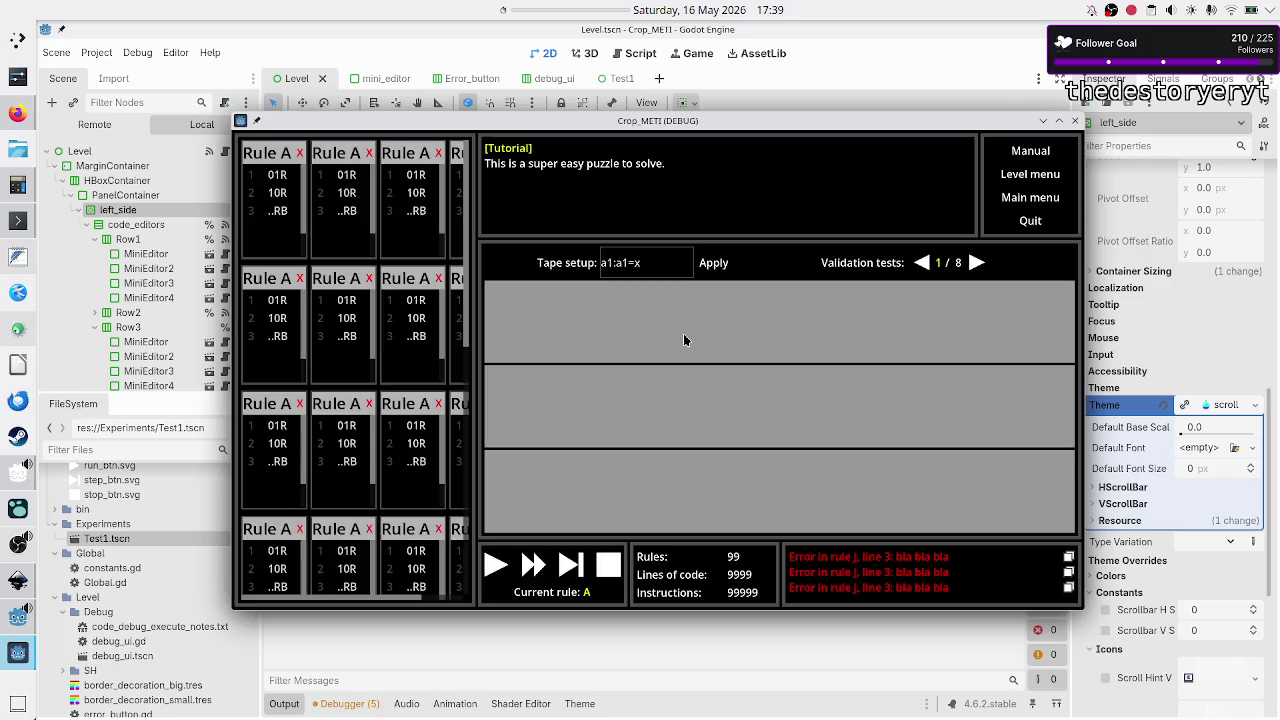
pyautogui.scroll(-2, 444, 447)
pyautogui.scroll(2, 446, 428)
pyautogui.doubleClick(781, 120)
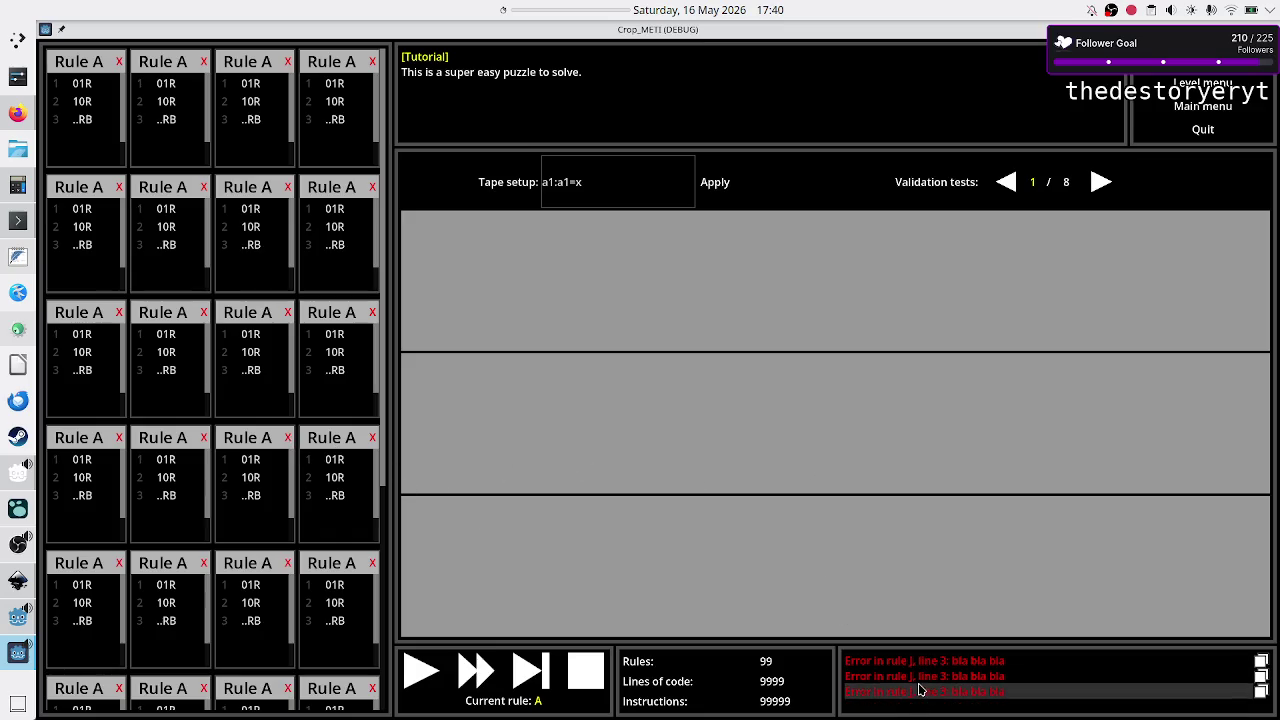
pyautogui.click(920, 690)
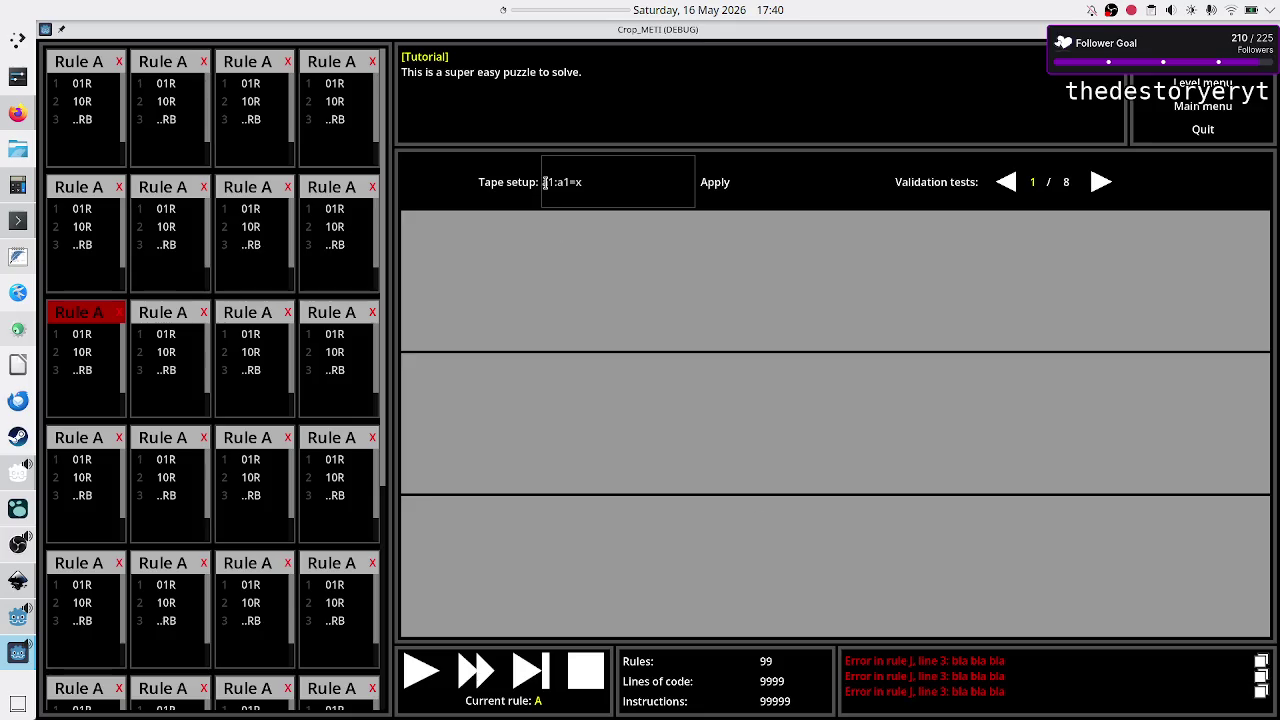
pyautogui.click(592, 182)
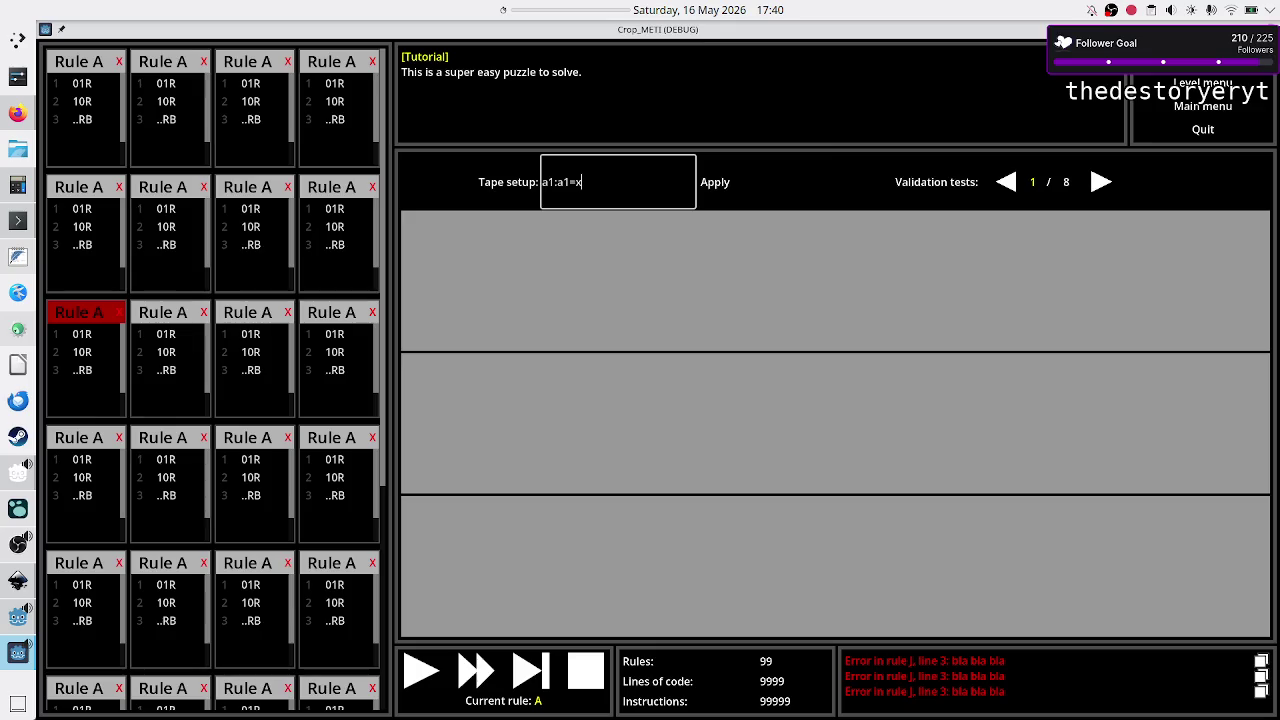
pyautogui.press('F8')
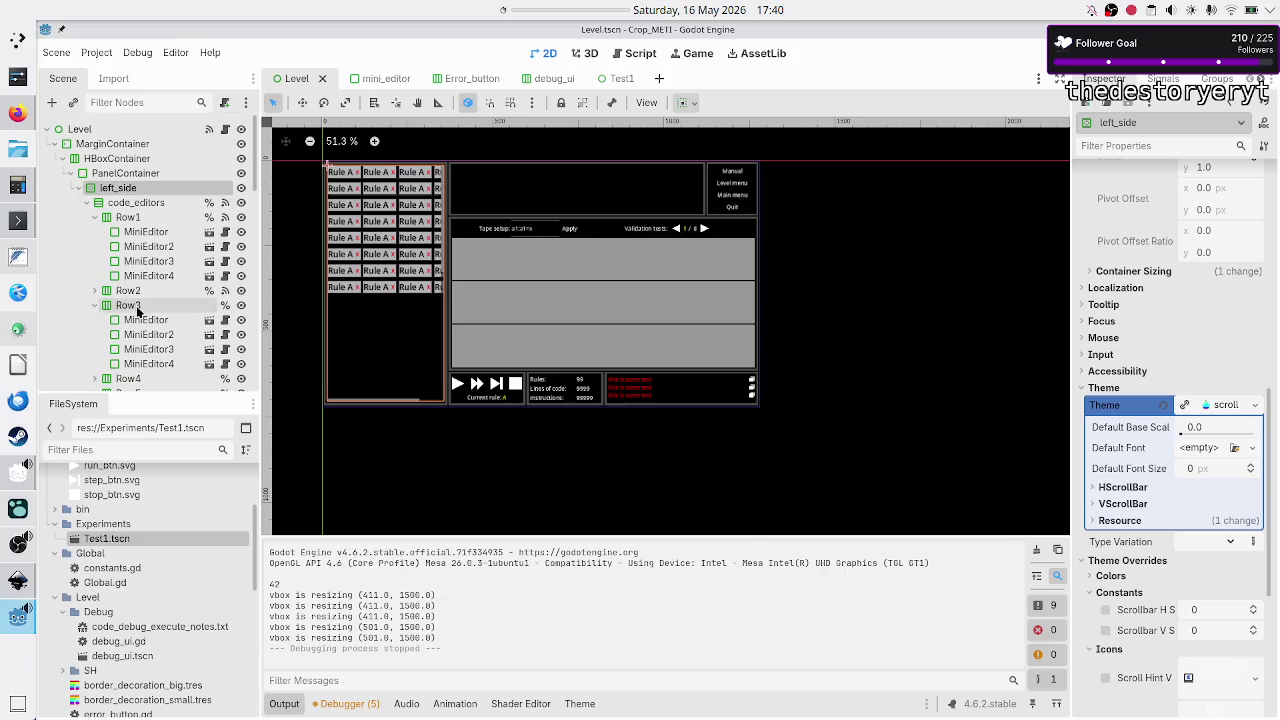
# - Browse the Scene tree from Level_menu down to the TapeInit tape setup field
pyautogui.scroll(-5, 138, 316)
pyautogui.click(152, 259)
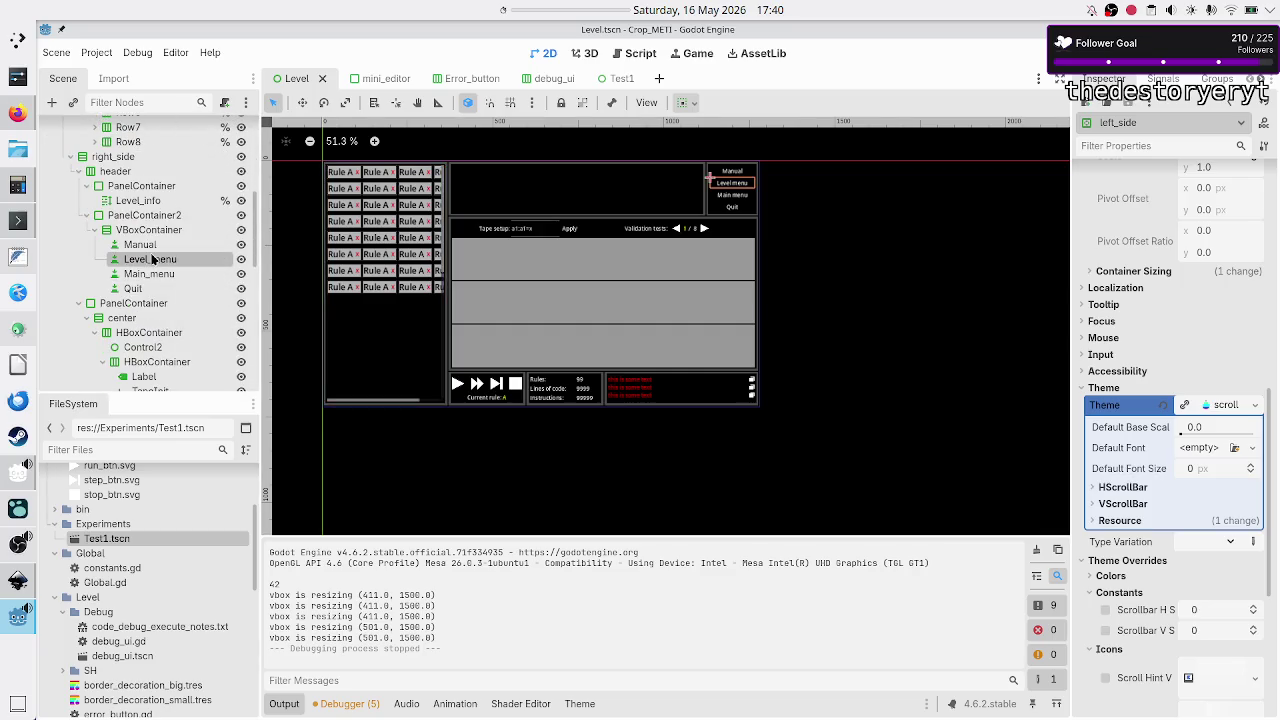
pyautogui.scroll(-5, 150, 260)
pyautogui.click(154, 238)
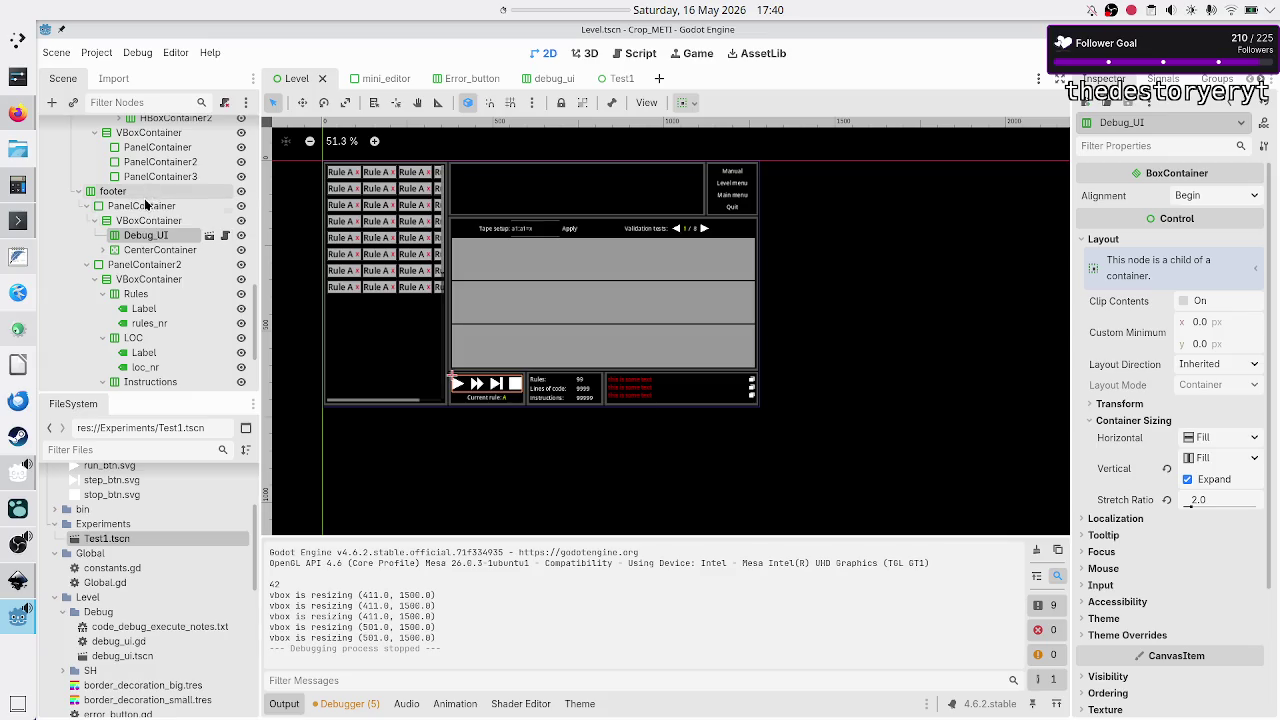
pyautogui.click(149, 176)
pyautogui.scroll(4, 150, 150)
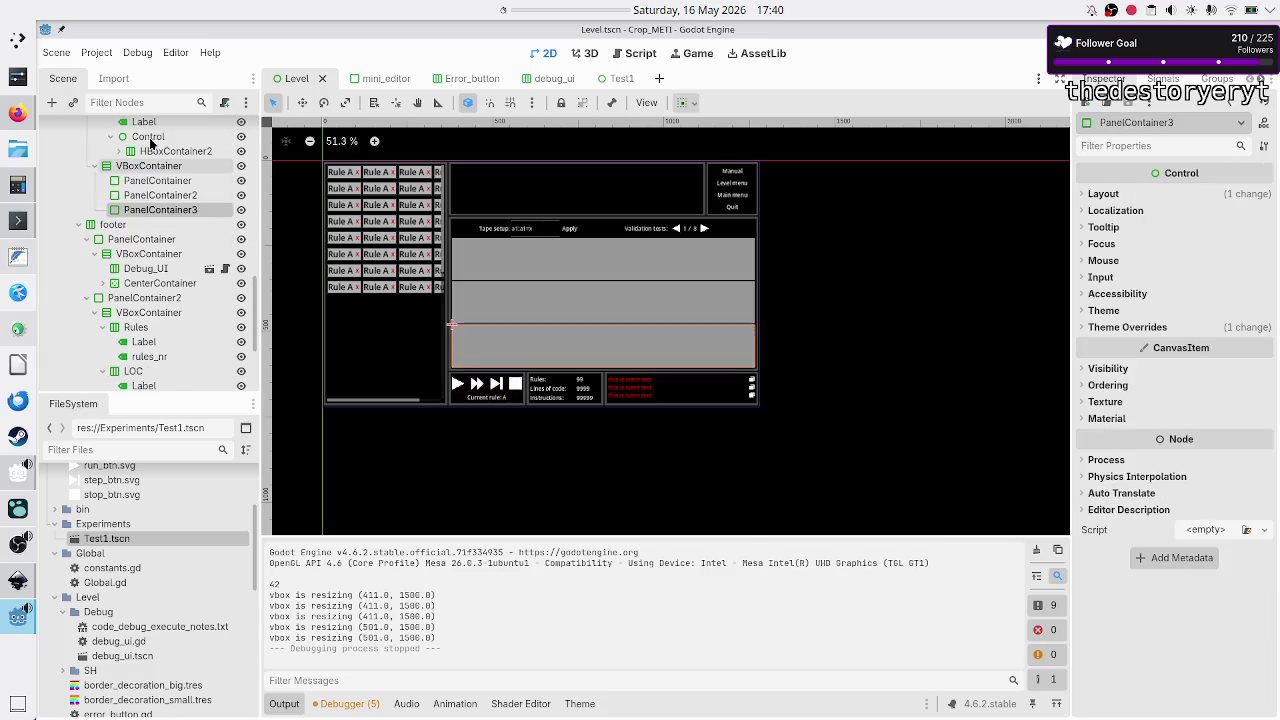
pyautogui.click(150, 172)
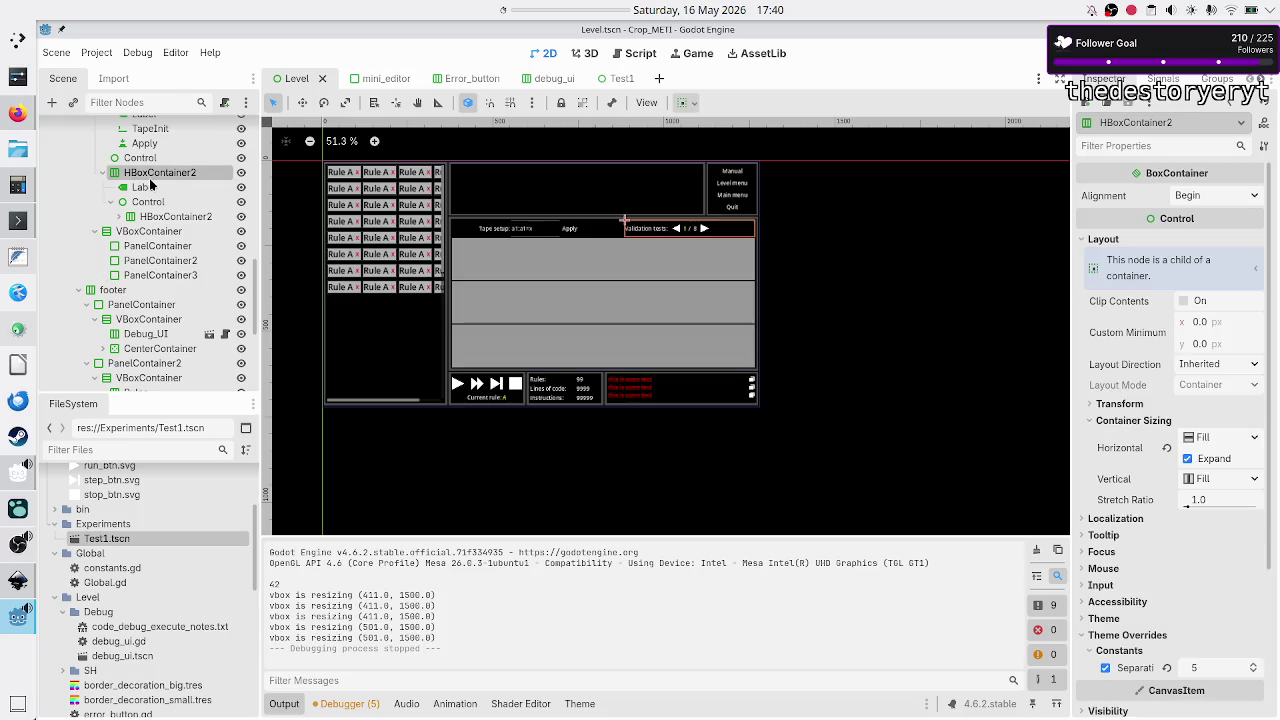
pyautogui.scroll(3, 150, 185)
pyautogui.click(165, 182)
pyautogui.click(167, 196)
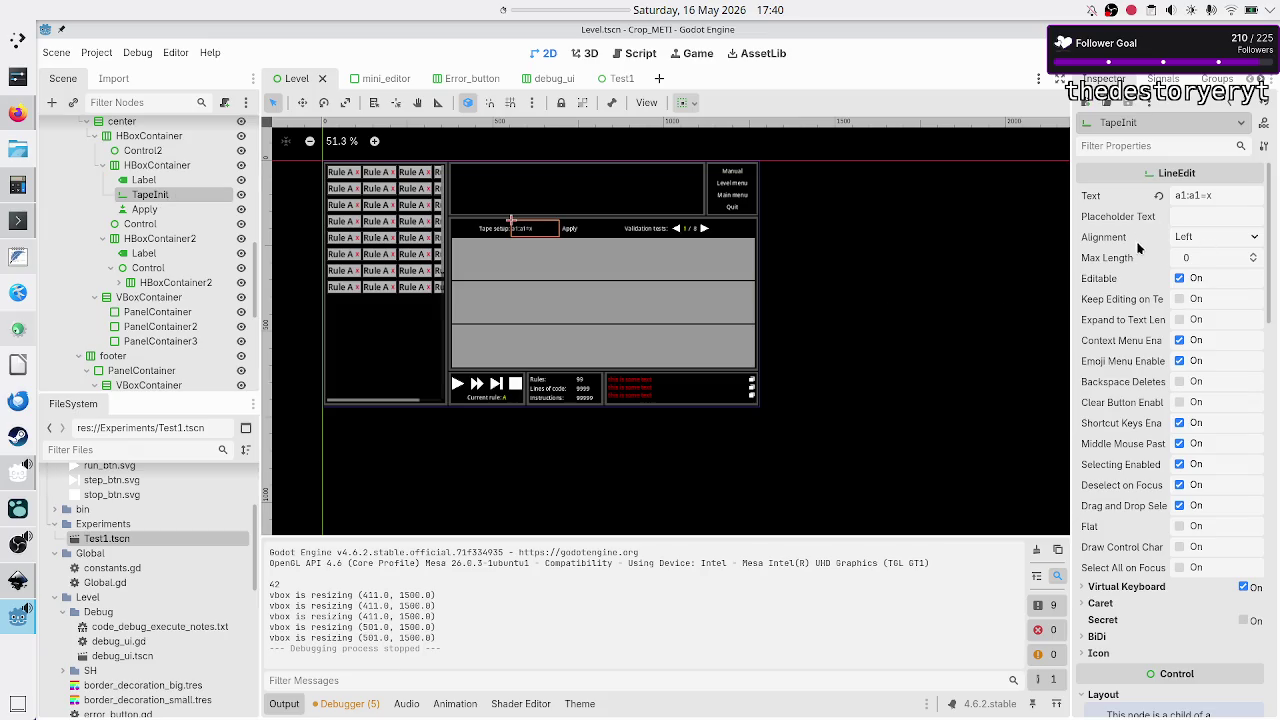
# - Set TapeInit's text alignment to Center and run the scene to check it
pyautogui.click(1200, 237)
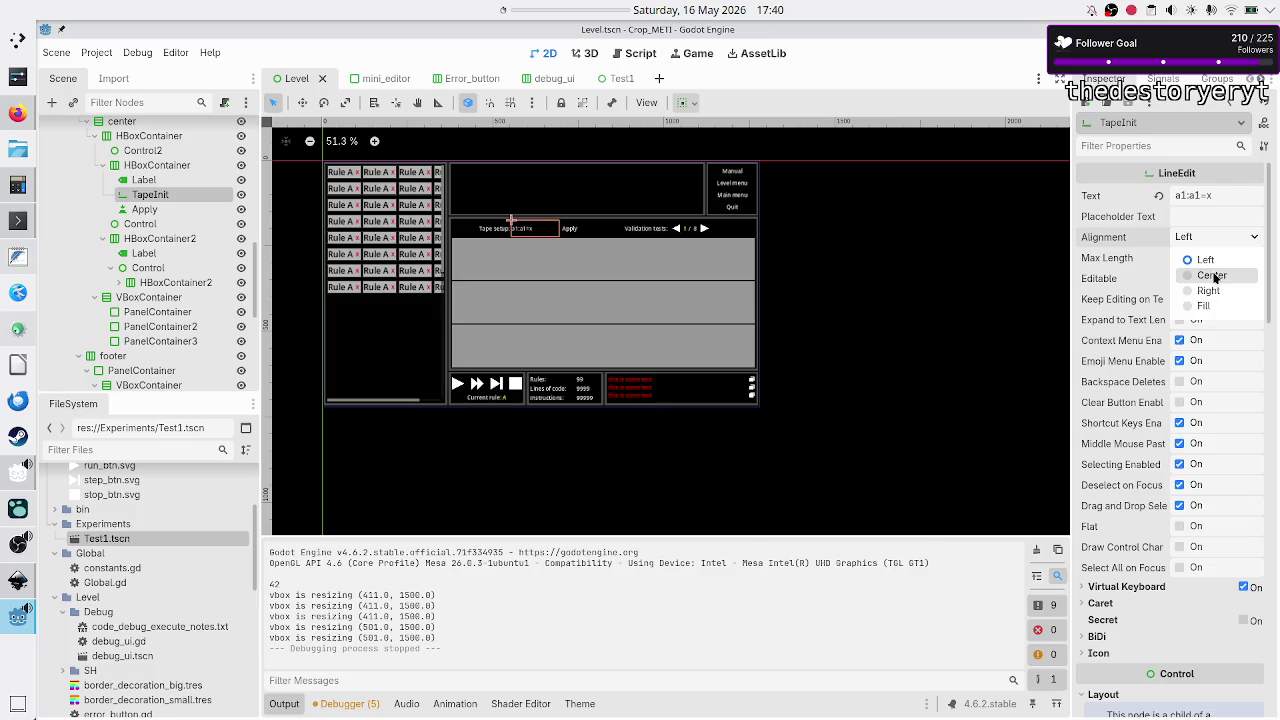
pyautogui.click(1212, 276)
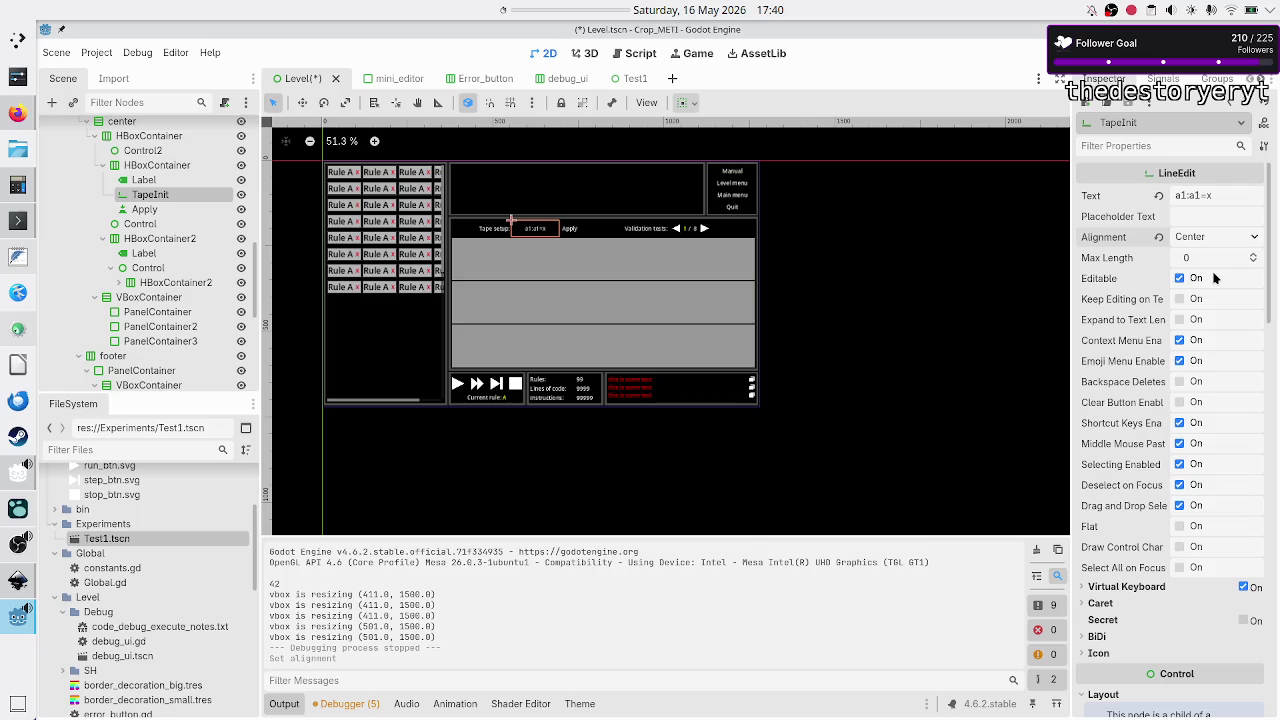
pyautogui.press('F6')
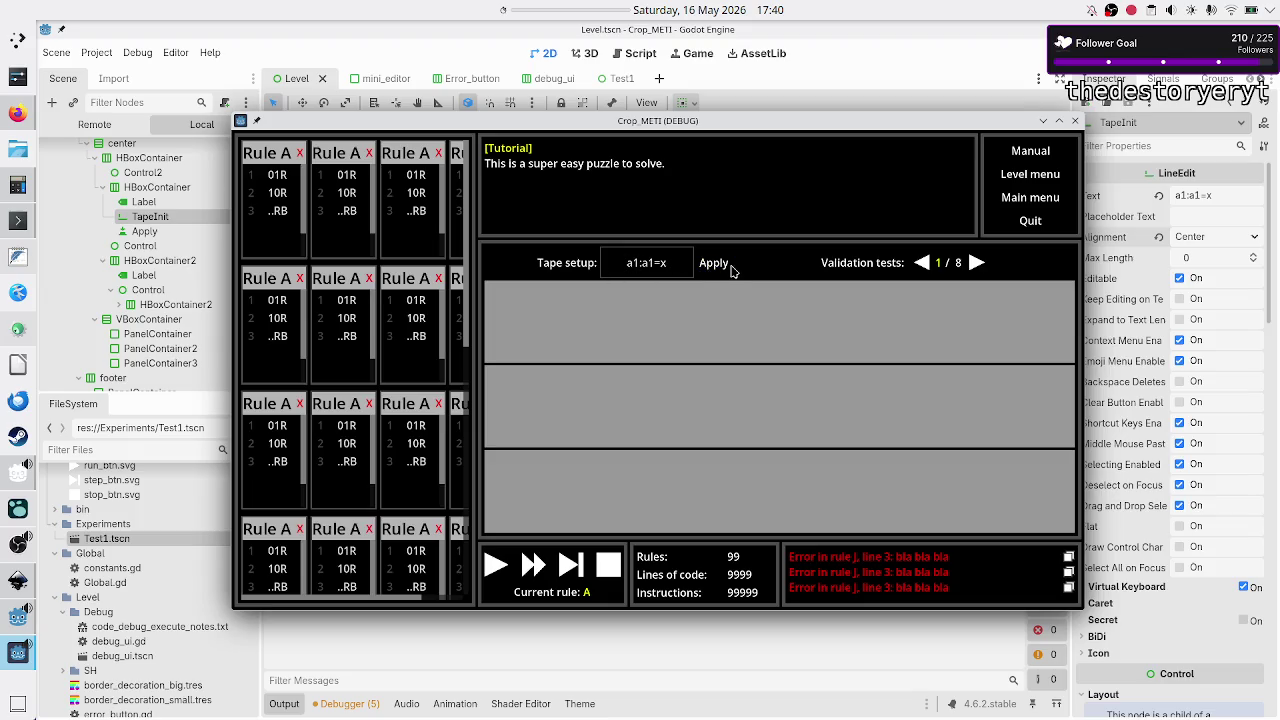
# - Type an 'x' into the centered tape setup field, close the game, and revert TapeInit alignment to Left
pyautogui.click(663, 262)
pyautogui.write('x')
pyautogui.click(1076, 121)
pyautogui.click(1160, 237)
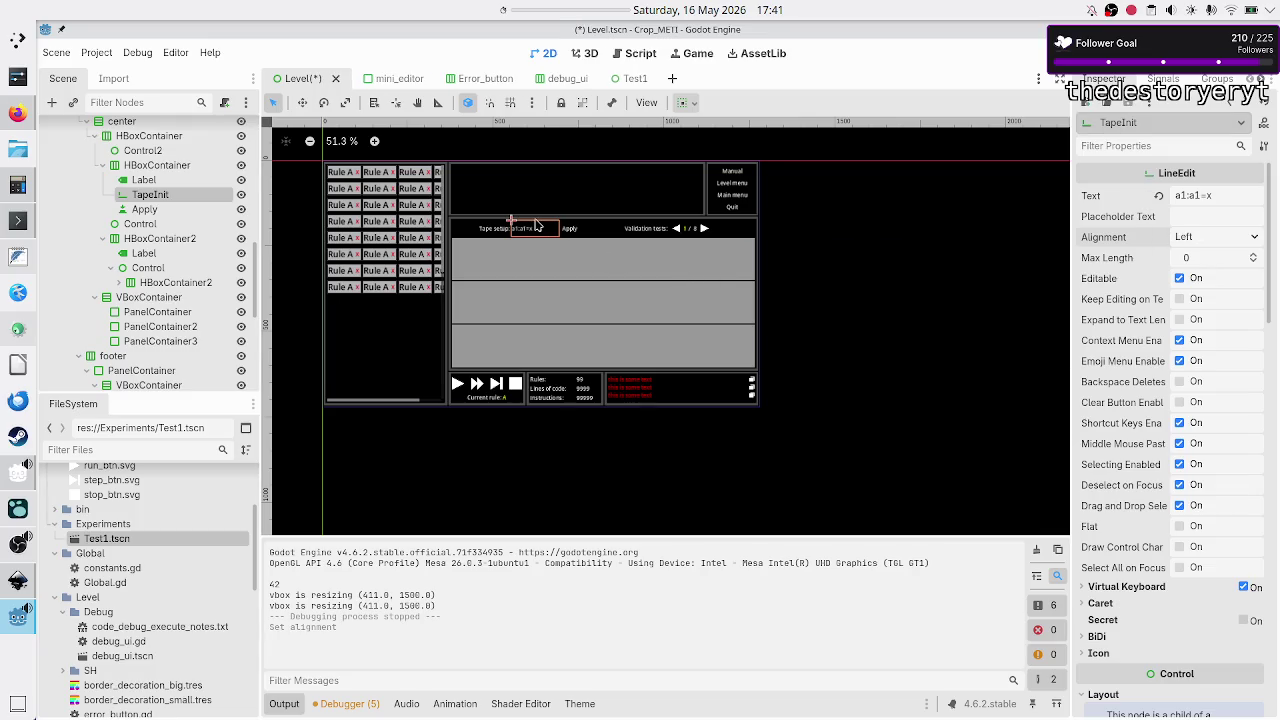
# - Select the HBoxContainer holding the tape-setup row in the Scene dock
pyautogui.scroll(5, 541, 236)
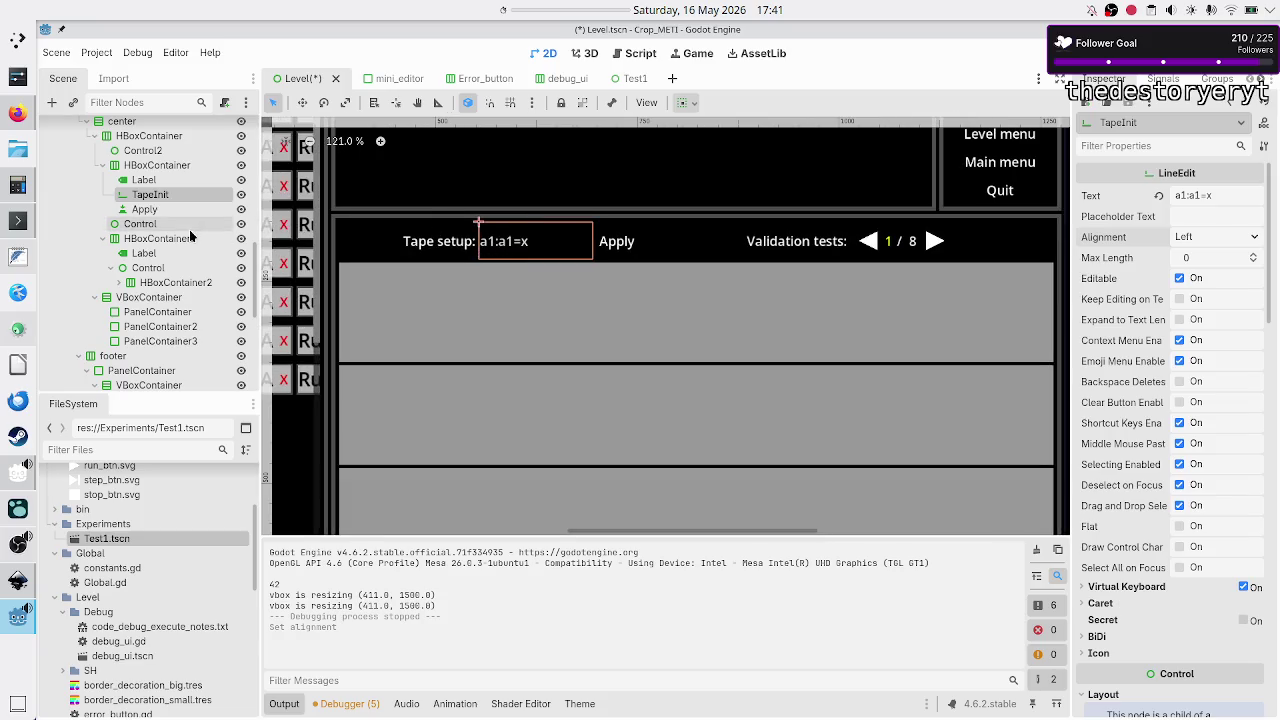
pyautogui.scroll(1, 150, 200)
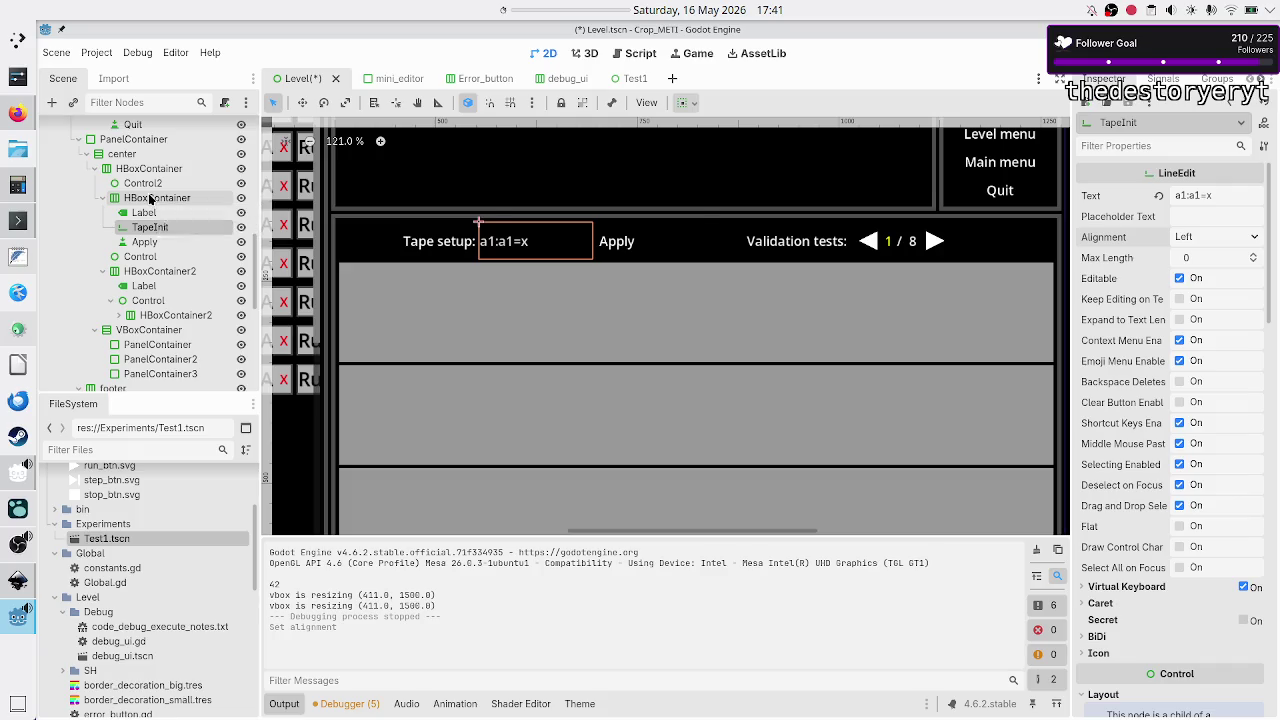
pyautogui.click(150, 198)
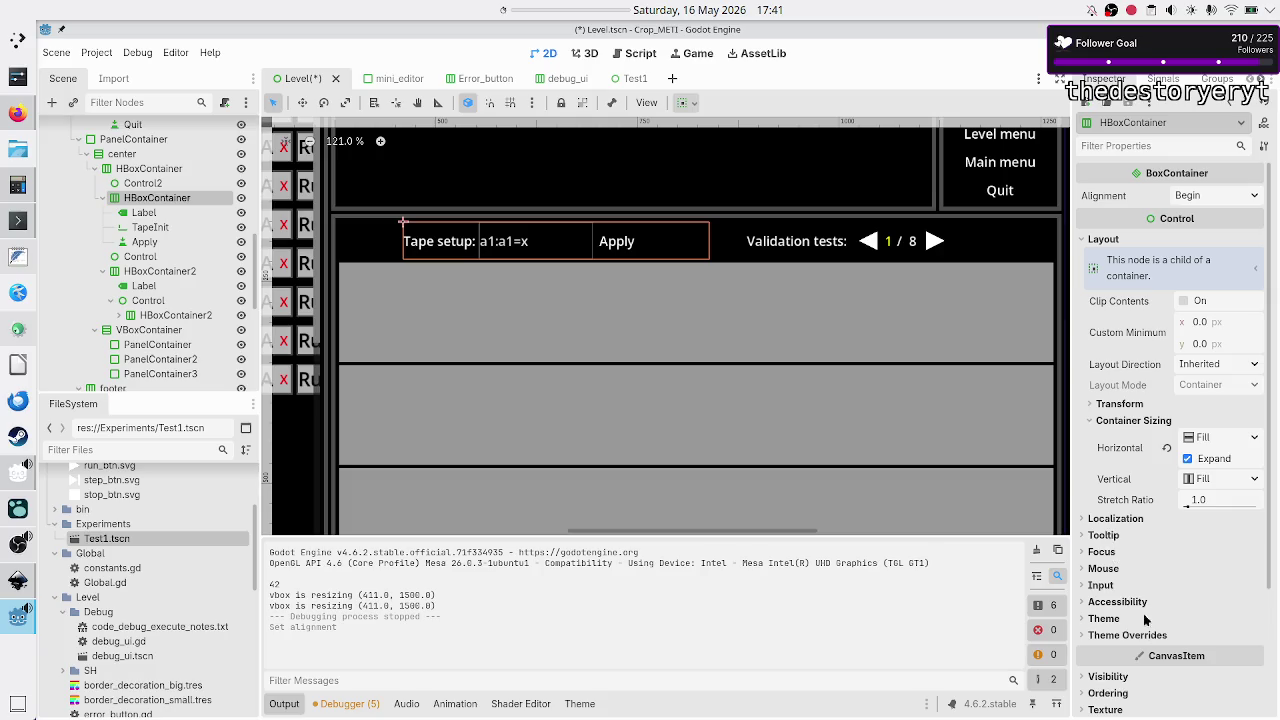
# - Expand the row's Constants overrides and inspect the spacer Control2 and the Tape setup label
pyautogui.click(1147, 636)
pyautogui.click(1145, 651)
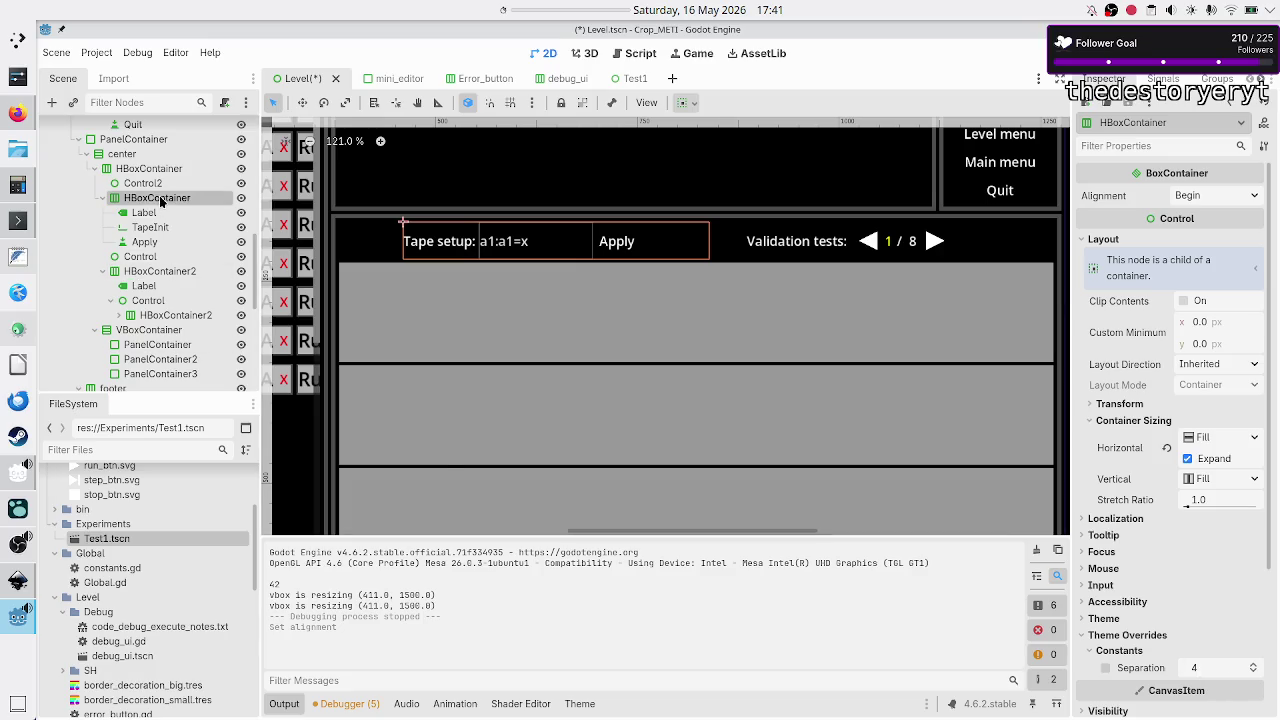
pyautogui.click(151, 186)
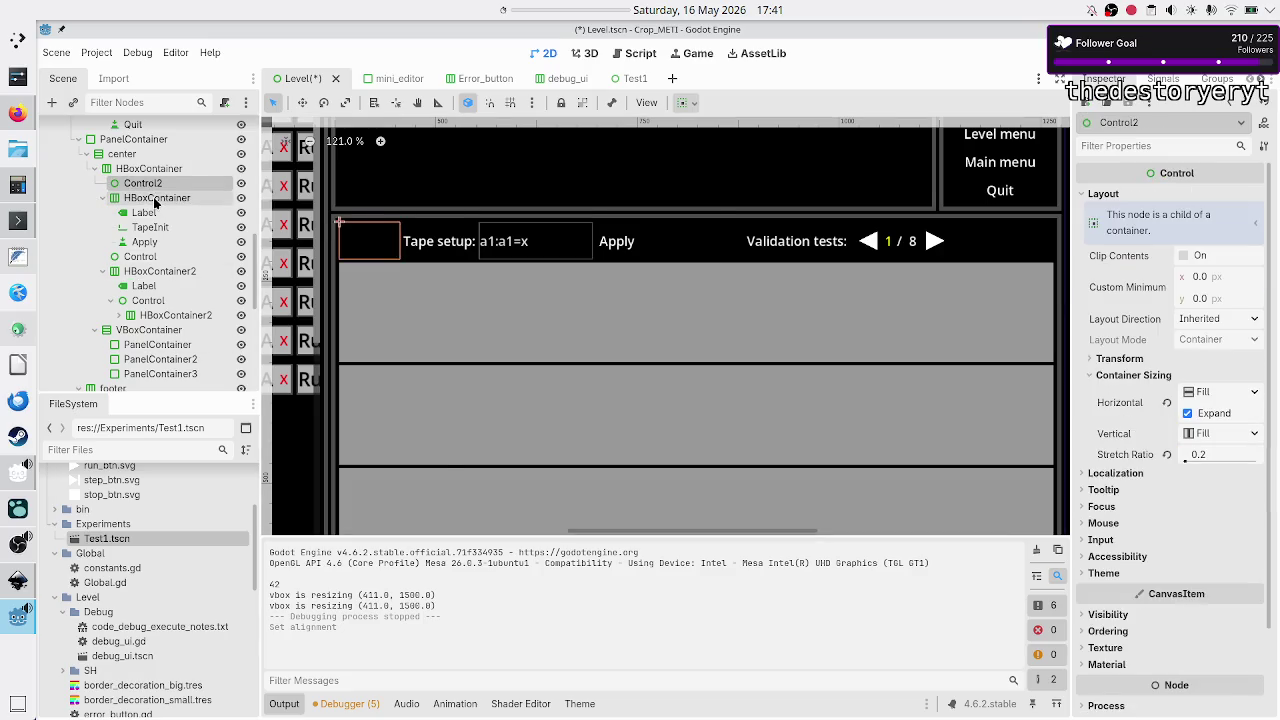
pyautogui.click(155, 201)
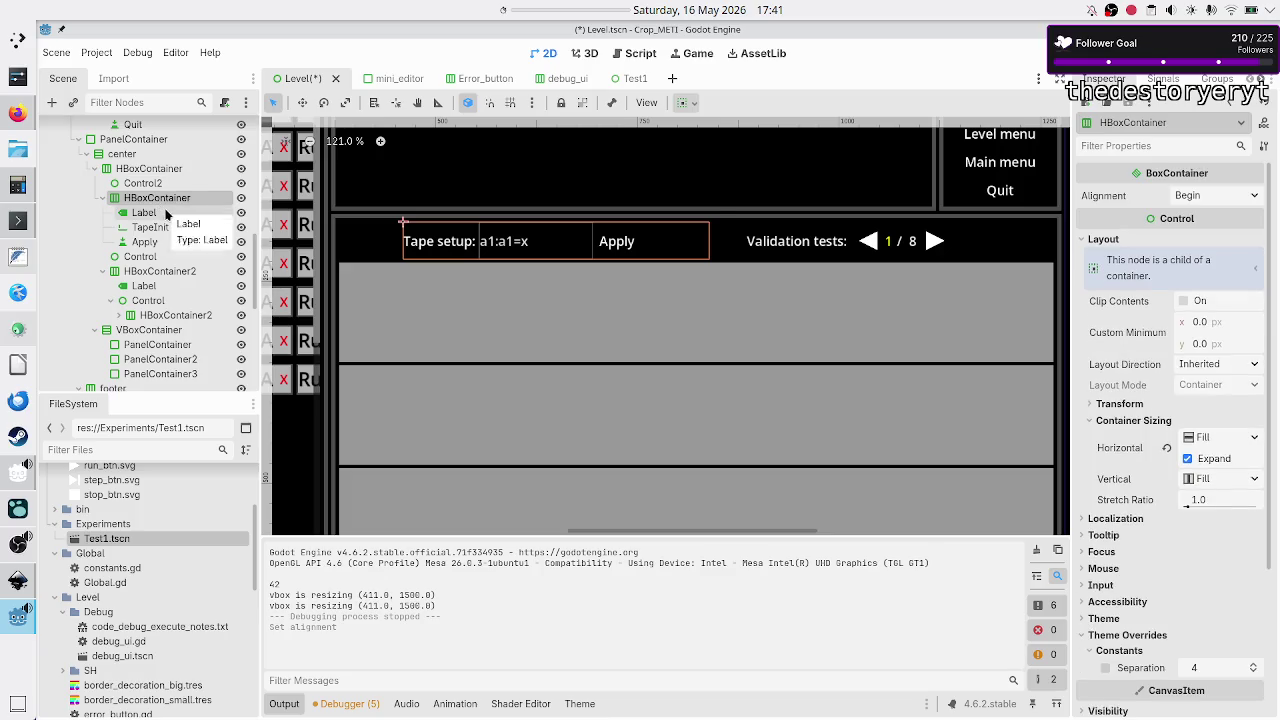
pyautogui.click(167, 214)
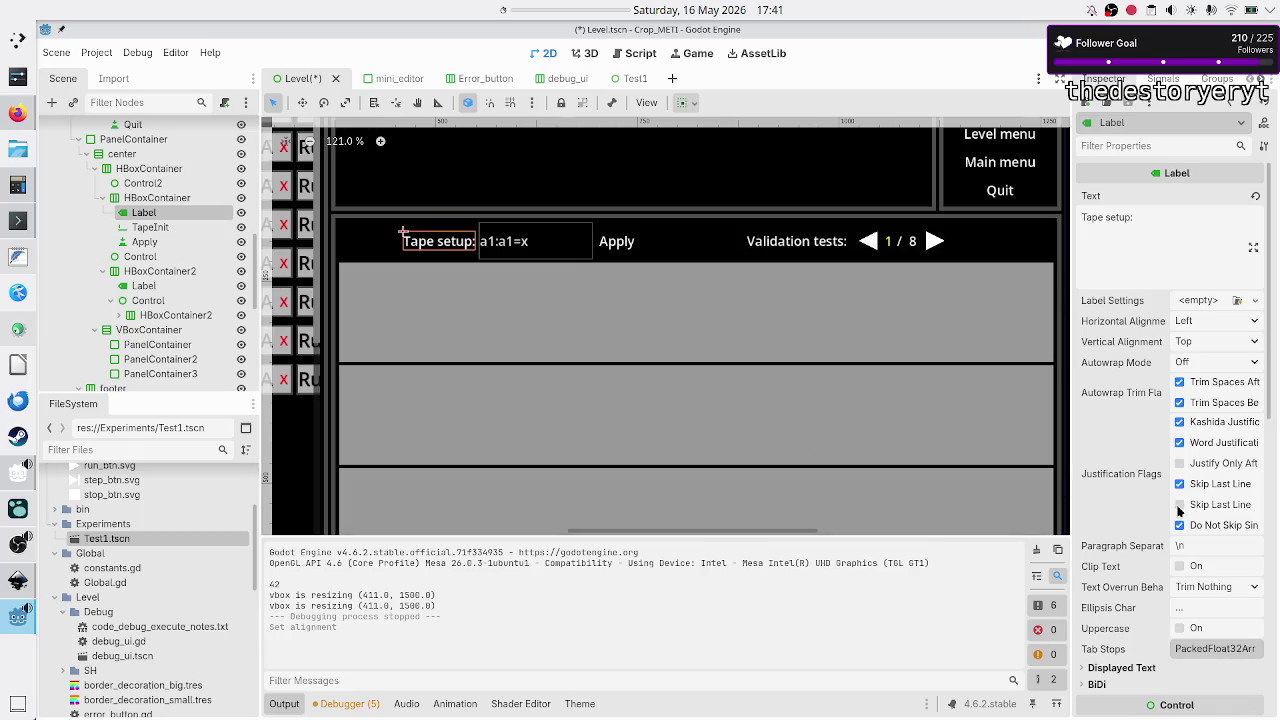
pyautogui.scroll(-5, 1107, 554)
pyautogui.scroll(-1, 1119, 534)
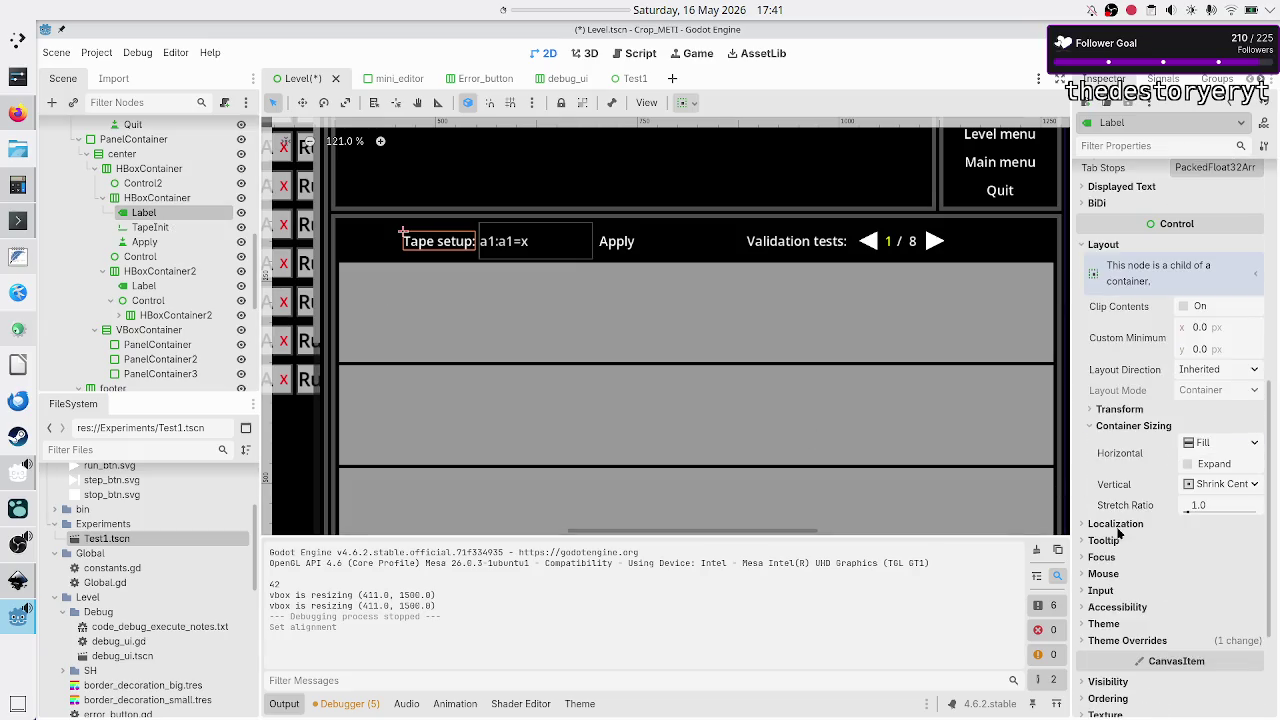
pyautogui.scroll(5, 1130, 420)
pyautogui.scroll(-3, 1127, 421)
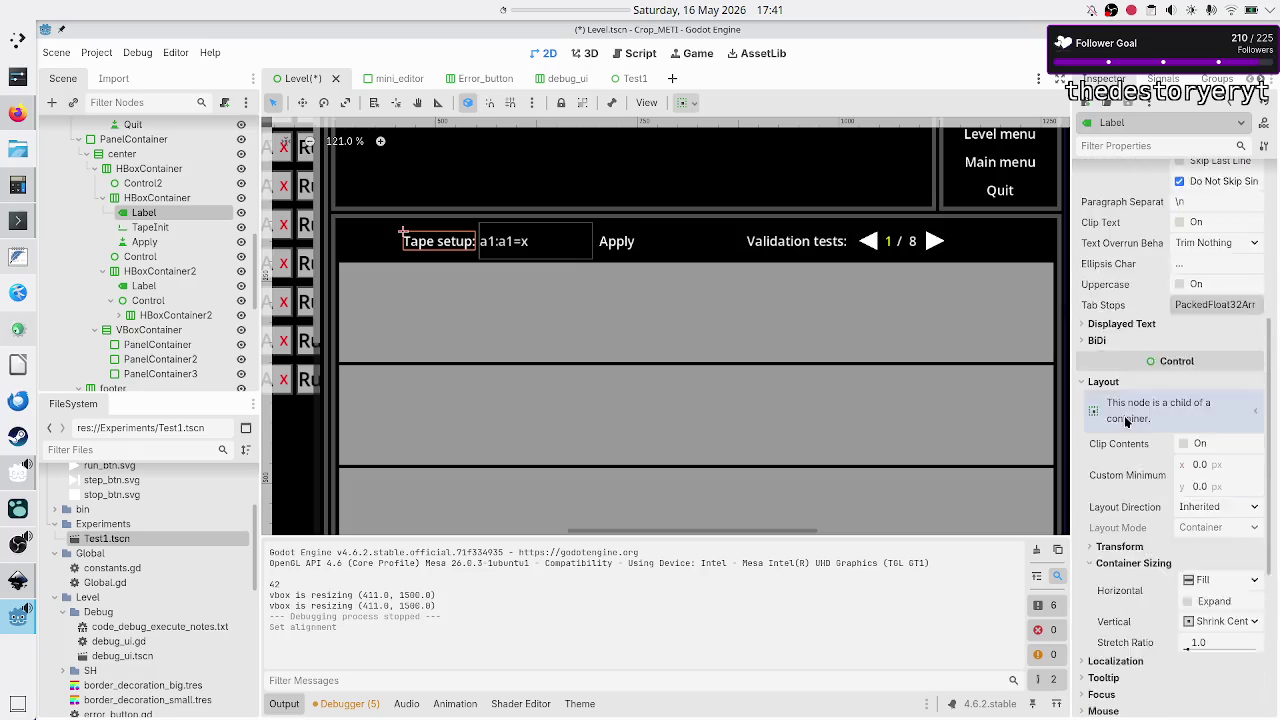
pyautogui.scroll(-1, 1124, 415)
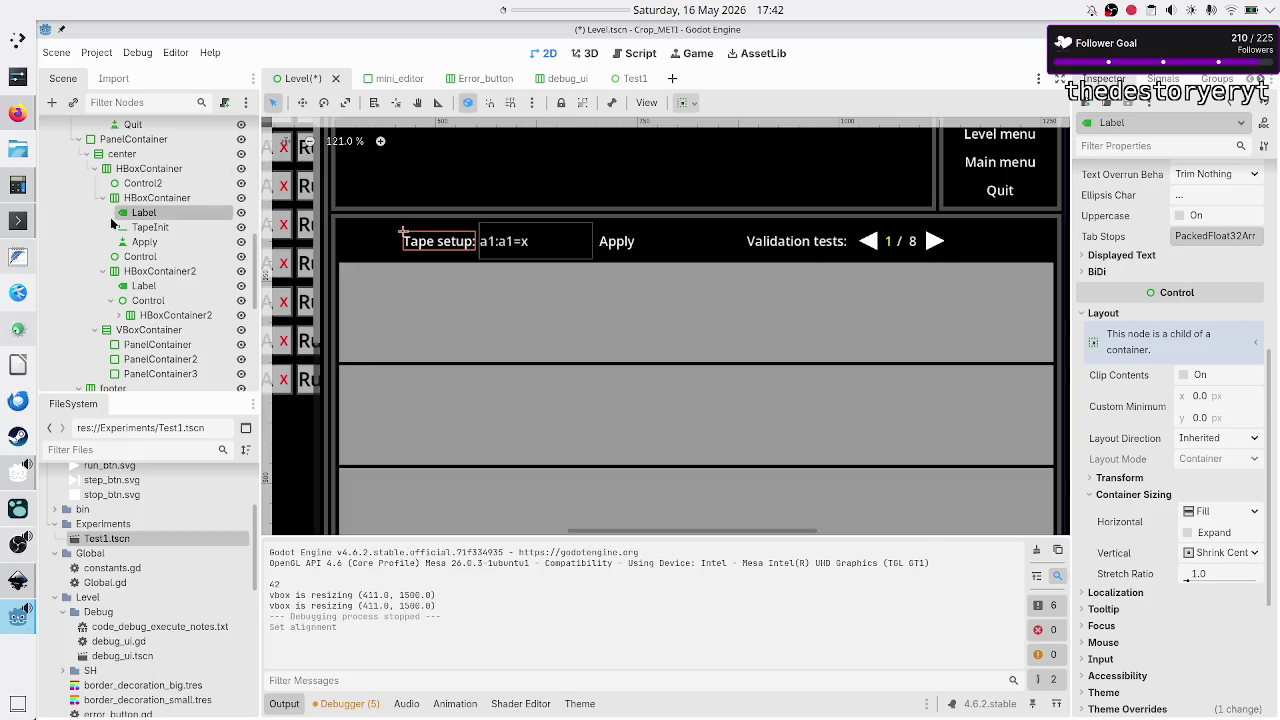
# - Inspect the TapeInit field and Apply button, then return to the row container
pyautogui.click(148, 228)
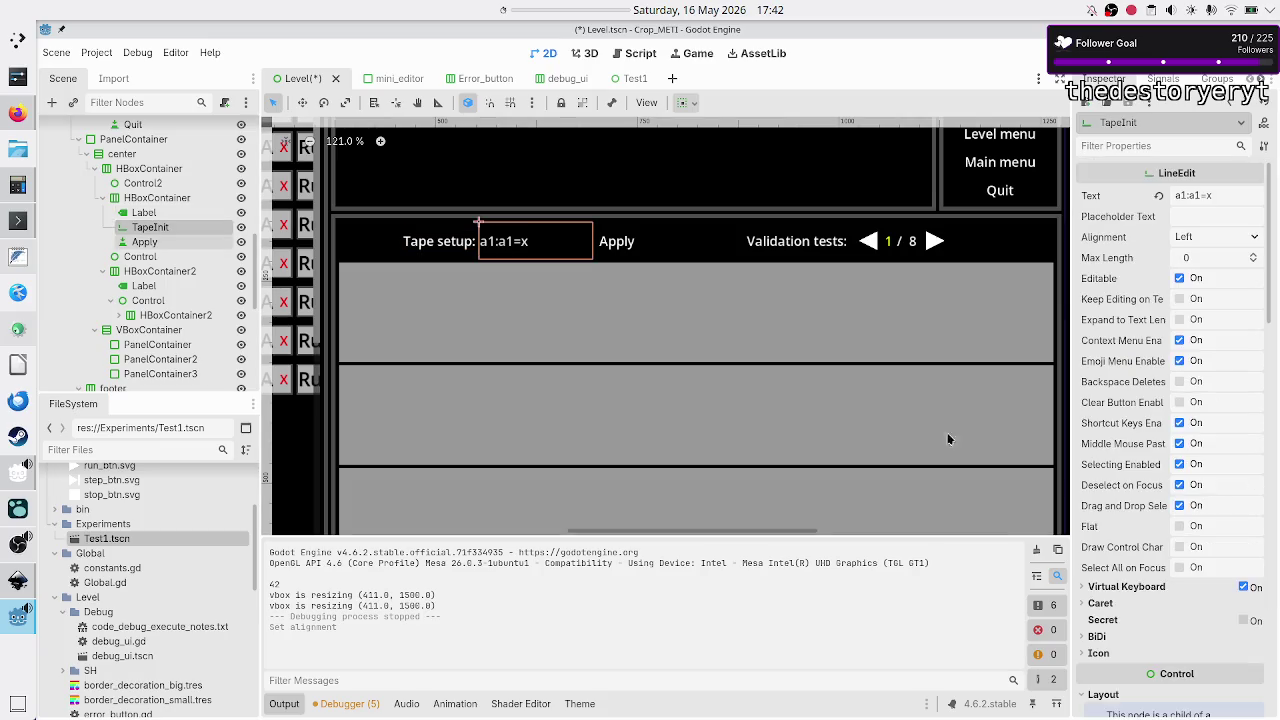
pyautogui.scroll(-6, 1130, 620)
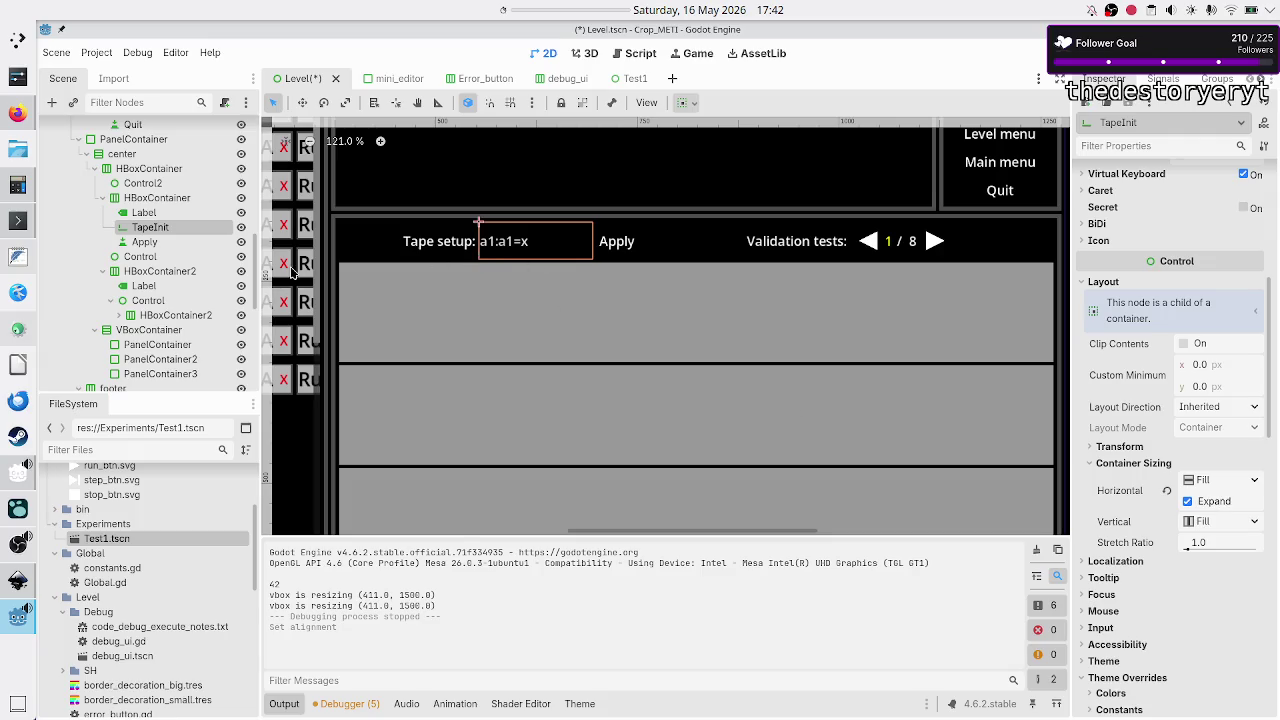
pyautogui.keyDown('ctrl'); pyautogui.click(144, 214); pyautogui.keyUp('ctrl')
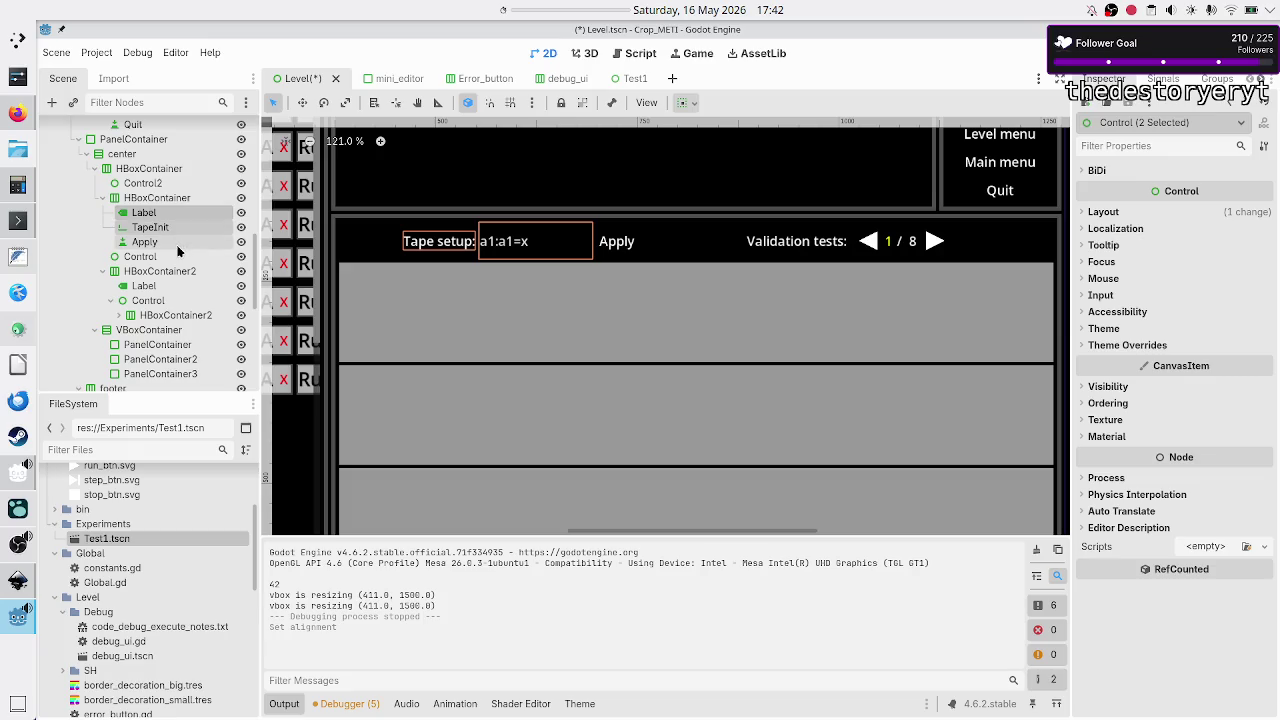
pyautogui.click(174, 245)
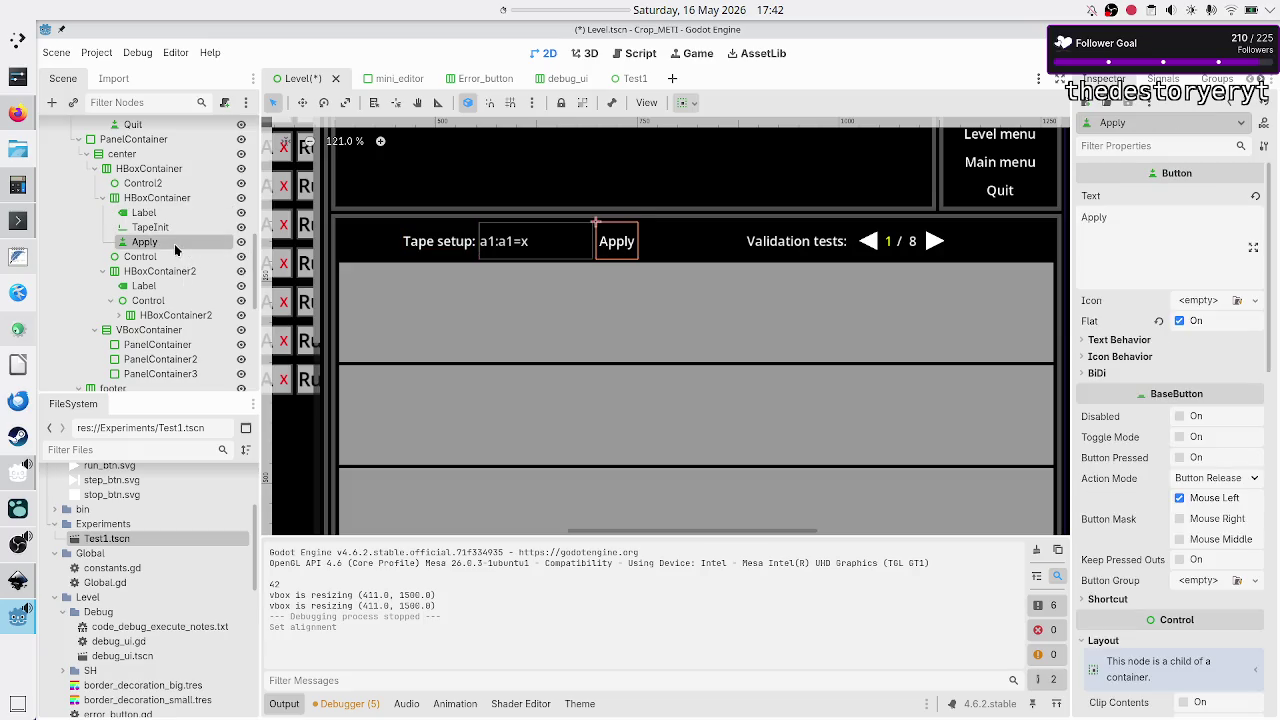
pyautogui.click(218, 199)
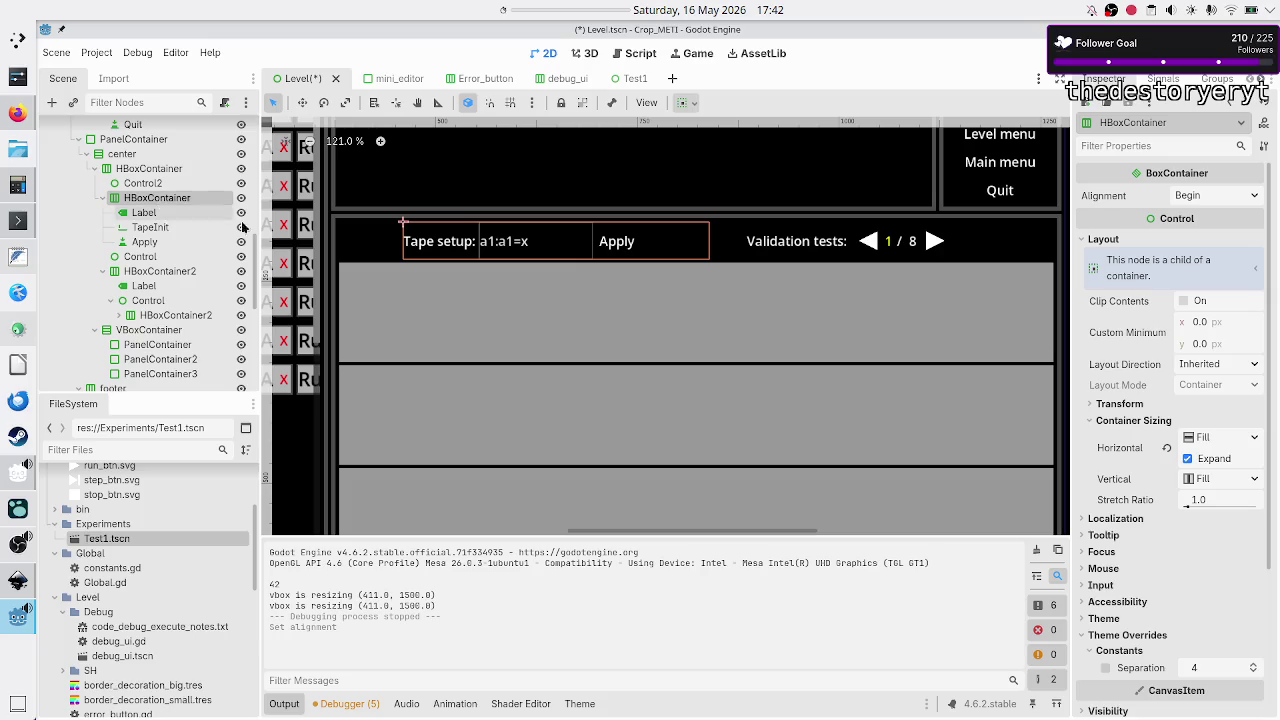
# - Set the row's Separation override to 5, briefly trying 0 before settling on 5
pyautogui.click(1222, 667)
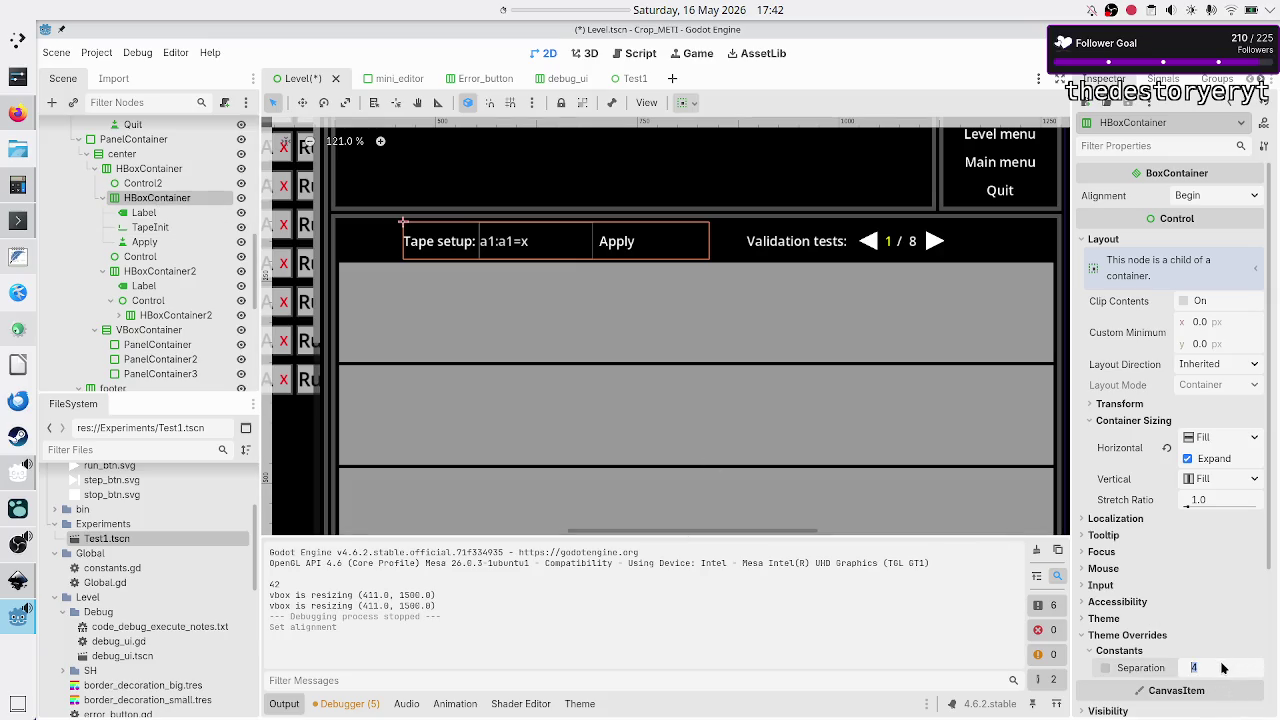
pyautogui.write('5')
pyautogui.press('Return')
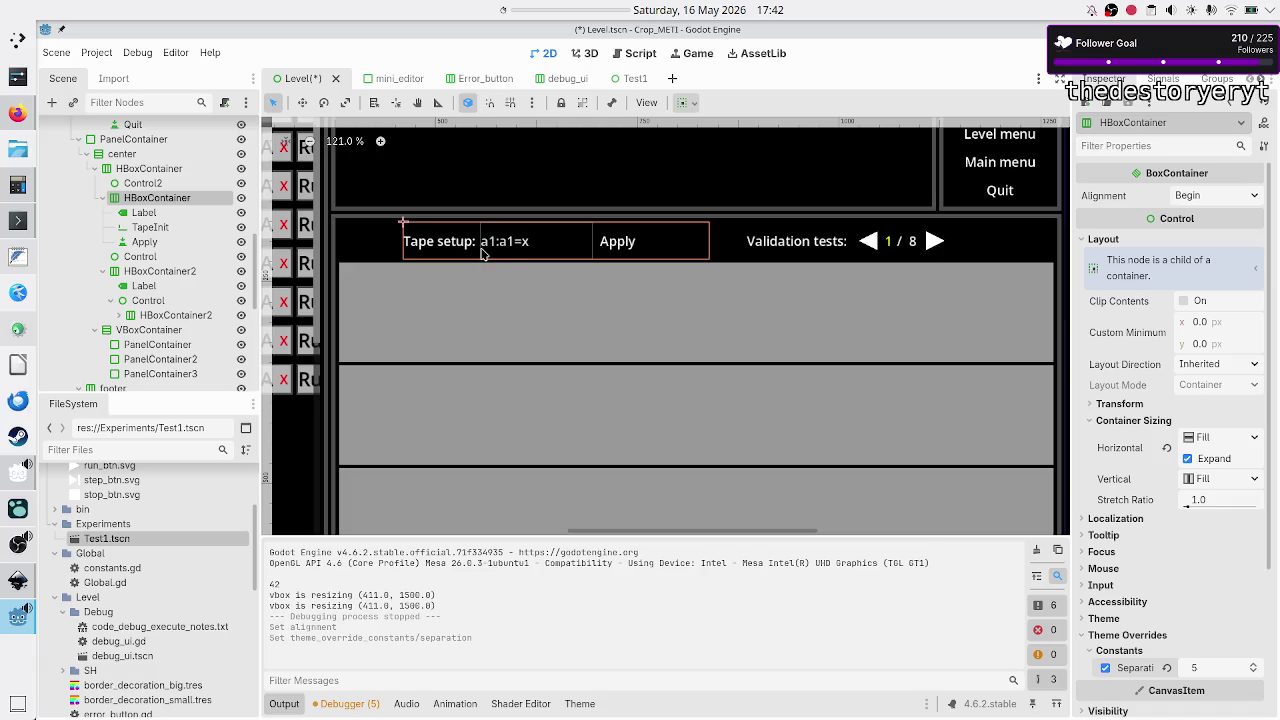
pyautogui.click(1166, 669)
pyautogui.click(1210, 669)
pyautogui.write('0')
pyautogui.press('Return')
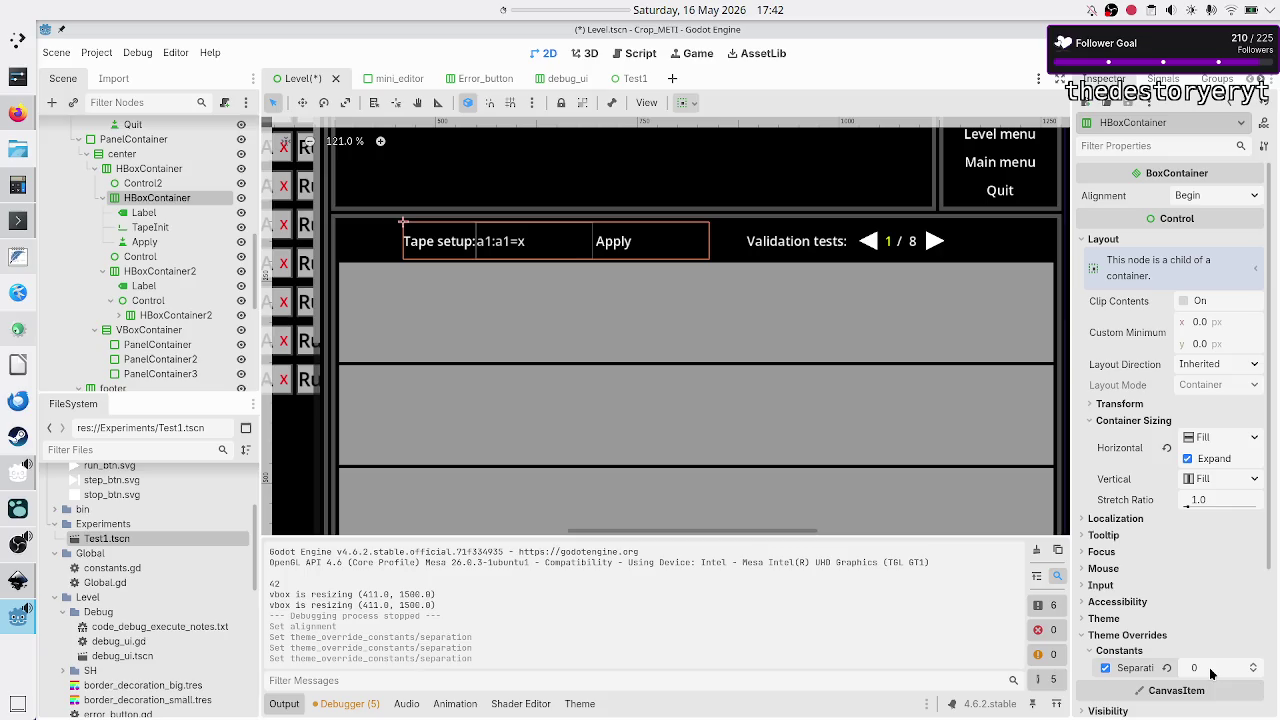
pyautogui.click(1210, 669)
pyautogui.write('5')
pyautogui.press('Return')
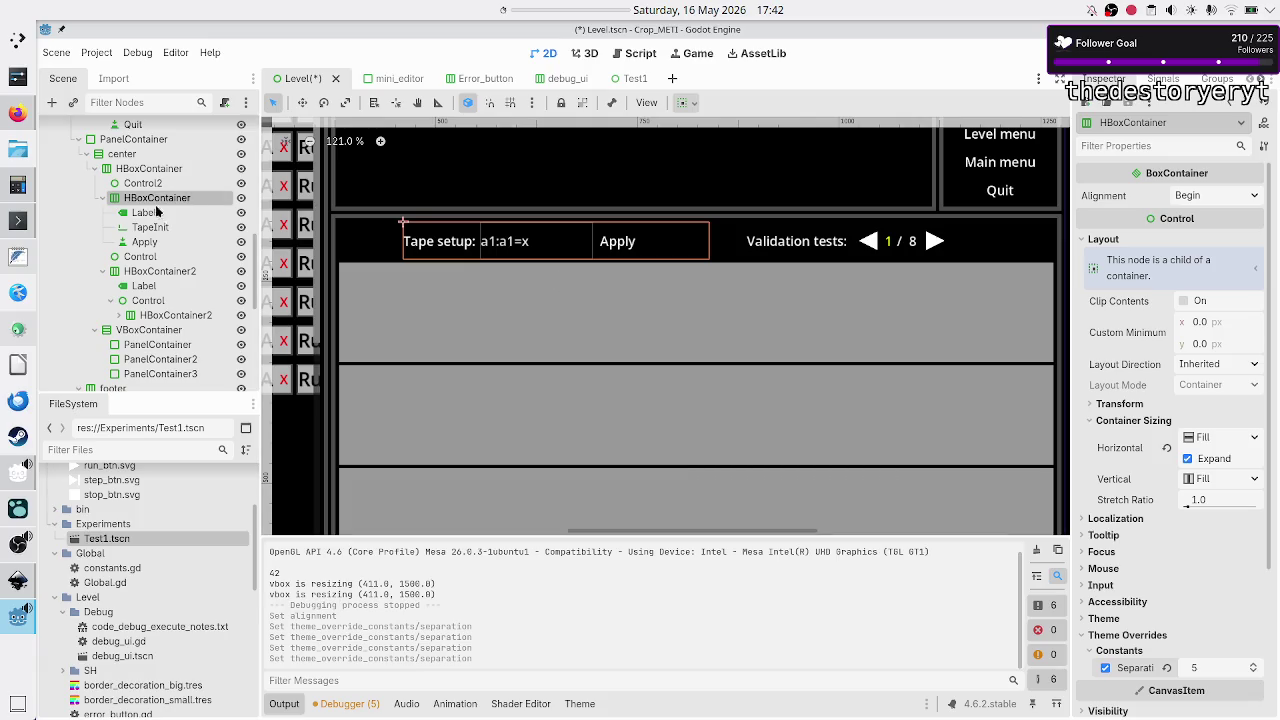
pyautogui.click(152, 227)
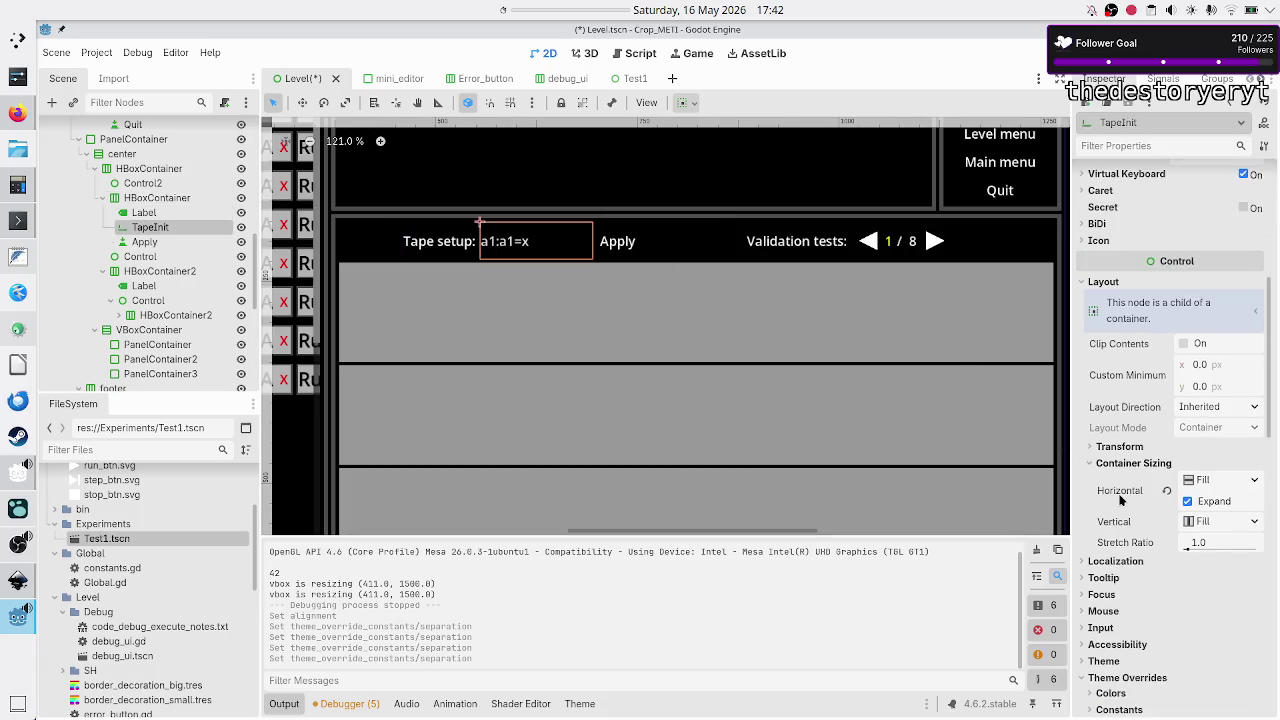
# - Set TapeInit's Normal style left, top and right content margins to 1
pyautogui.scroll(-5, 1125, 520)
pyautogui.scroll(-3, 1140, 600)
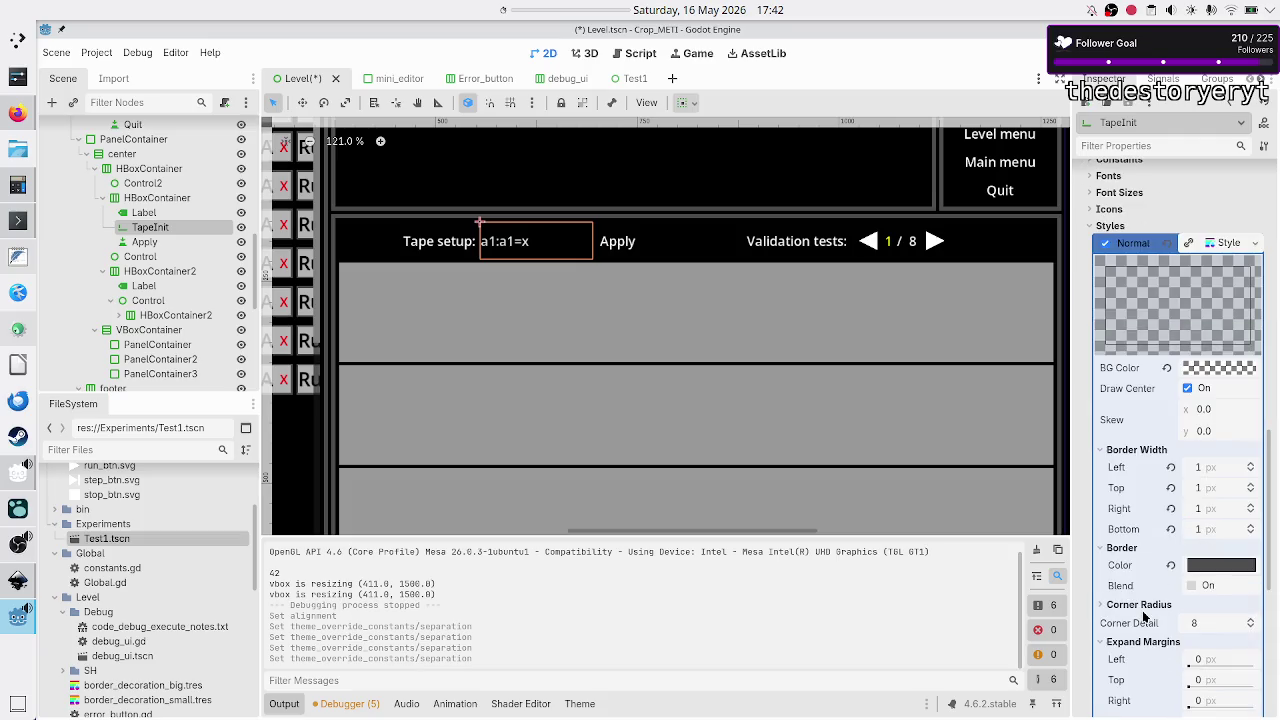
pyautogui.scroll(-5, 1144, 614)
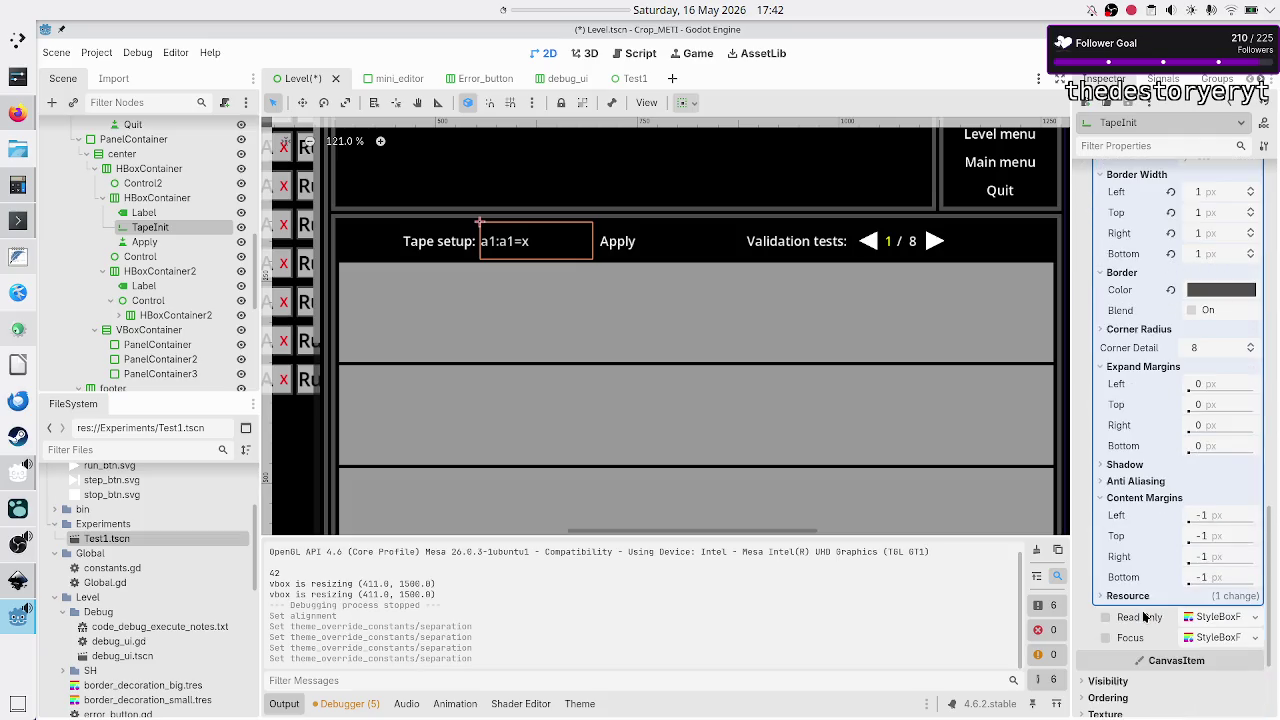
pyautogui.scroll(4, 1144, 614)
pyautogui.scroll(-3, 1148, 580)
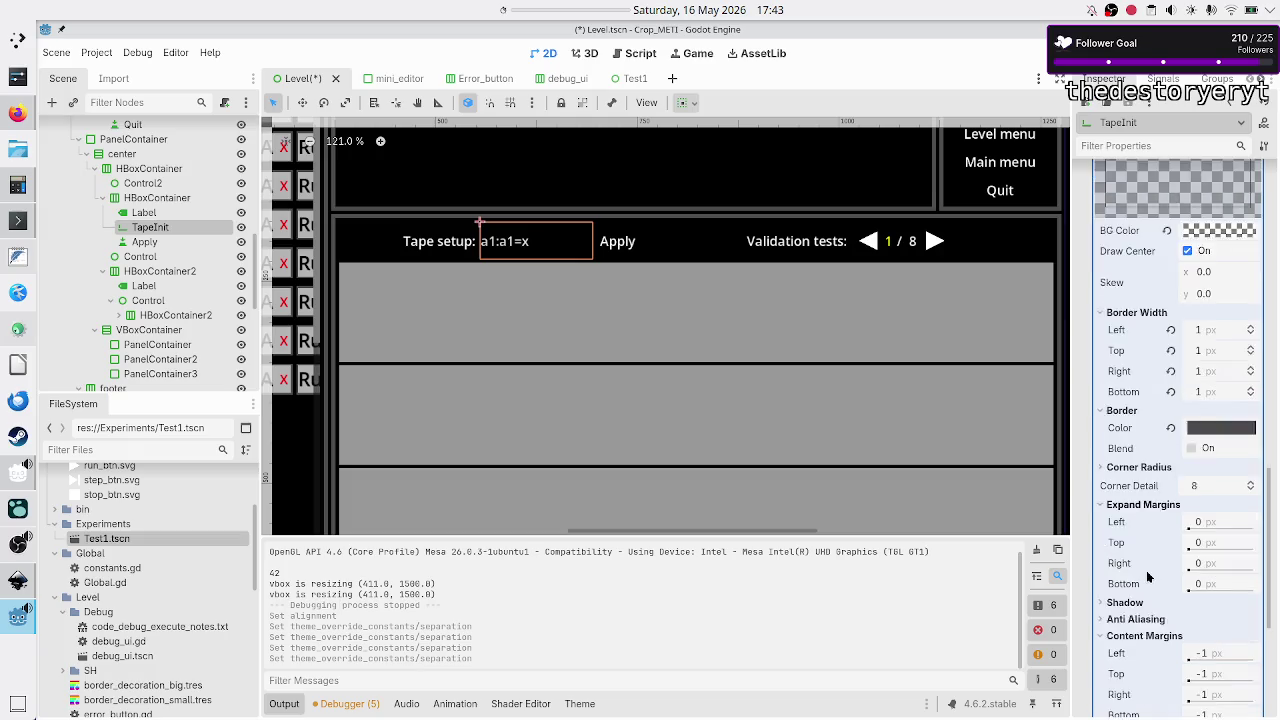
pyautogui.click(1224, 590)
pyautogui.write('1')
pyautogui.press('Return')
pyautogui.click(1222, 604)
pyautogui.write('1')
pyautogui.press('Return')
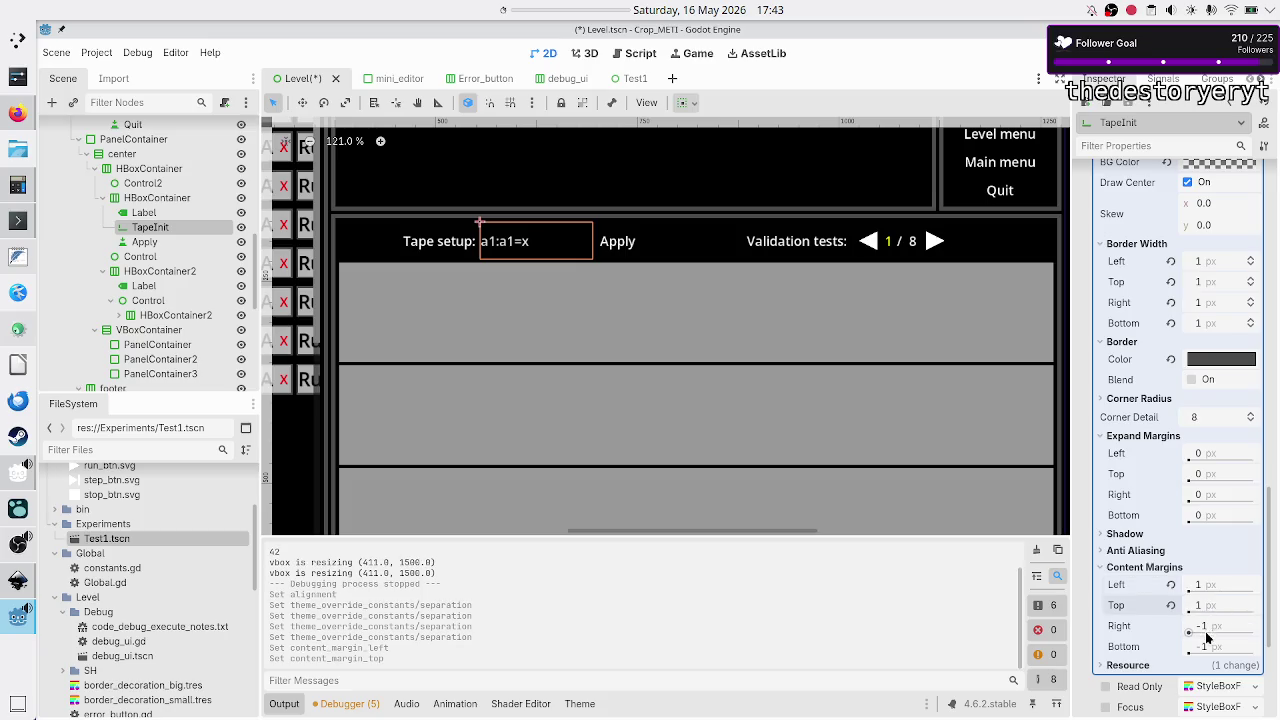
pyautogui.click(1210, 626)
pyautogui.write('1')
pyautogui.press('Return')
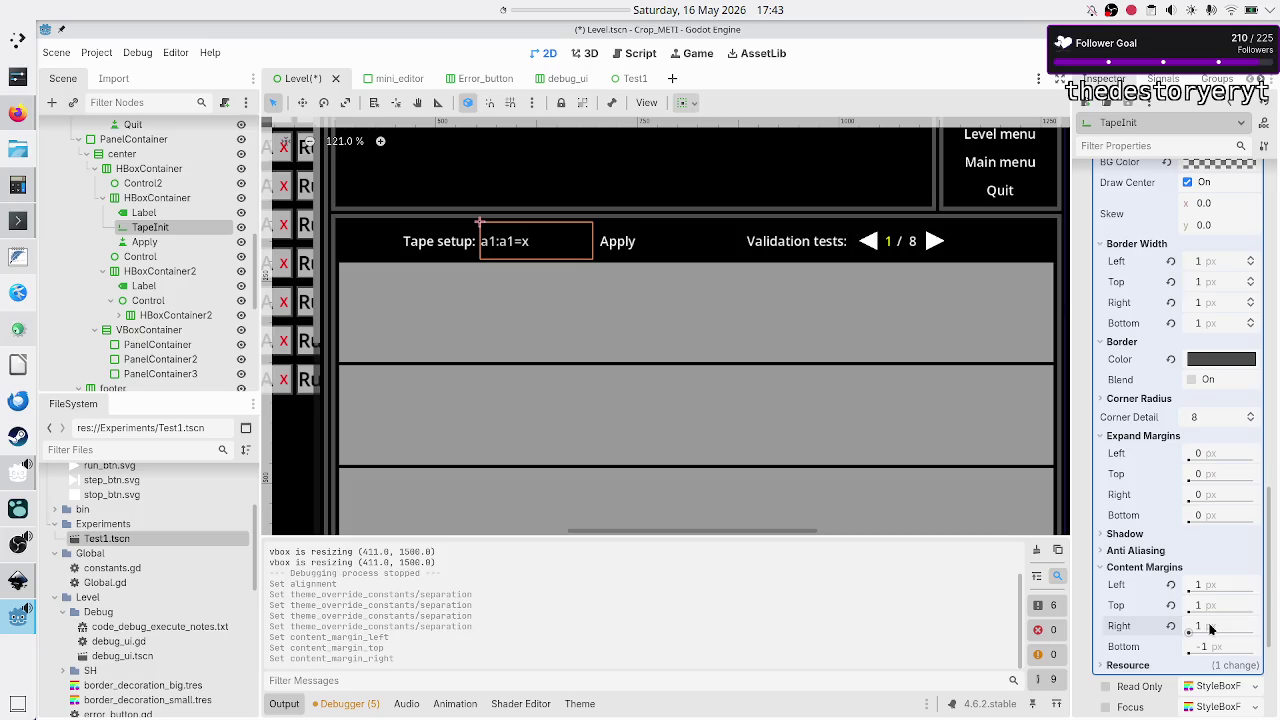
# - Change the left, top, right and bottom content margins to 2, then save and run the level
pyautogui.click(1208, 587)
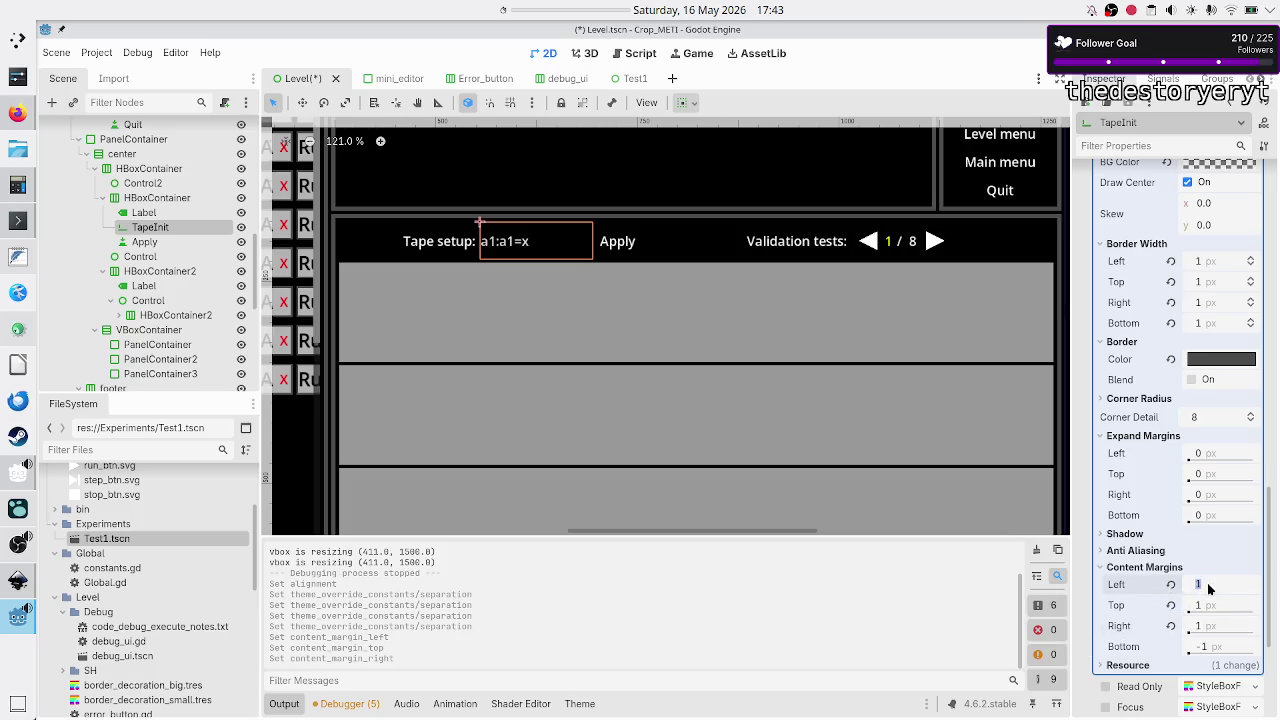
pyautogui.write('2')
pyautogui.press('Return')
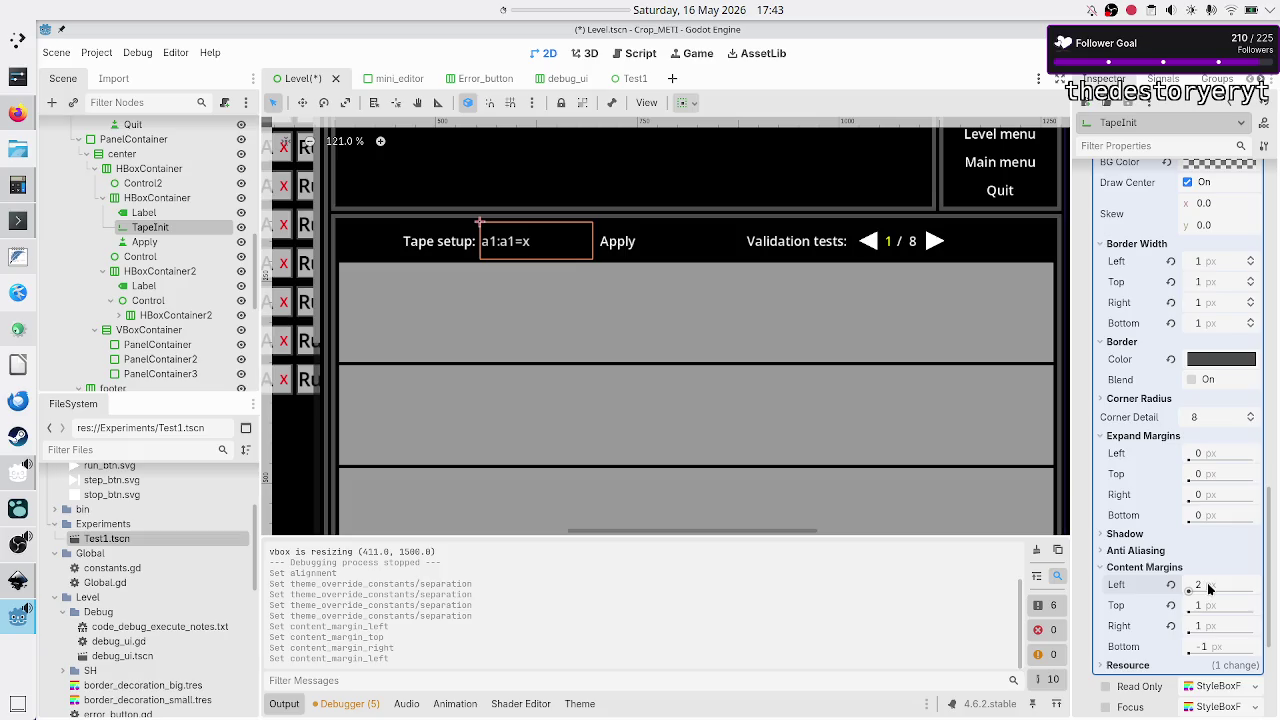
pyautogui.click(1208, 605)
pyautogui.write('2')
pyautogui.press('Return')
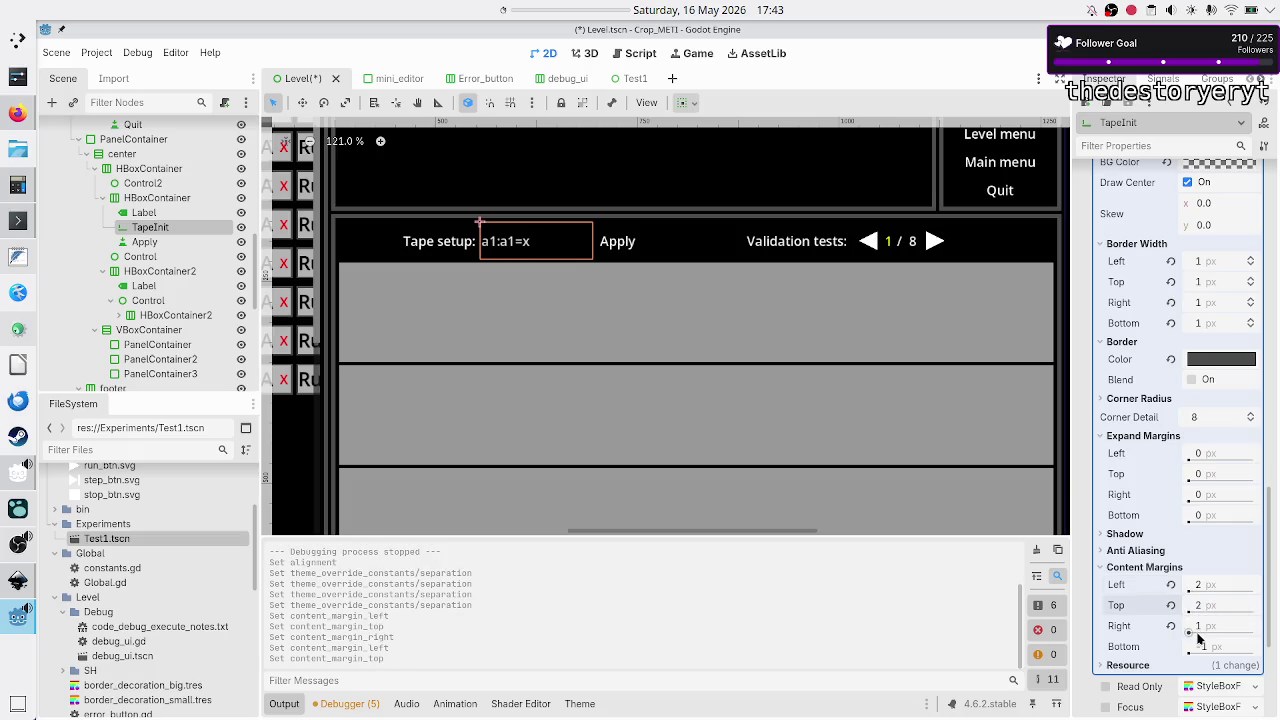
pyautogui.click(1200, 628)
pyautogui.write('2')
pyautogui.press('Return')
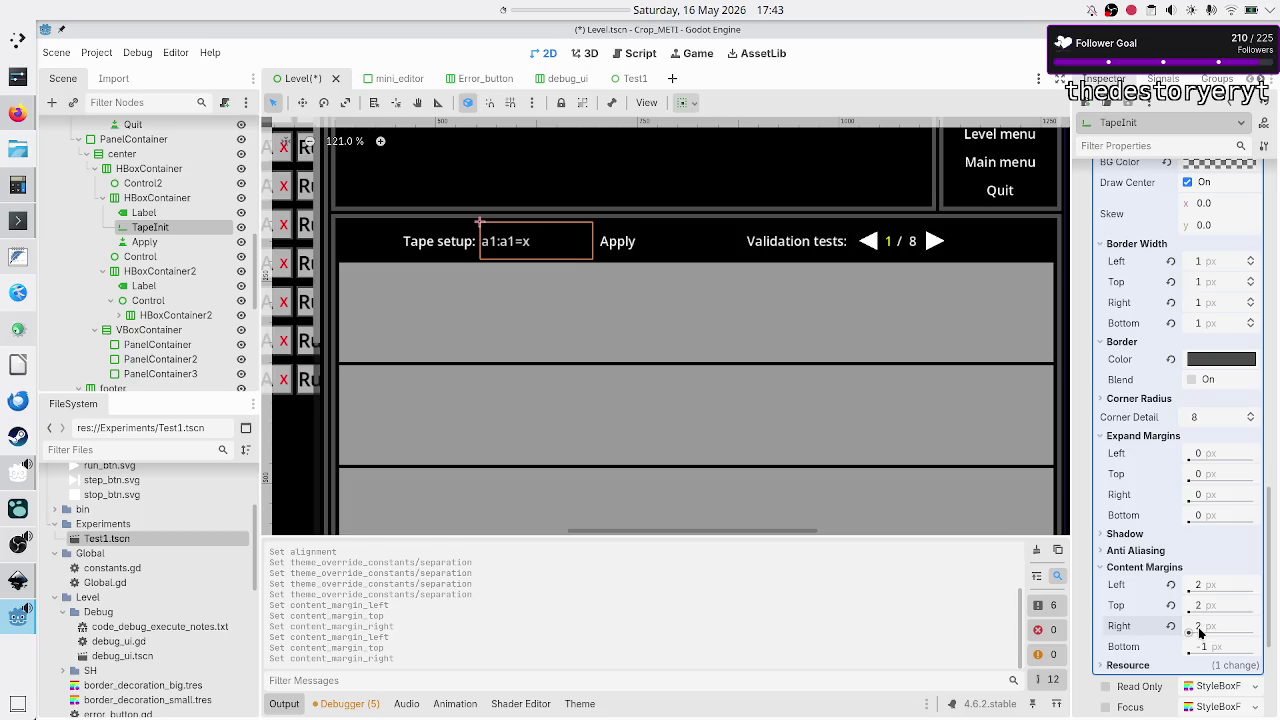
pyautogui.click(1204, 646)
pyautogui.write('2')
pyautogui.press('Return')
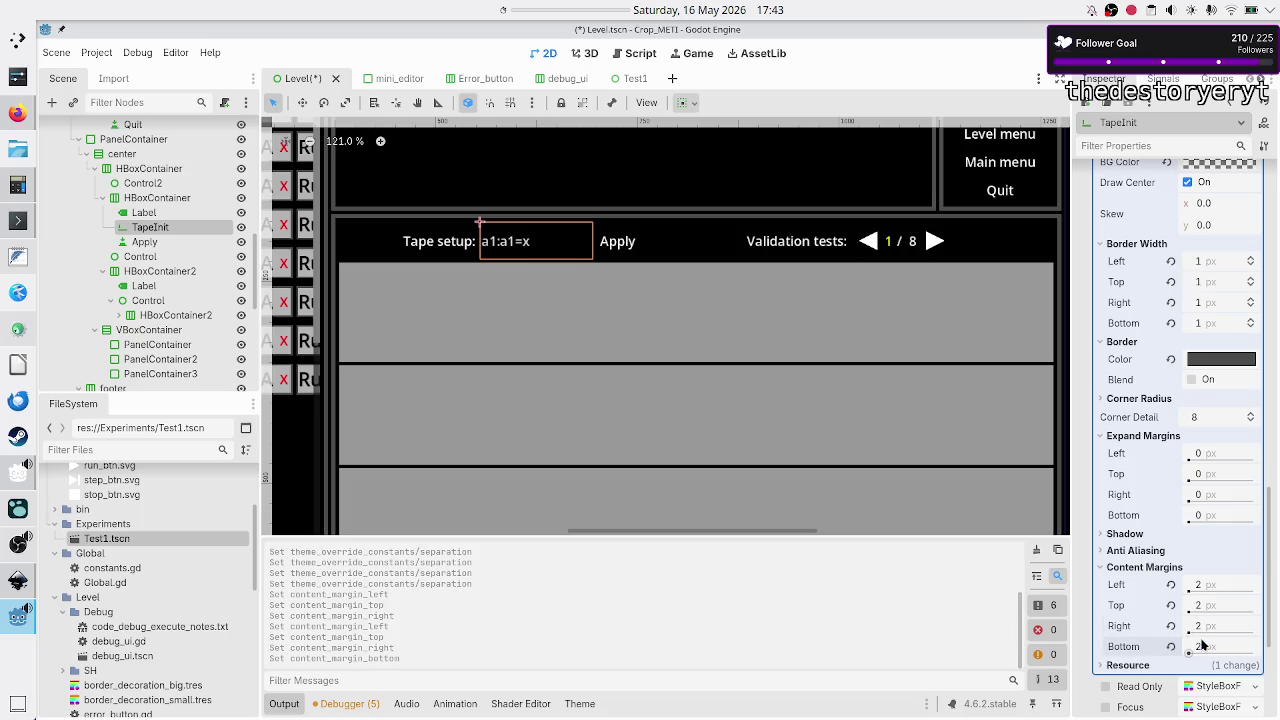
pyautogui.press('F6')
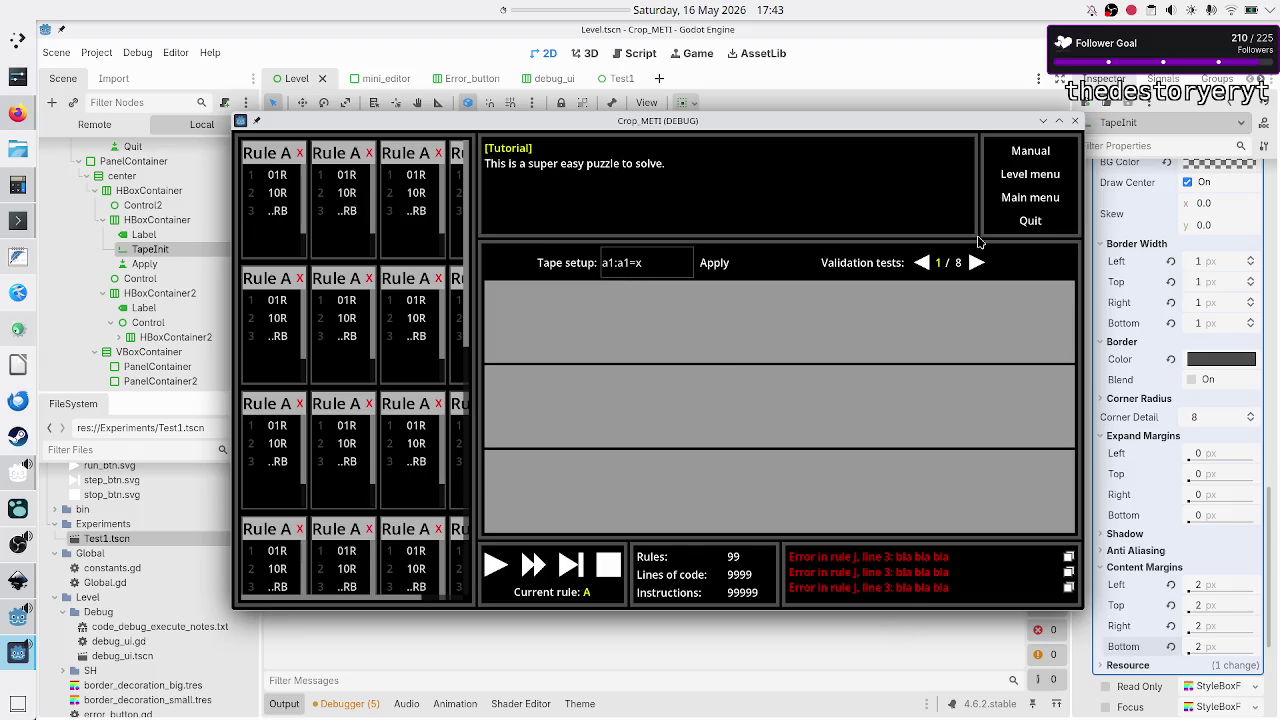
# - Close the game, set TapeInit's Normal style left content margin to 5 px, and relaunch
pyautogui.click(1075, 121)
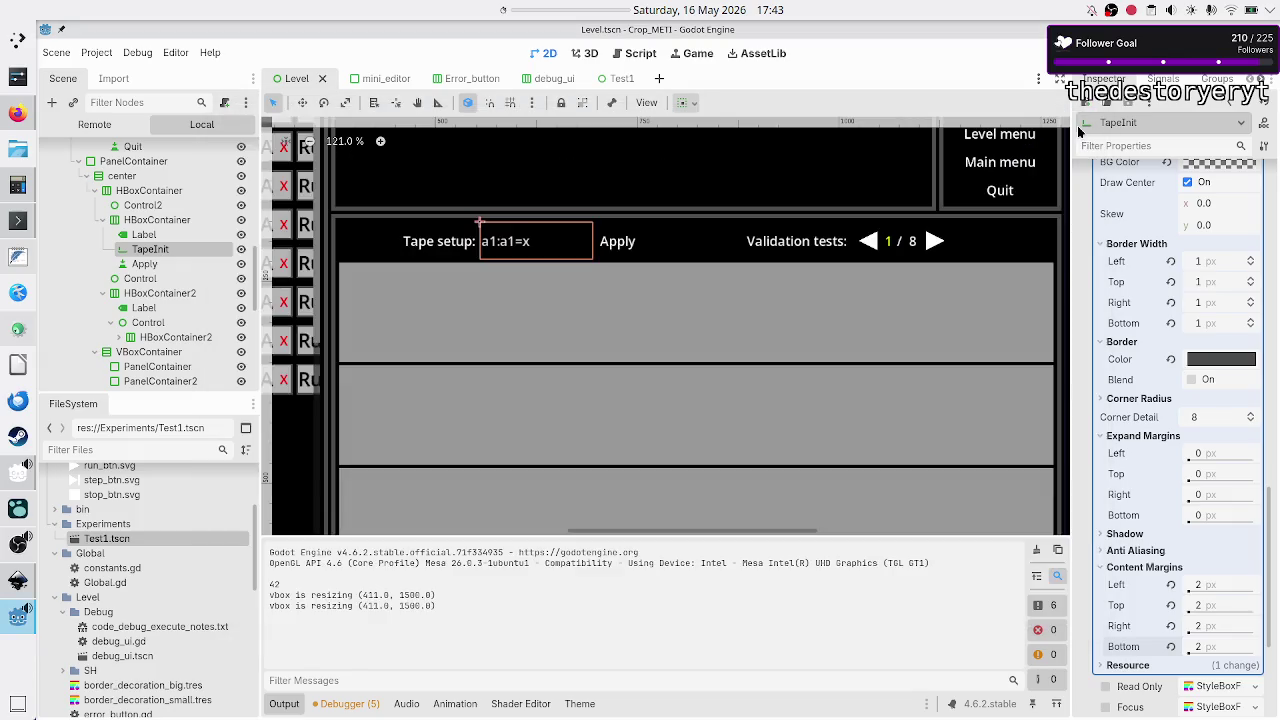
pyautogui.scroll(5, 1166, 398)
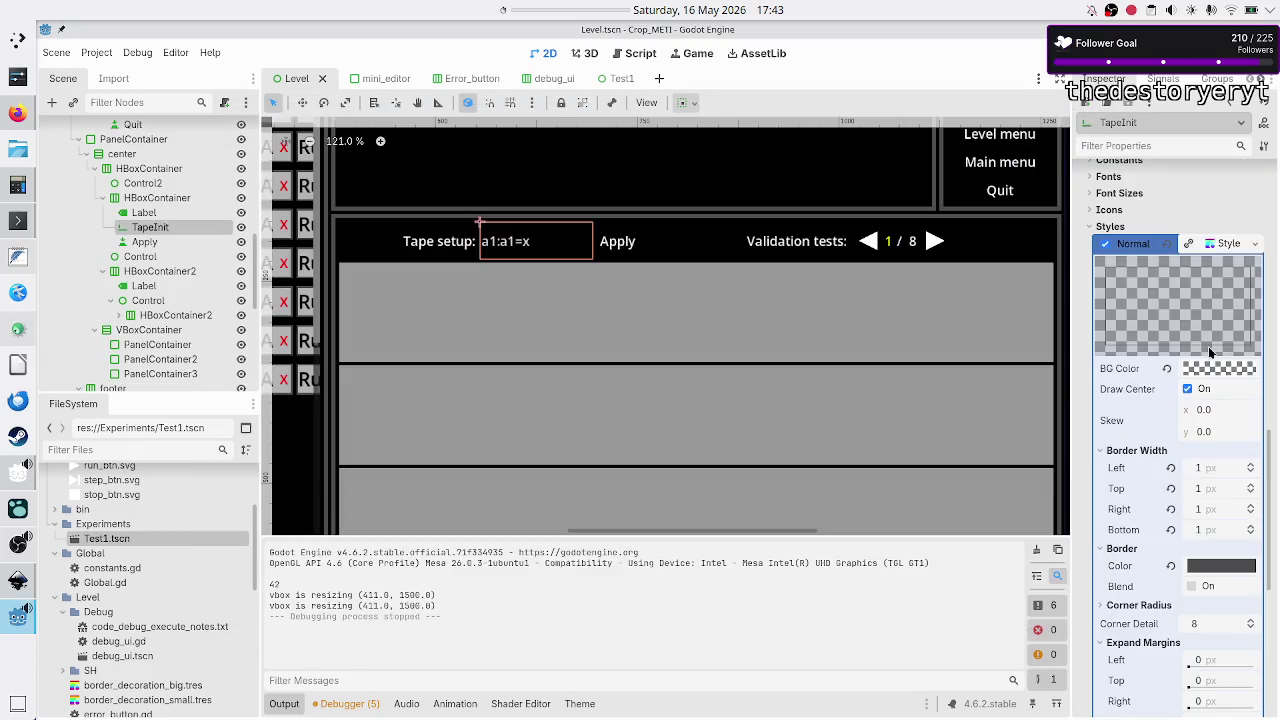
pyautogui.click(1230, 246)
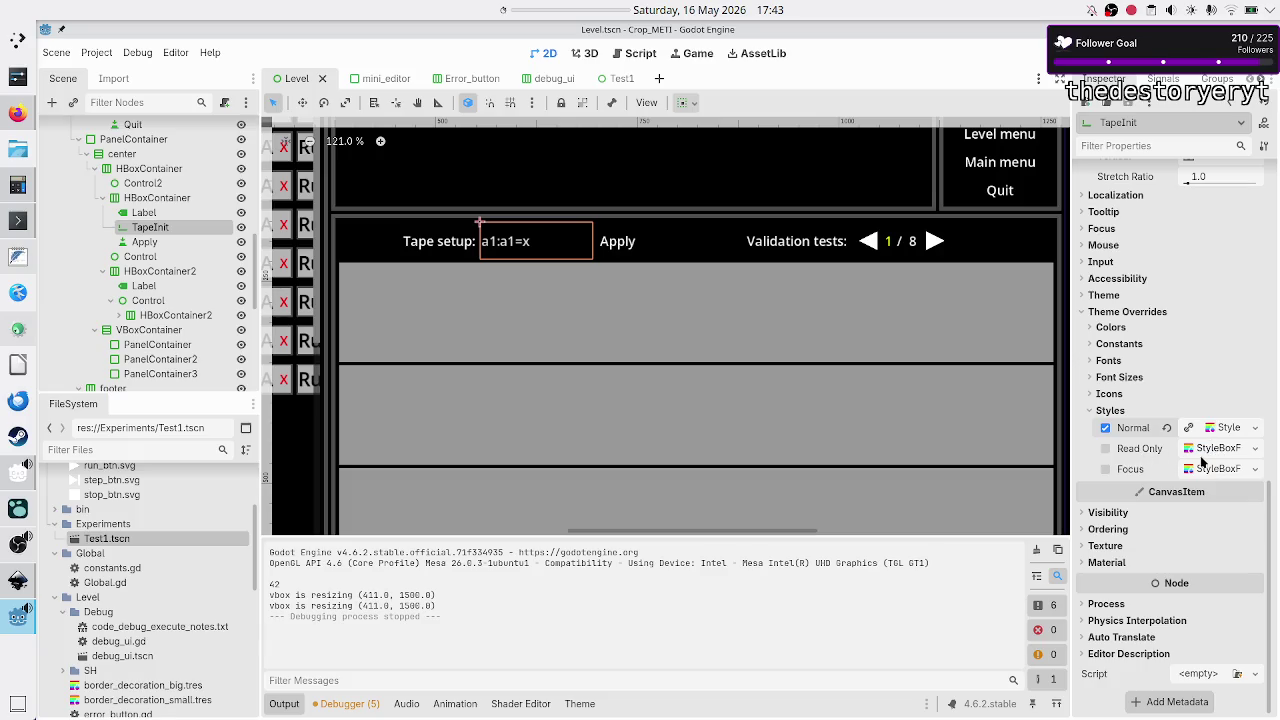
pyautogui.click(1231, 429)
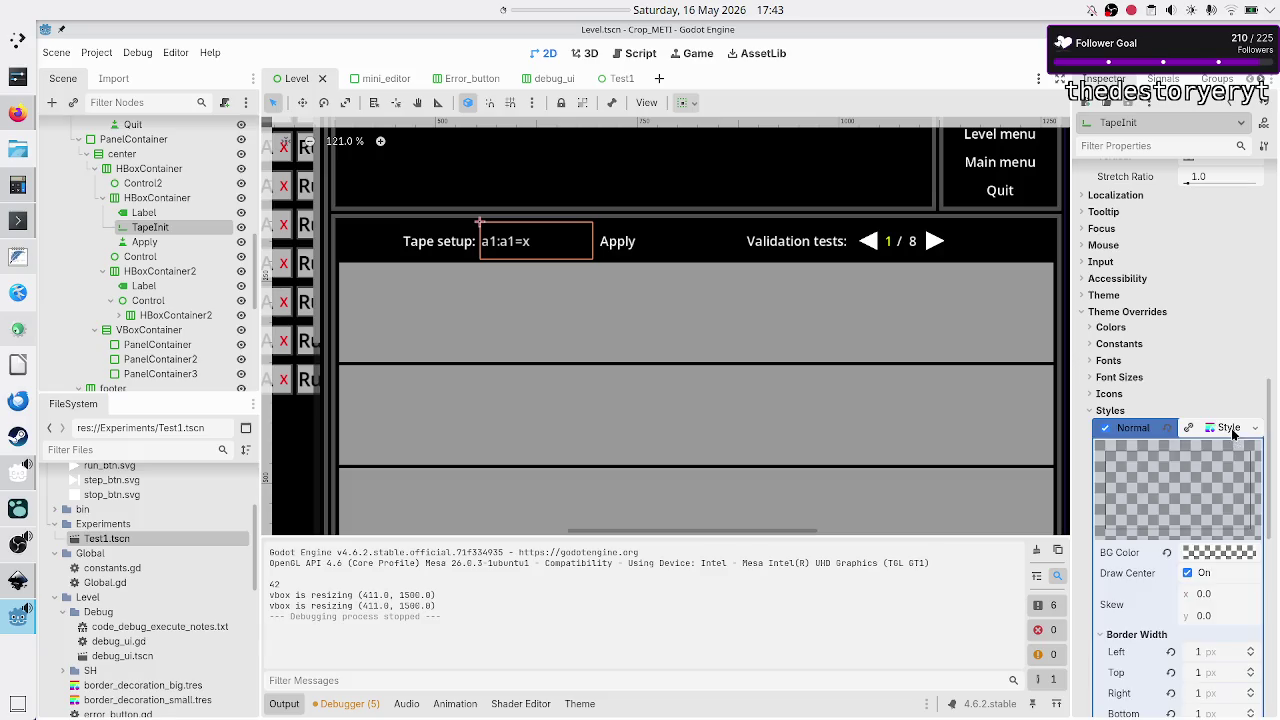
pyautogui.scroll(-5, 1178, 556)
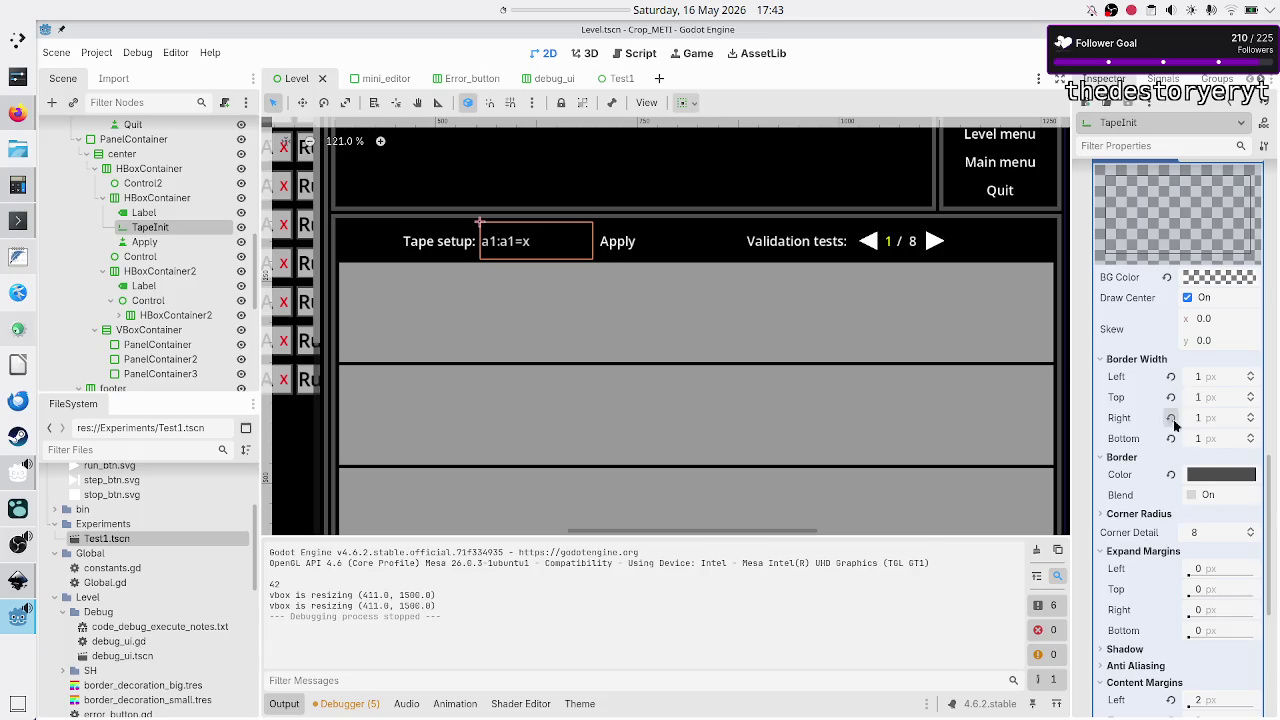
pyautogui.scroll(-4, 1175, 440)
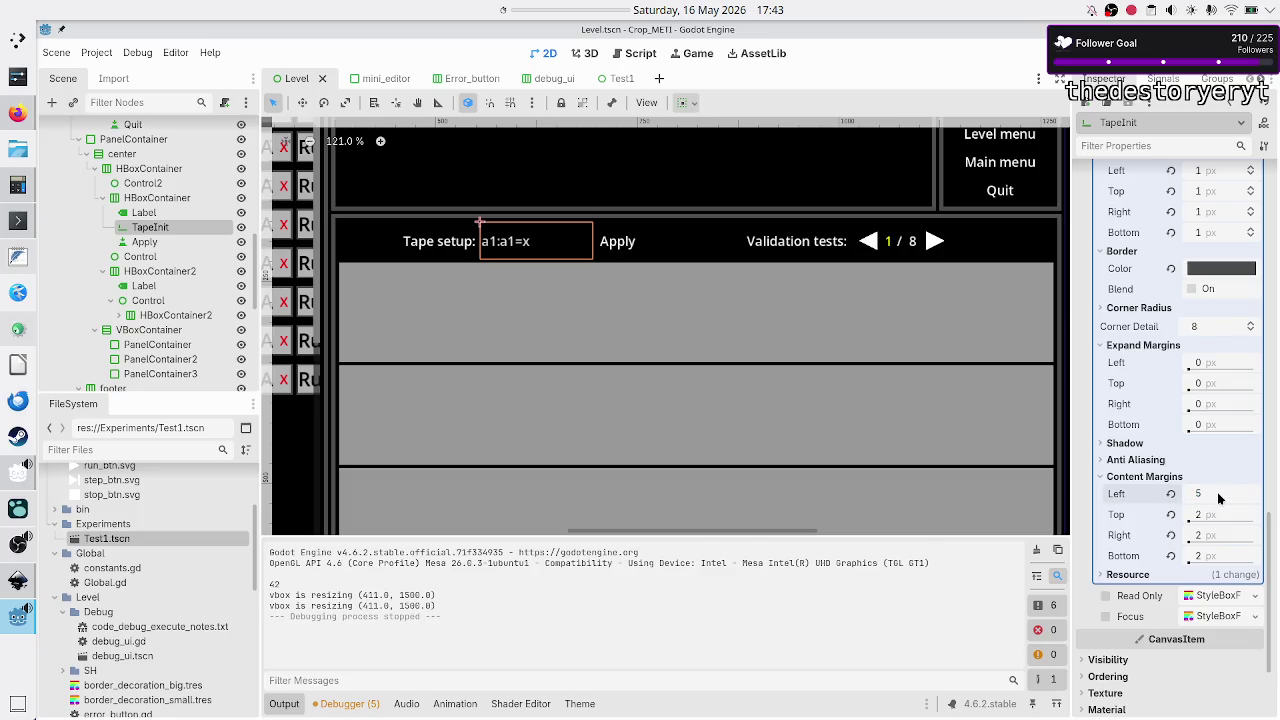
pyautogui.write('5')
pyautogui.press('Return')
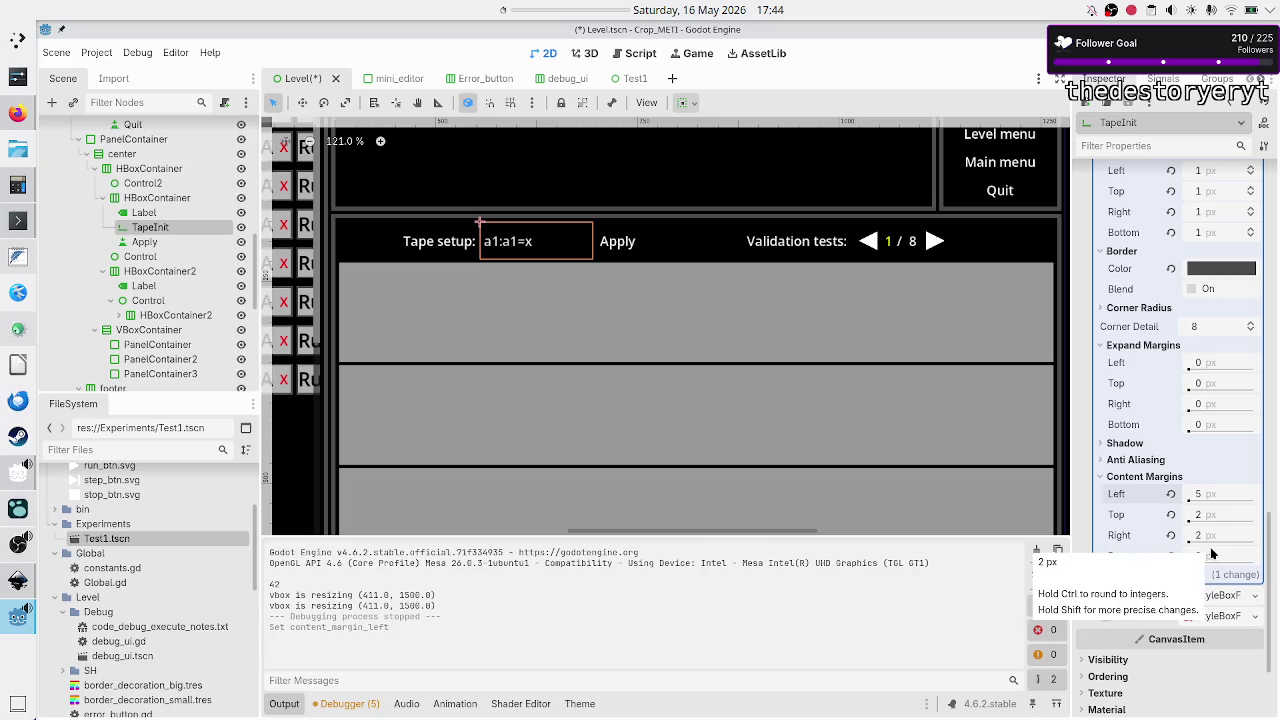
pyautogui.press('F5')
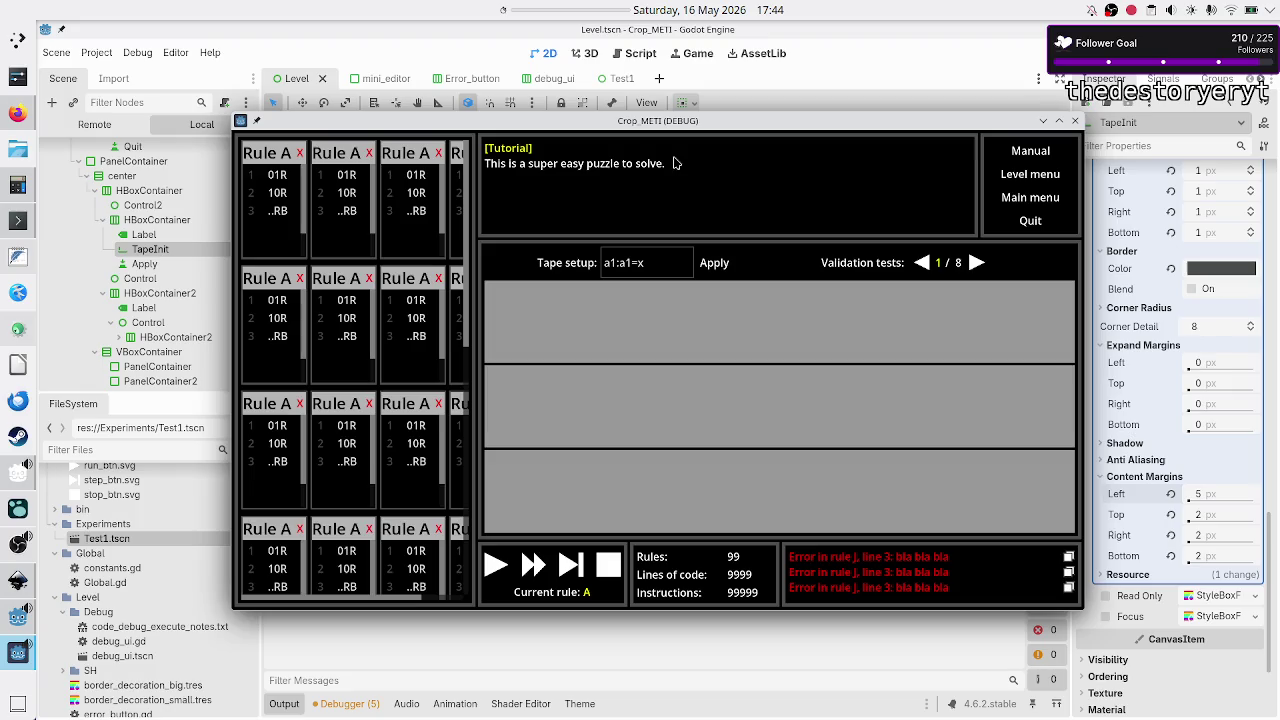
# - Maximize the game, focus the Tape setup field, and select ..RB and 10R in rule boxes
pyautogui.doubleClick(676, 121)
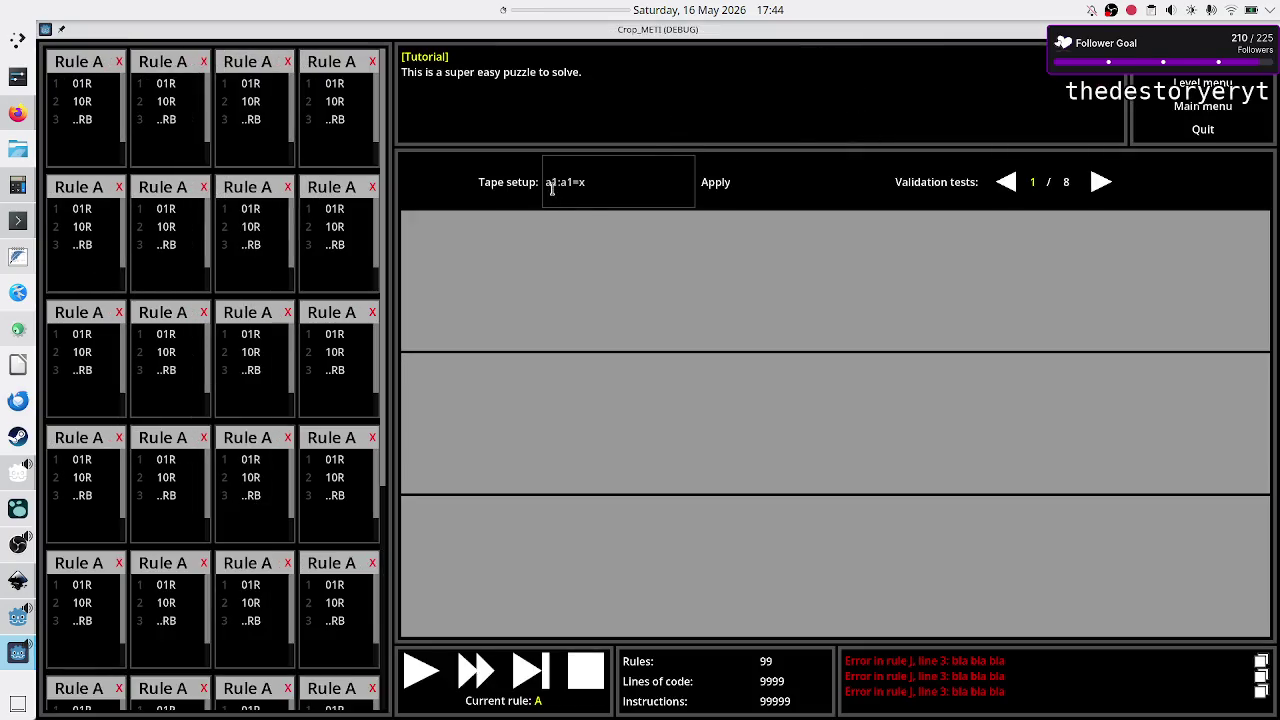
pyautogui.click(635, 188)
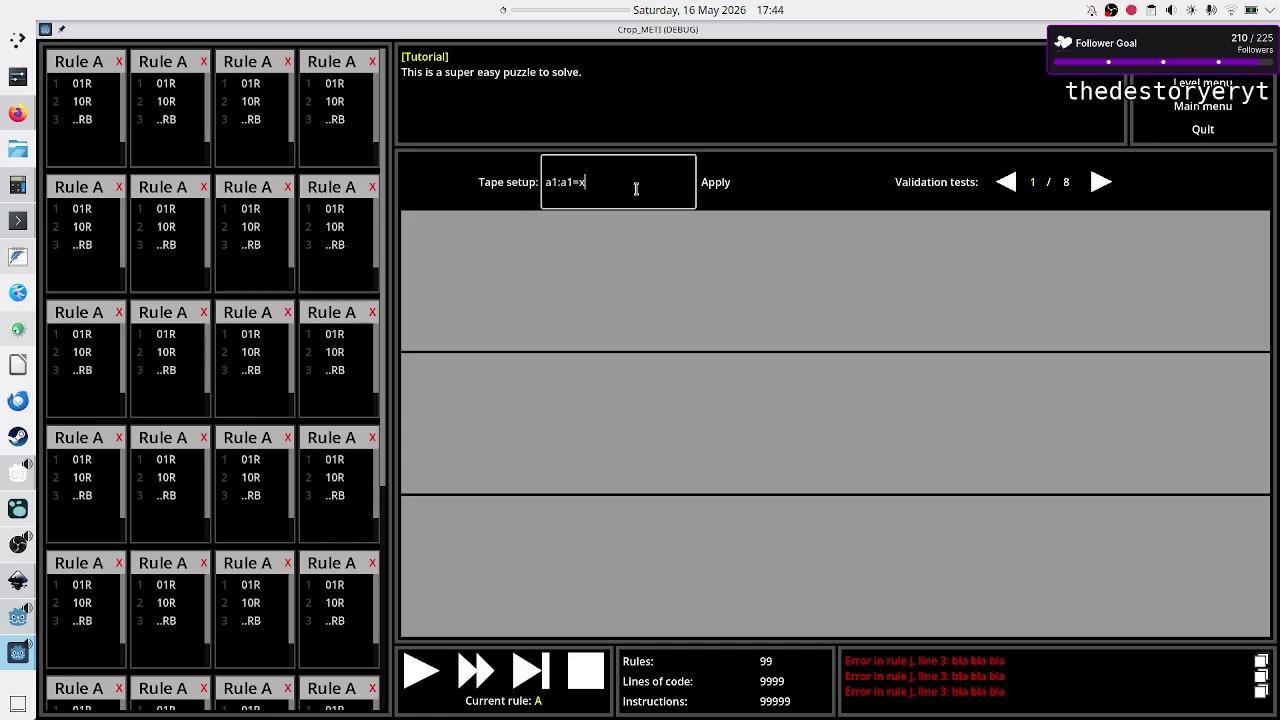
pyautogui.click(262, 267)
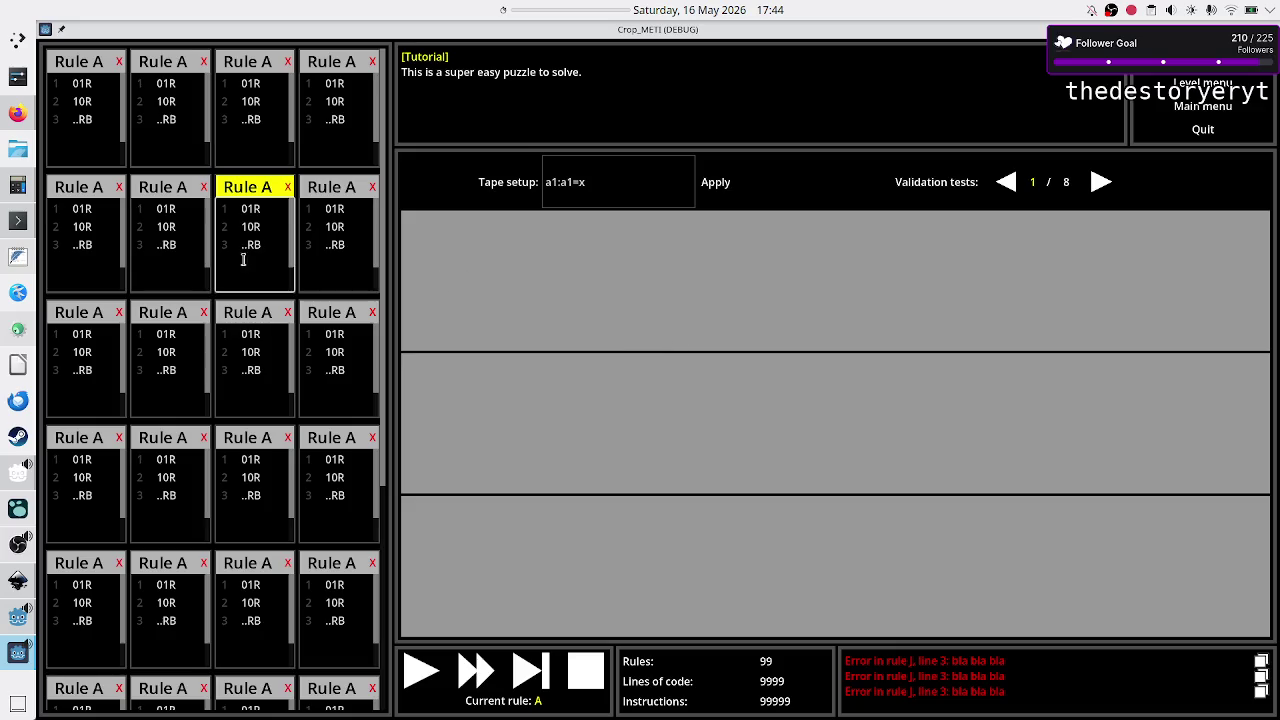
pyautogui.doubleClick(240, 258)
pyautogui.doubleClick(250, 352)
# - Open the text context menu on selected rule text, dismiss it, and close the game
pyautogui.rightClick(255, 366)
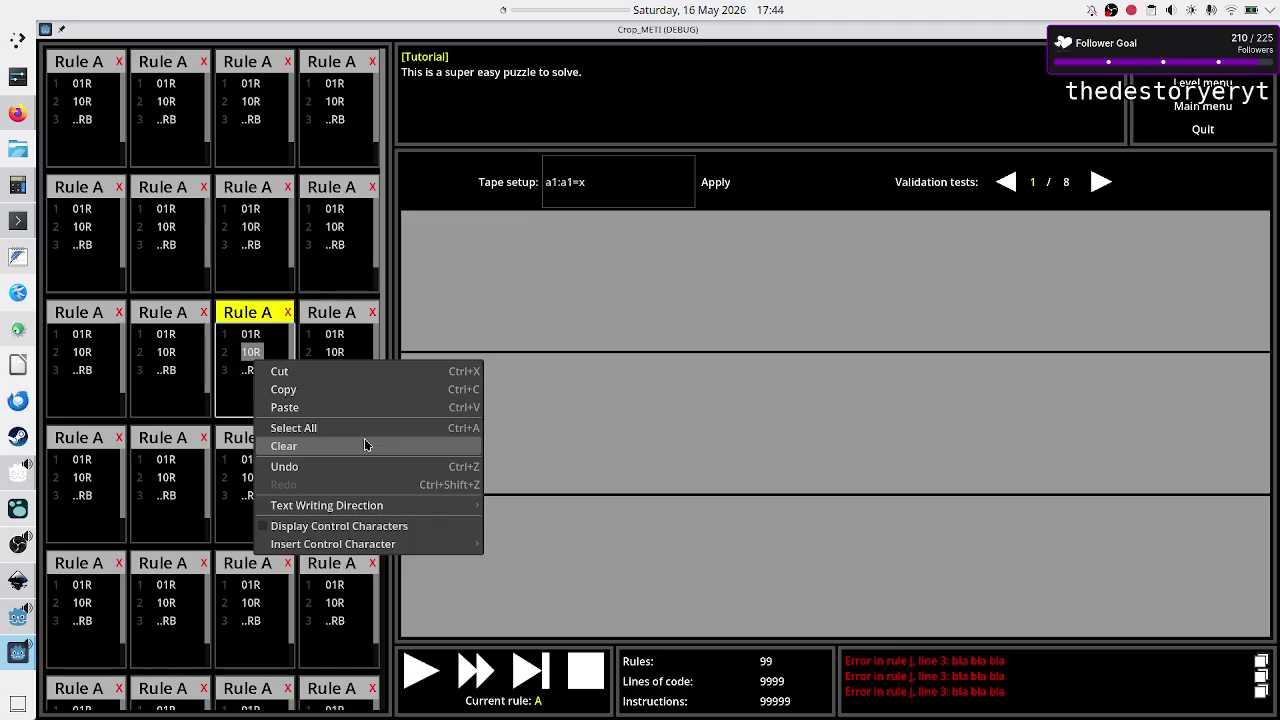
pyautogui.doubleClick(236, 378)
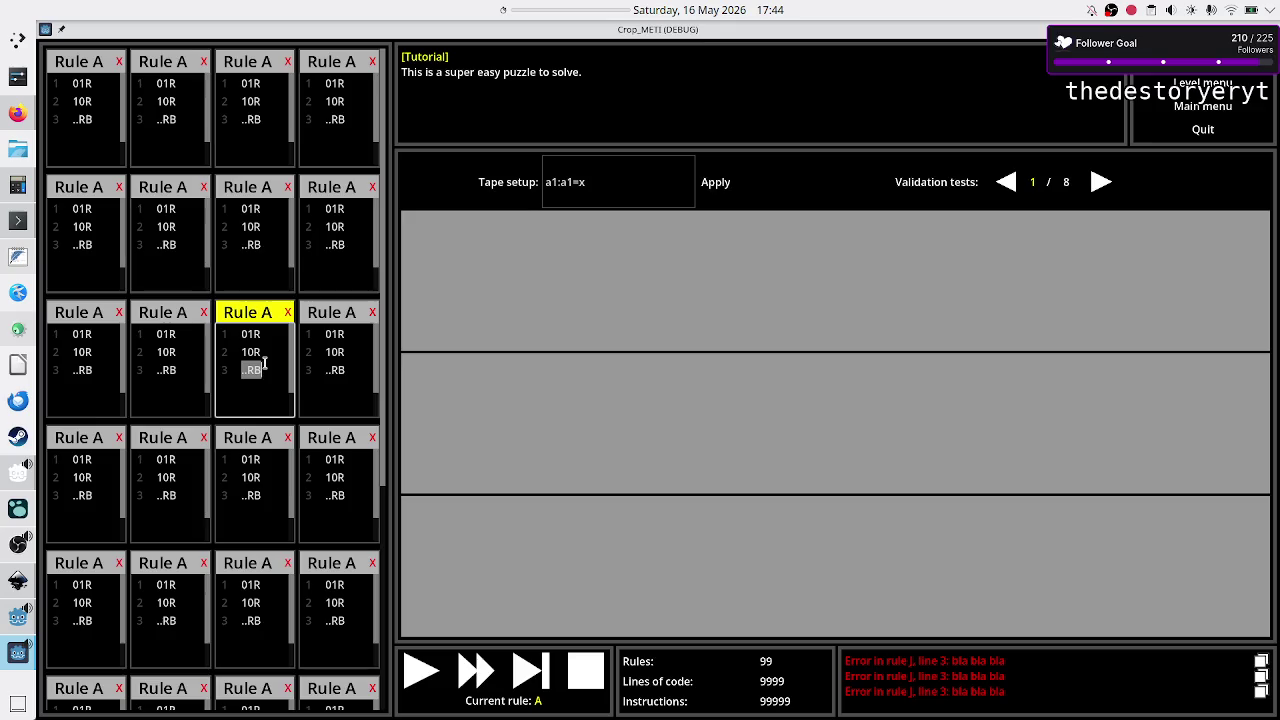
pyautogui.rightClick(264, 365)
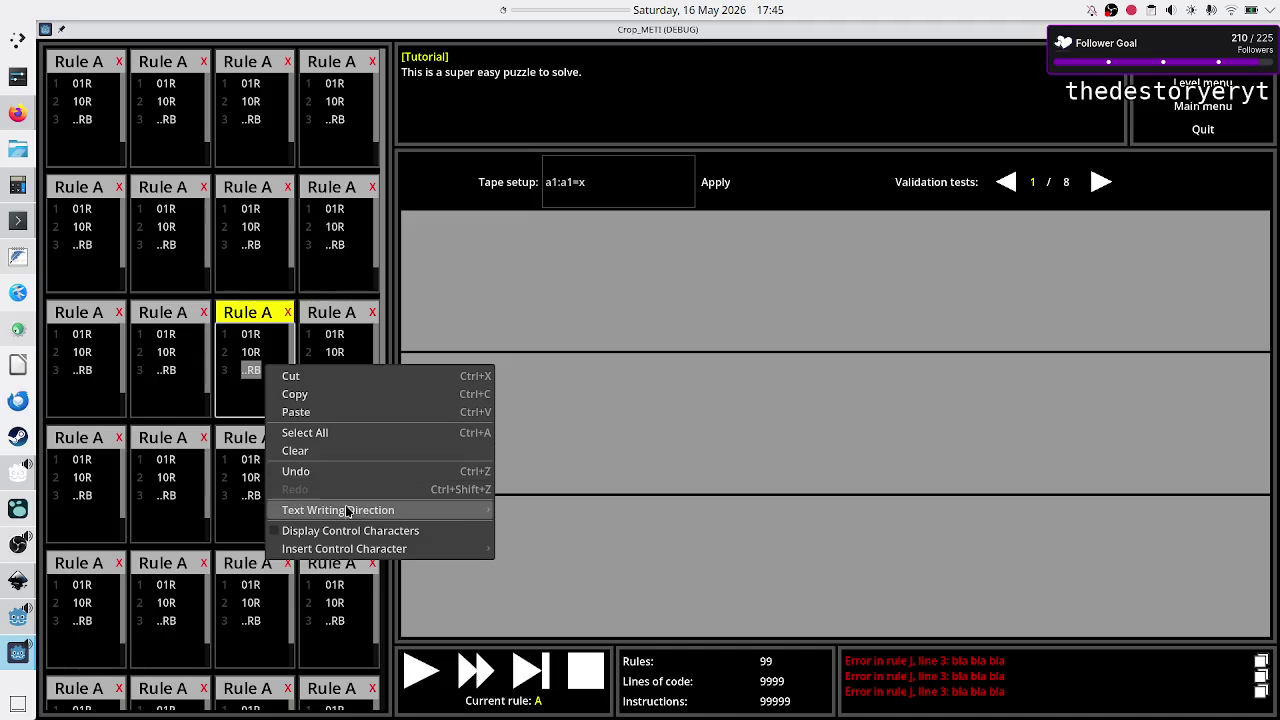
pyautogui.moveTo(350, 511)
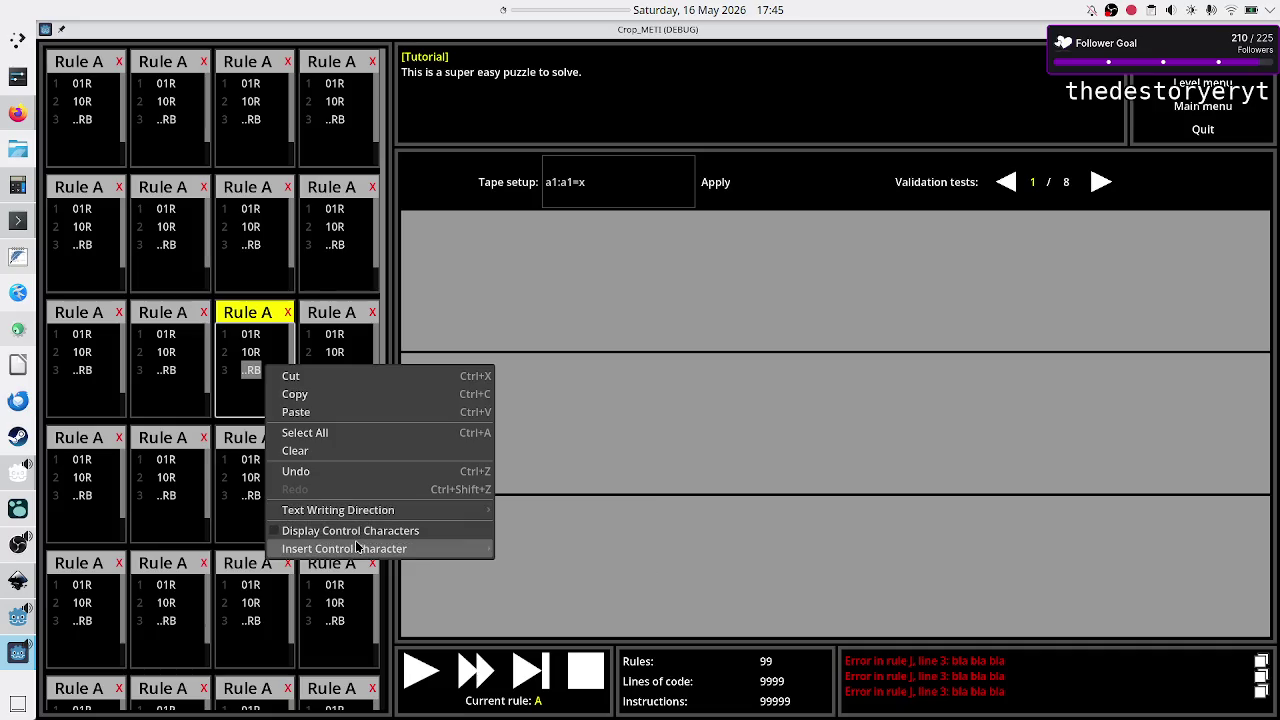
pyautogui.moveTo(355, 548)
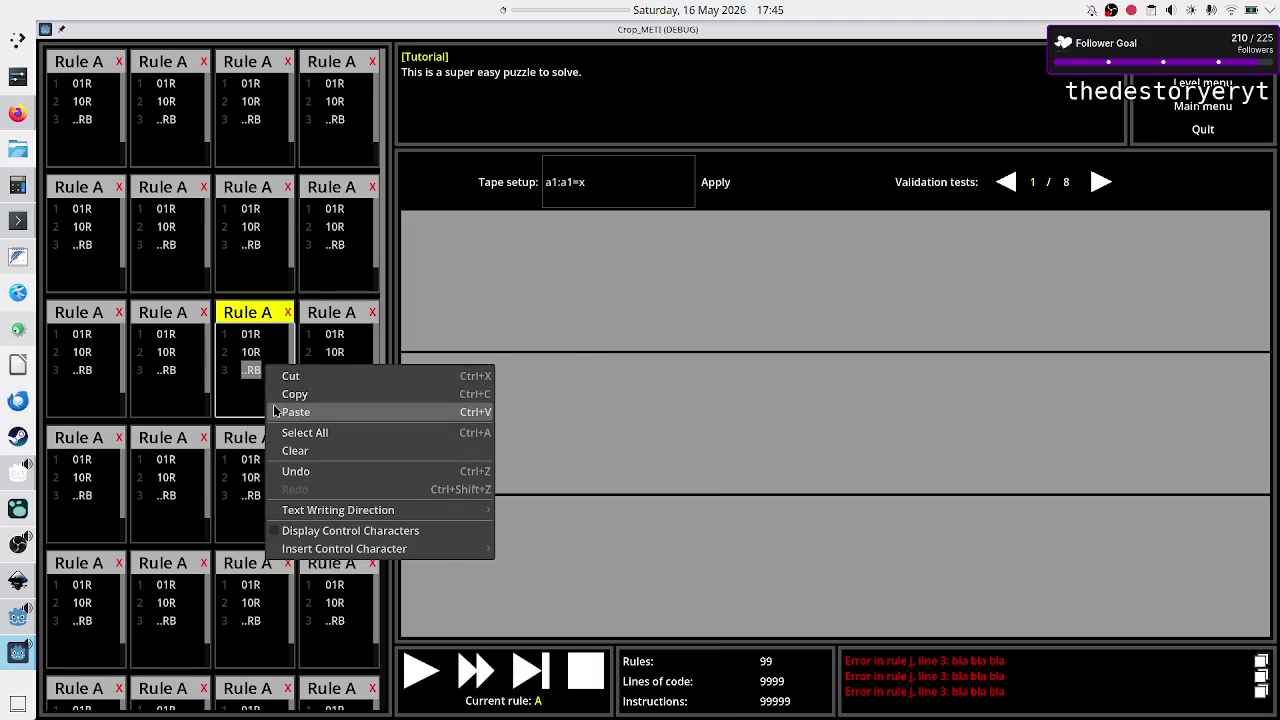
pyautogui.press('Escape')
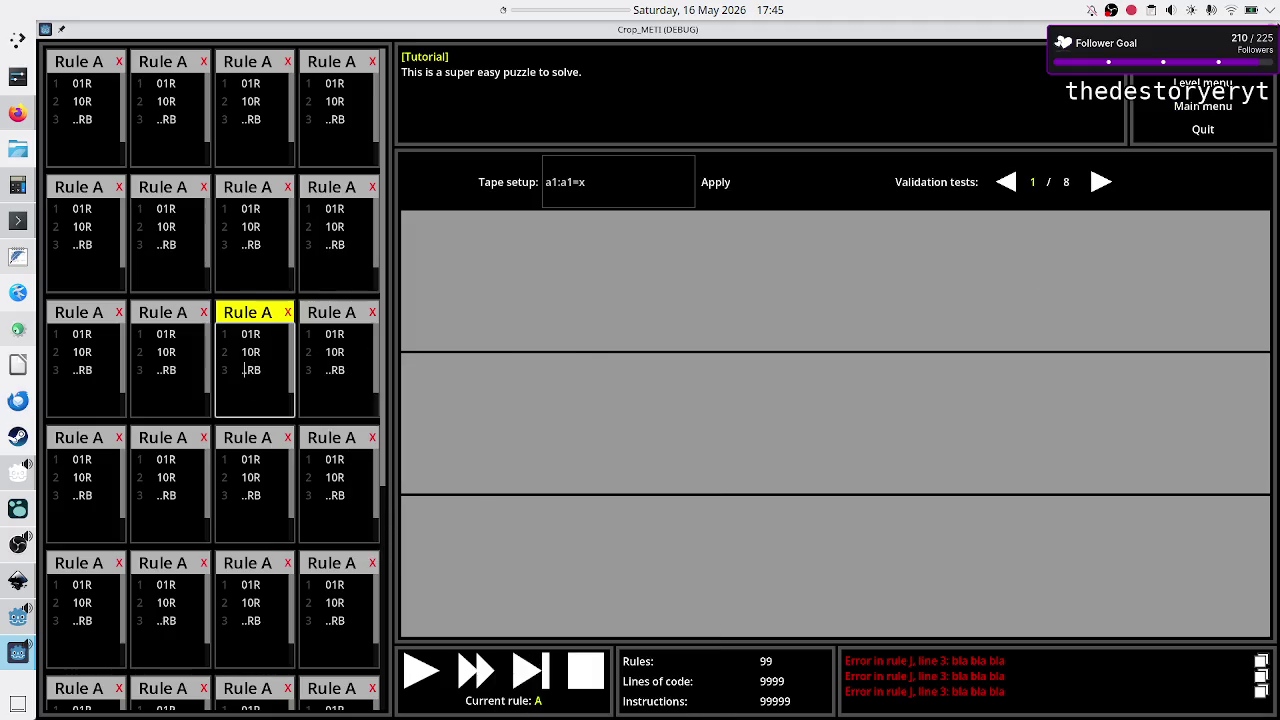
pyautogui.click(1250, 127)
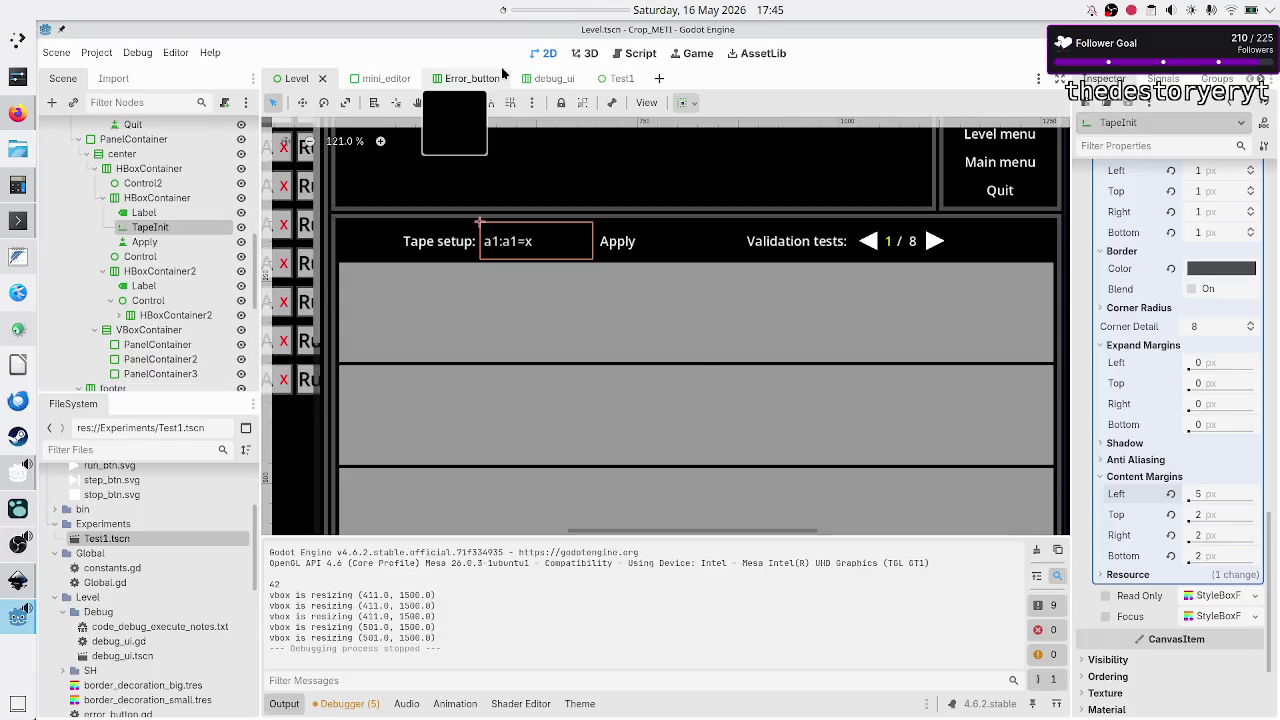
# - Open the mini_editor scene, select its IDE node and widen the Inspector
pyautogui.click(384, 79)
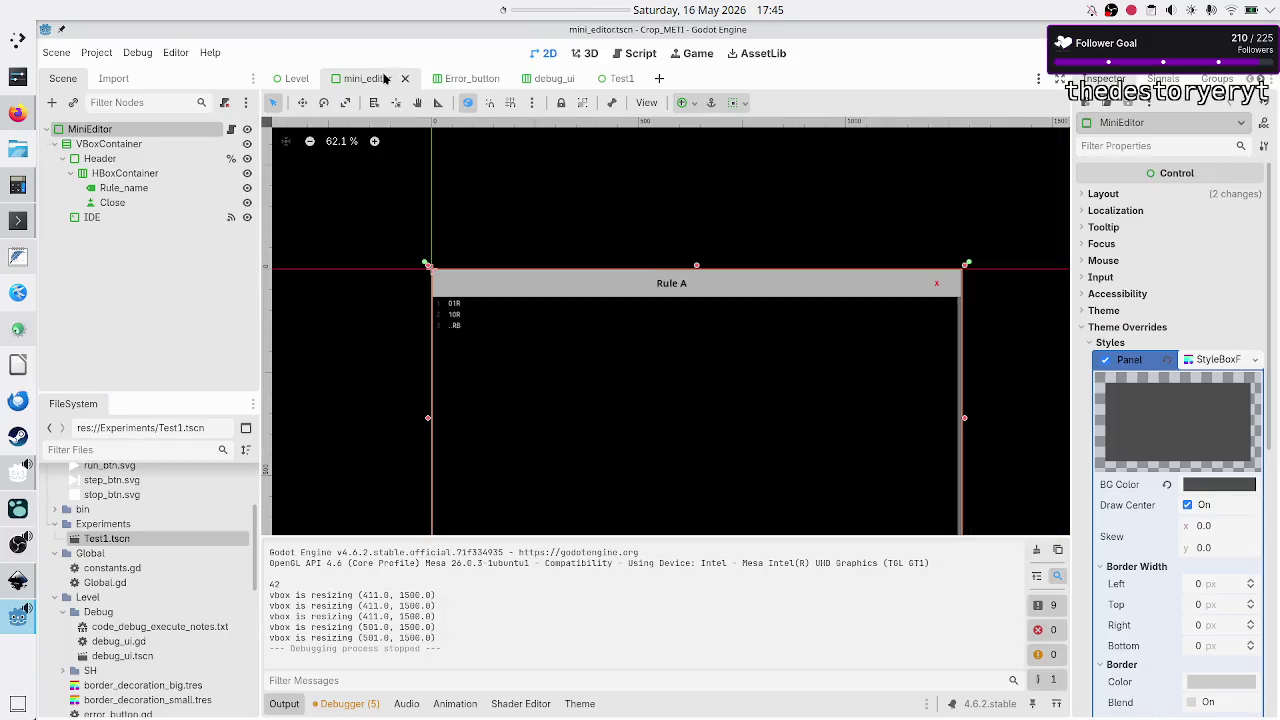
pyautogui.click(118, 217)
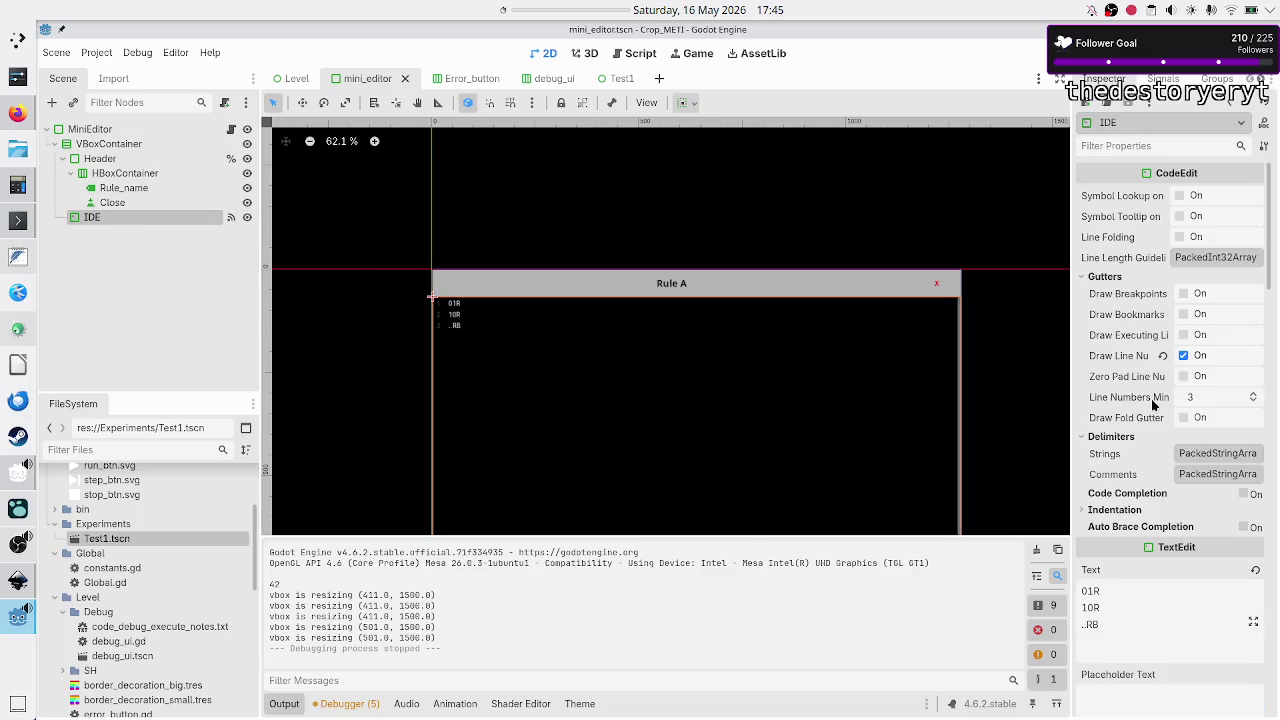
pyautogui.scroll(-5, 1151, 350)
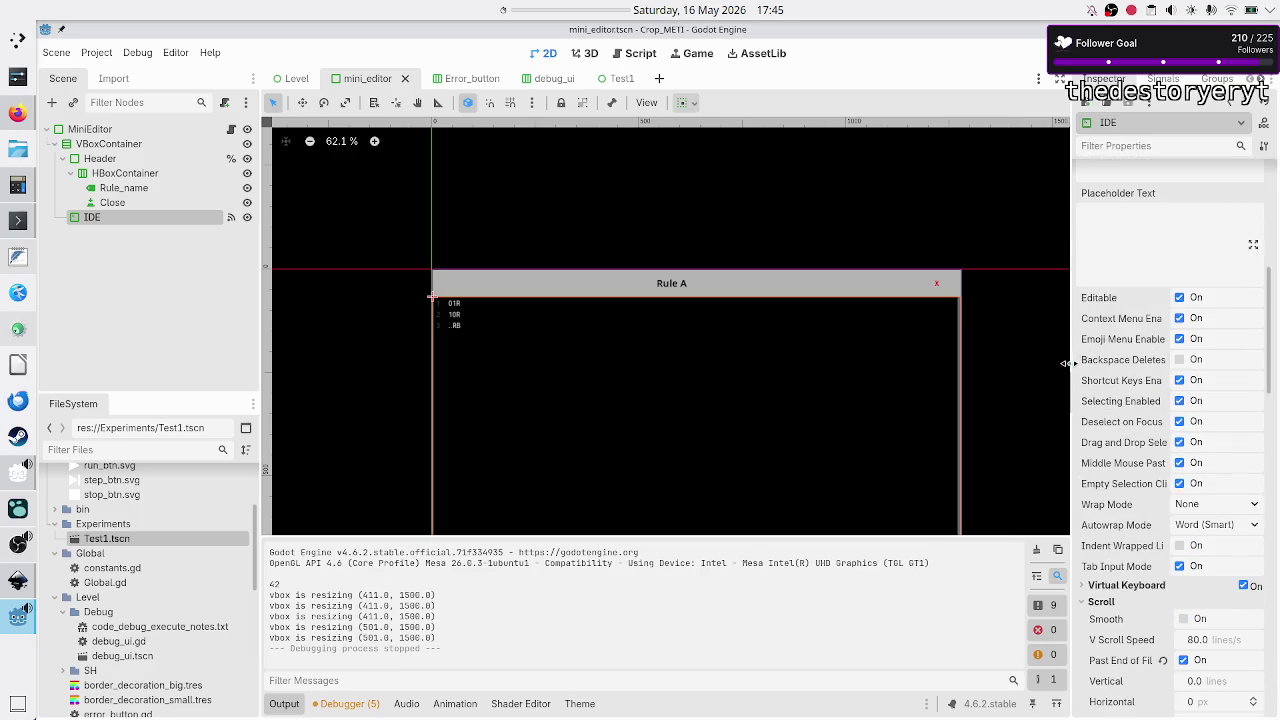
pyautogui.moveTo(1071, 363); pyautogui.dragTo(981, 385)
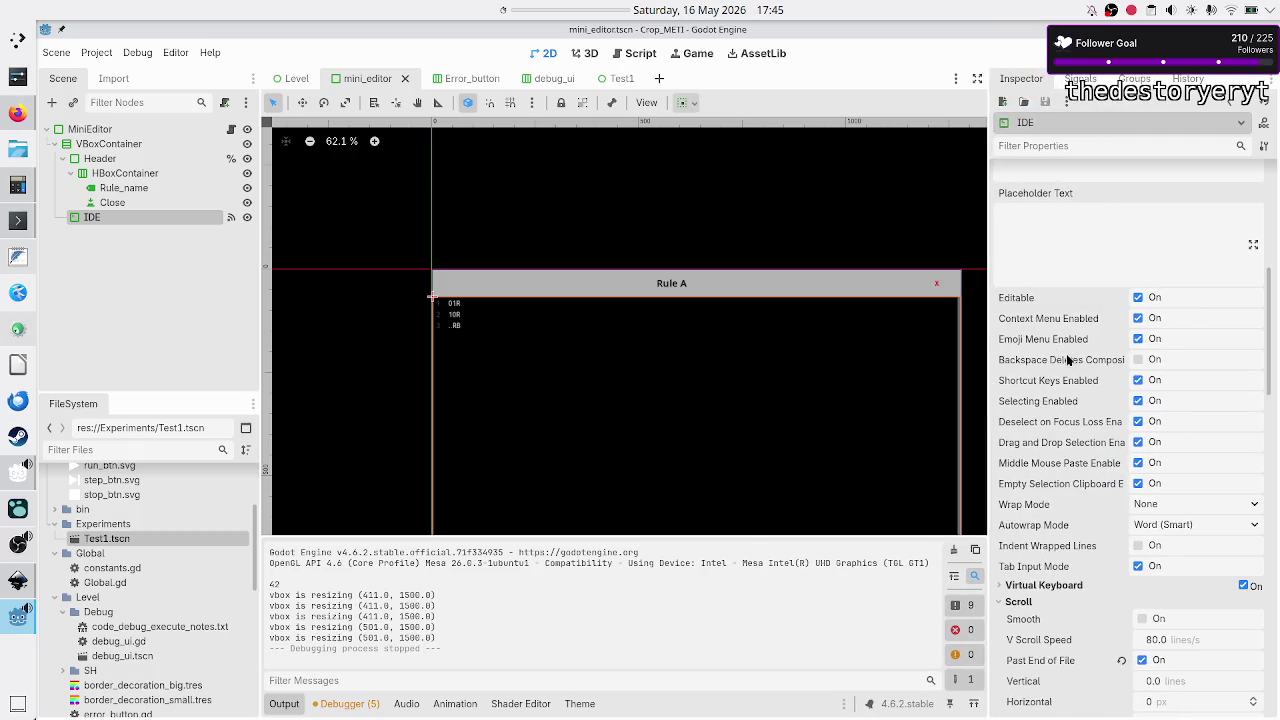
# - Turn off Drag and Drop Selection Enabled on the IDE code editor
pyautogui.moveTo(1112, 364)
pyautogui.moveTo(1072, 407)
pyautogui.moveTo(1105, 430)
pyautogui.click(1139, 442)
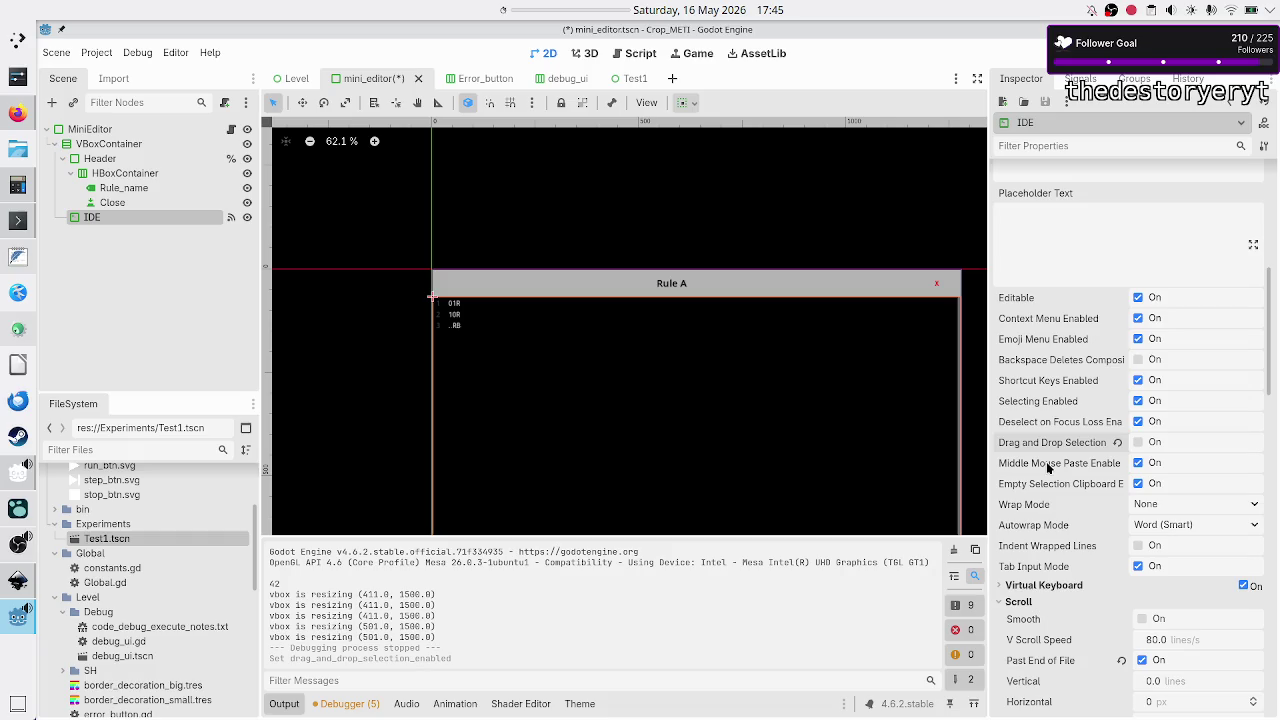
pyautogui.moveTo(1048, 467)
pyautogui.moveTo(1107, 467)
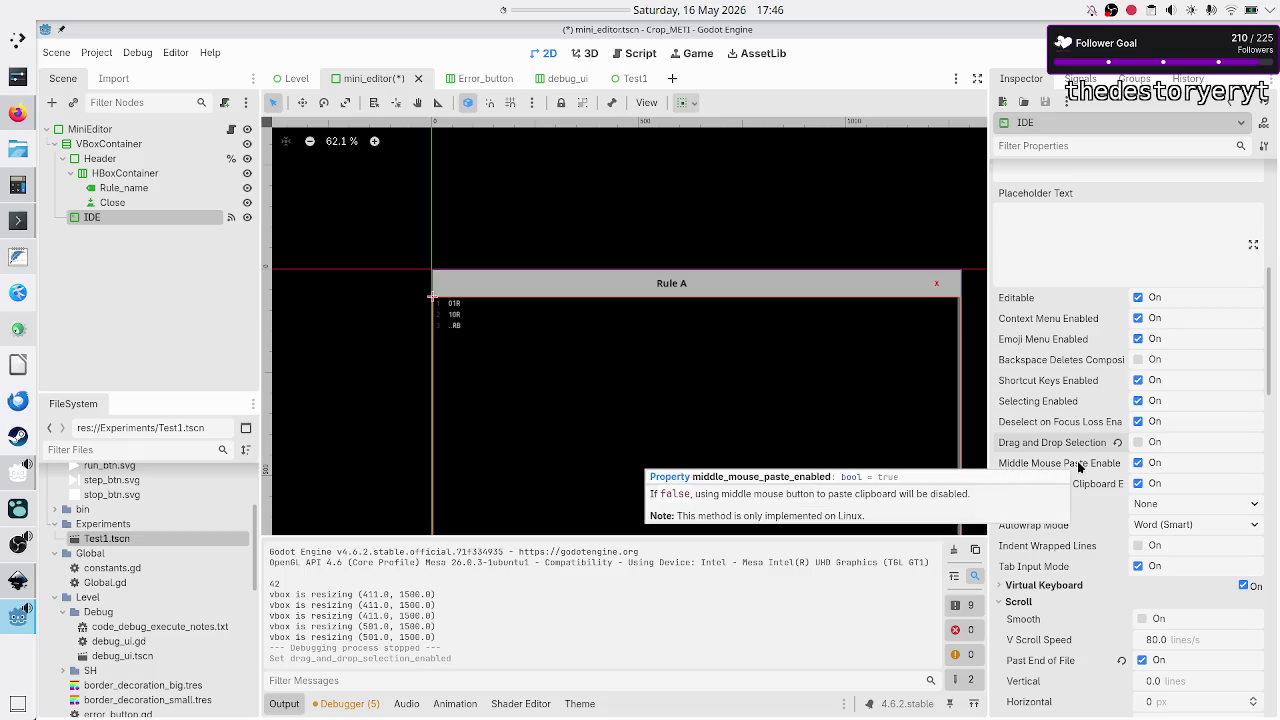
pyautogui.moveTo(1068, 490)
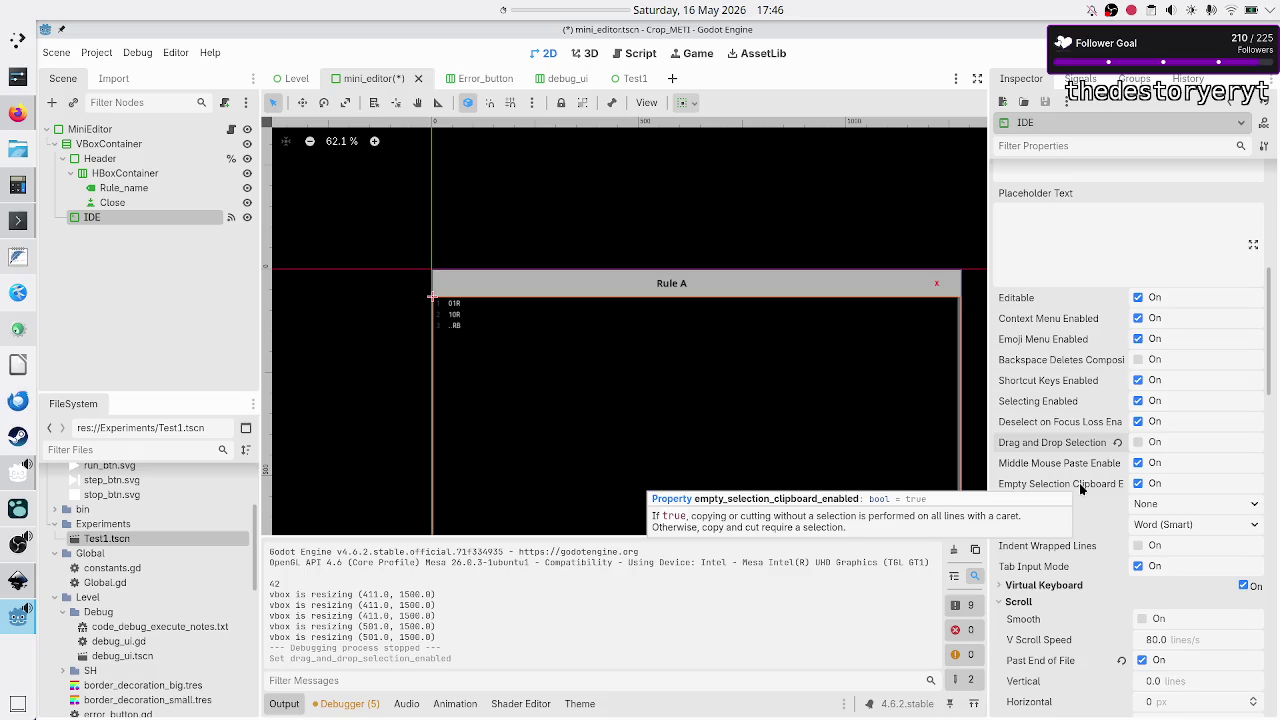
# - Disable Context Menu Enabled on the IDE node, then save and run the game with F5
pyautogui.click(1137, 318)
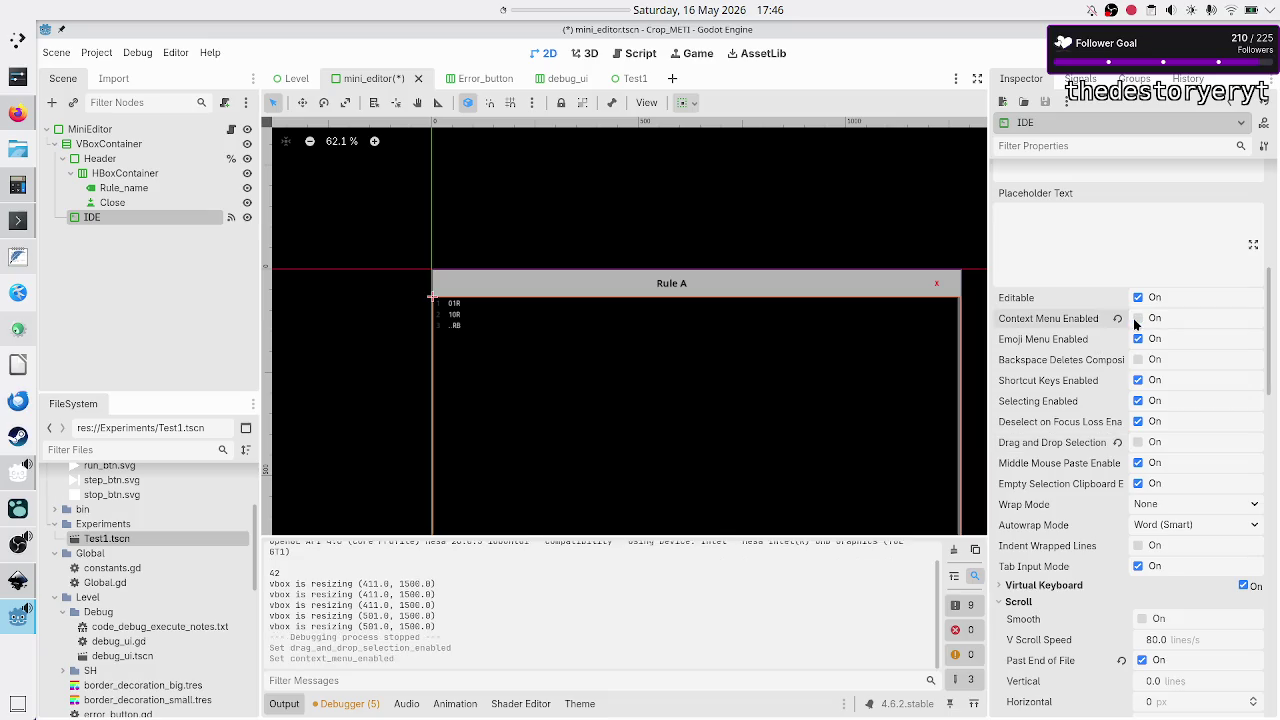
pyautogui.press('F5')
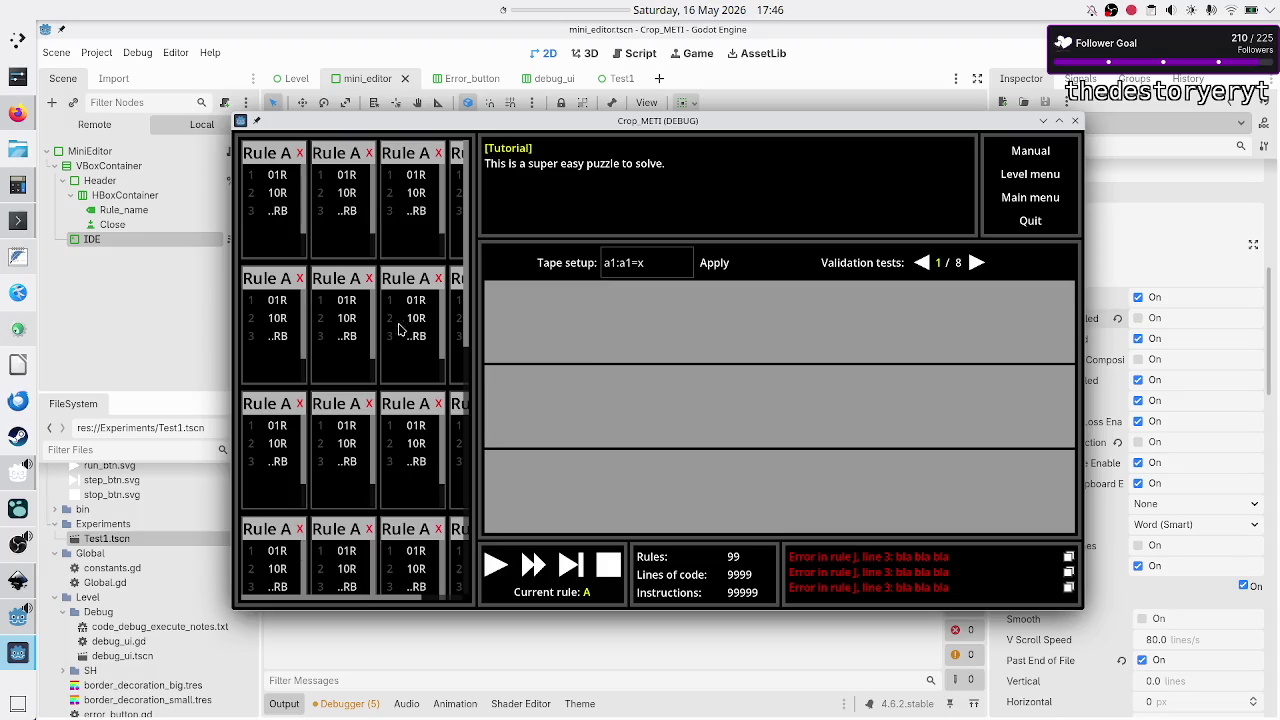
pyautogui.click(348, 336)
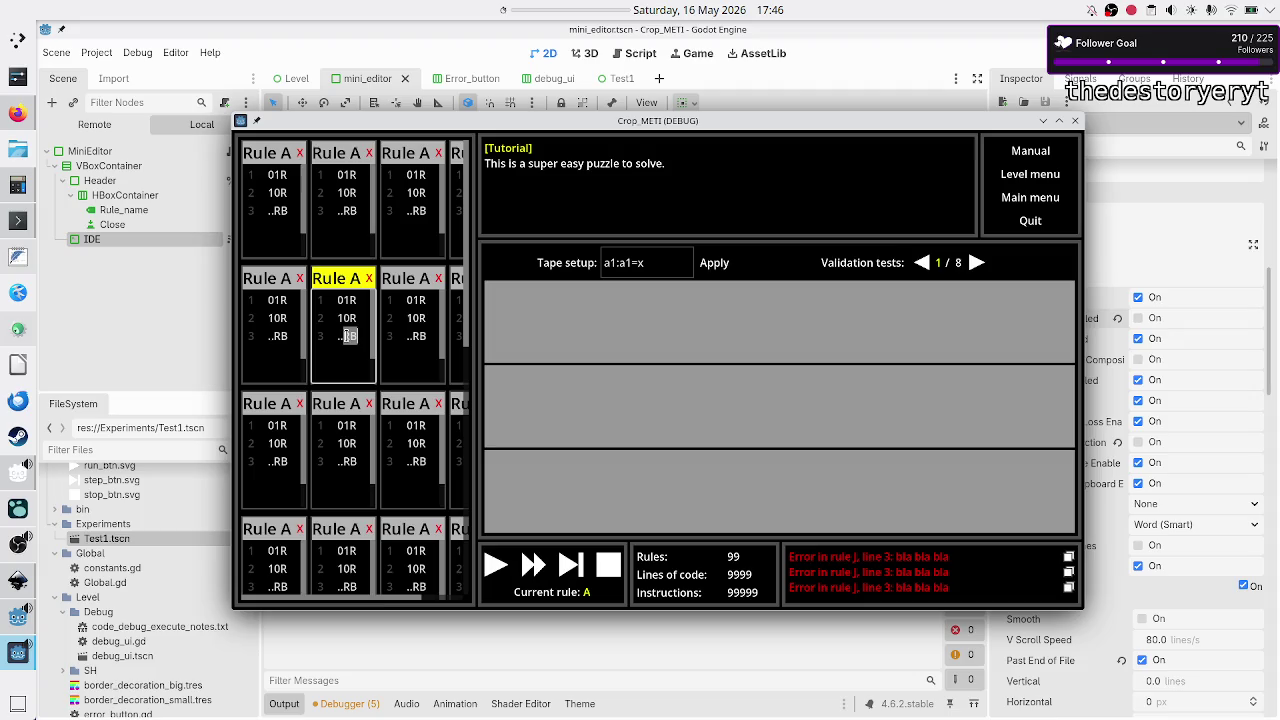
# - In the lower rule card, delete RB on line 3 and add a new '..' line
pyautogui.click(340, 460)
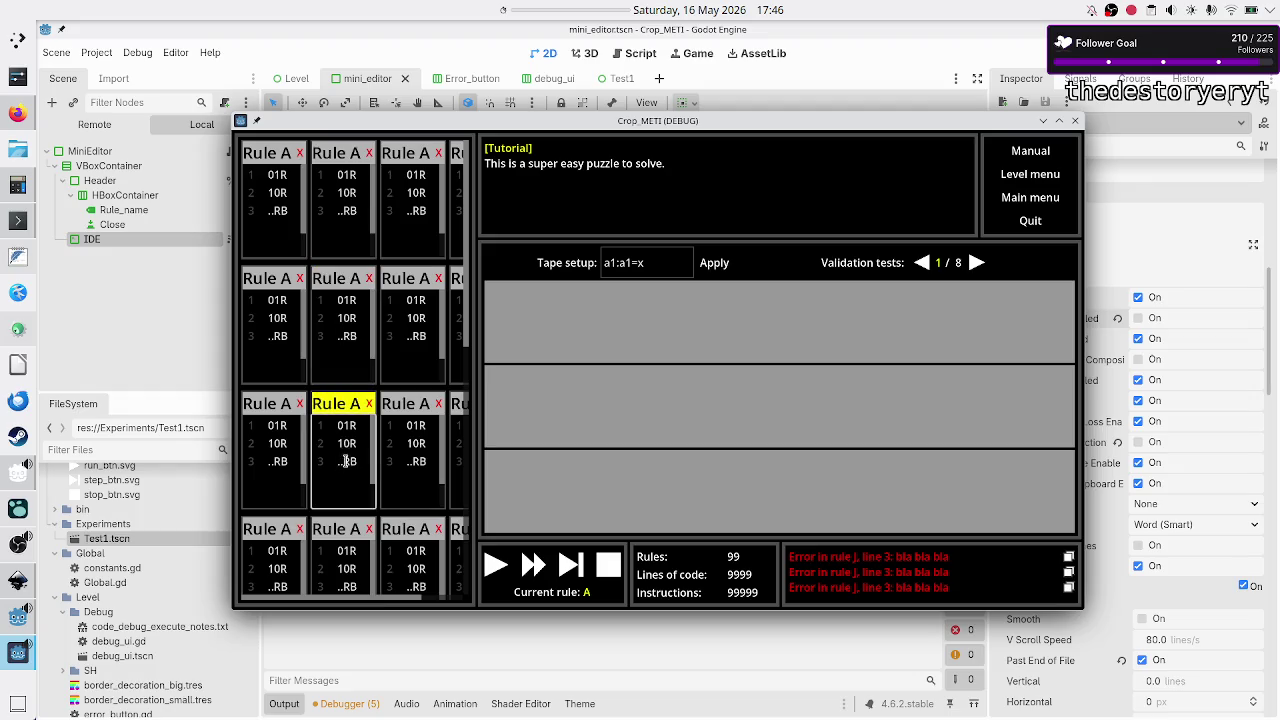
pyautogui.doubleClick(349, 461)
pyautogui.press('BackSpace')
pyautogui.press('Return')
pyautogui.write('..')
pyautogui.press('Up')
# - Test selection in the rule card above, then undo the lower card's edits to restore ..RB
pyautogui.click(342, 325)
pyautogui.hotkey('shift', 'Right')
pyautogui.hotkey('shift', 'Right')
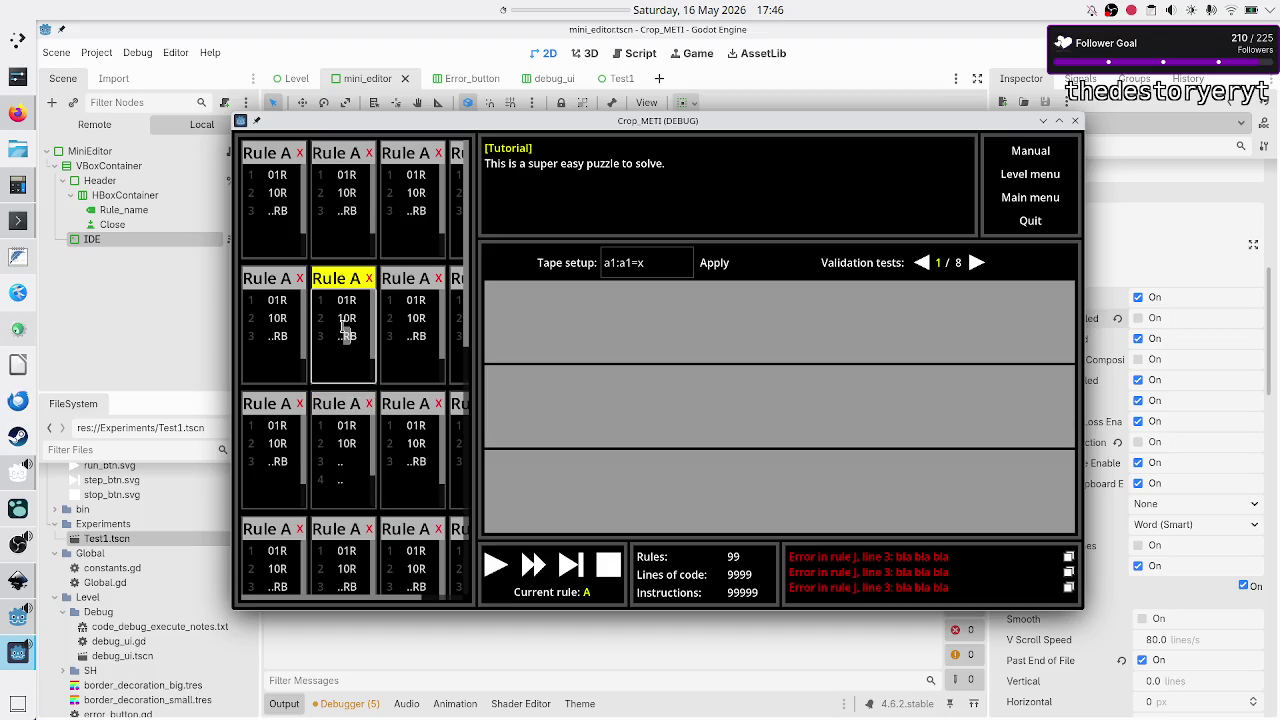
pyautogui.click(354, 461)
pyautogui.press('BackSpace')
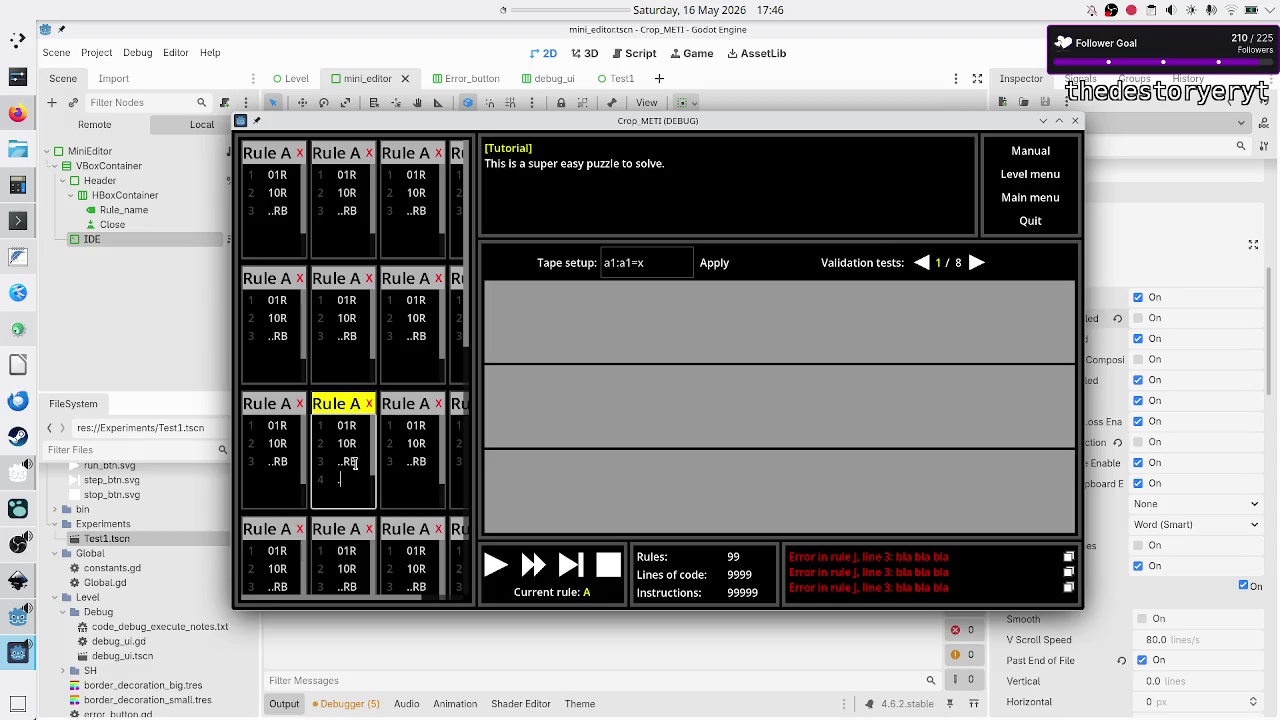